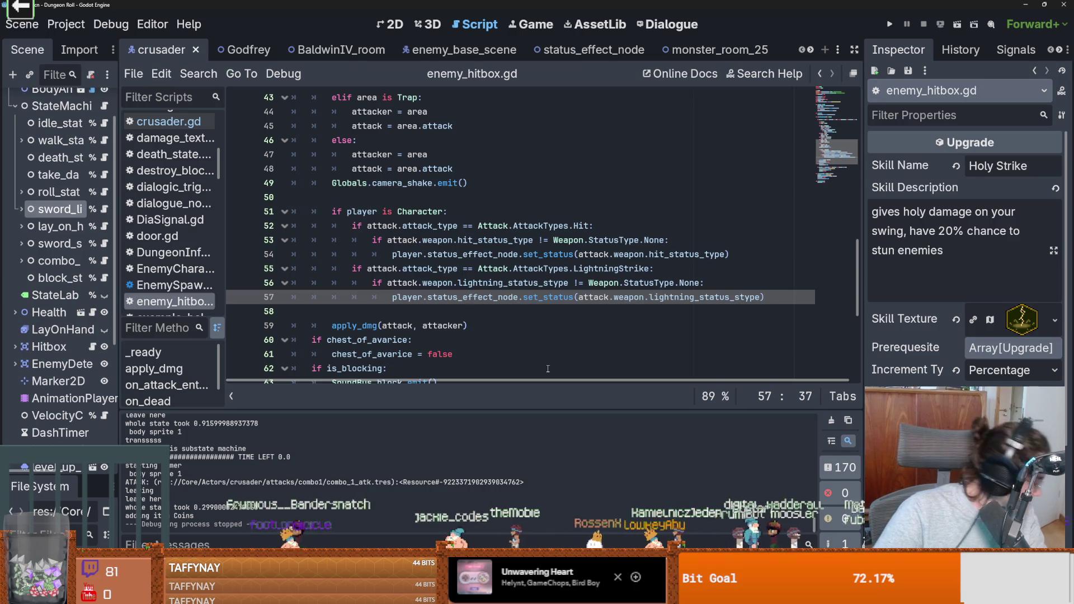
# Step: Save enemy_hitbox.gd, widen the Scene dock, and open crusader.gd
pyautogui.click(546, 342)
pyautogui.hotkey('ctrl', 's')
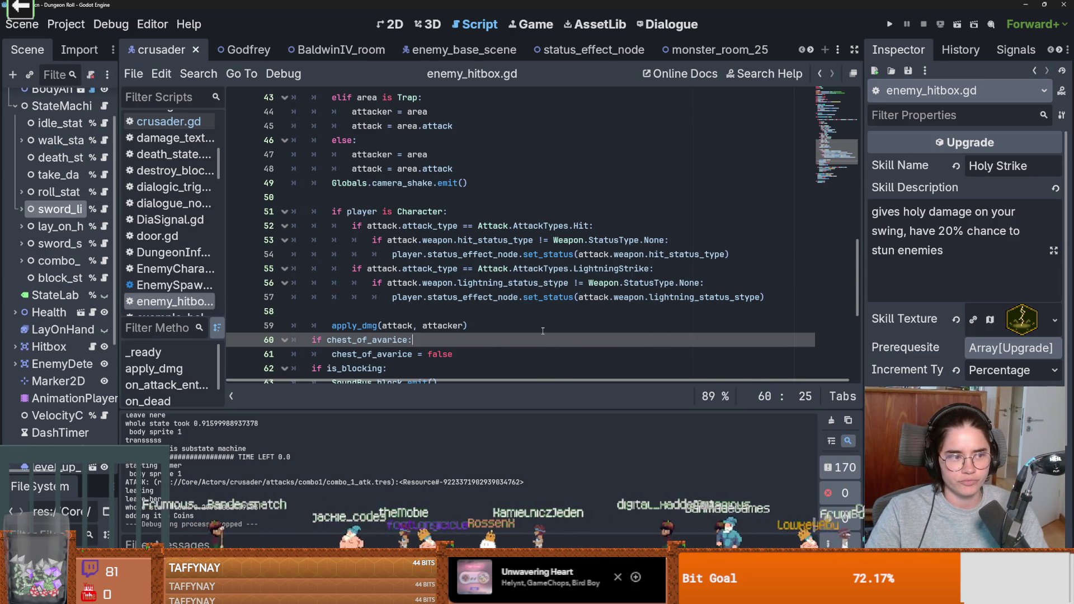
pyautogui.moveTo(118, 362); pyautogui.dragTo(253, 361)
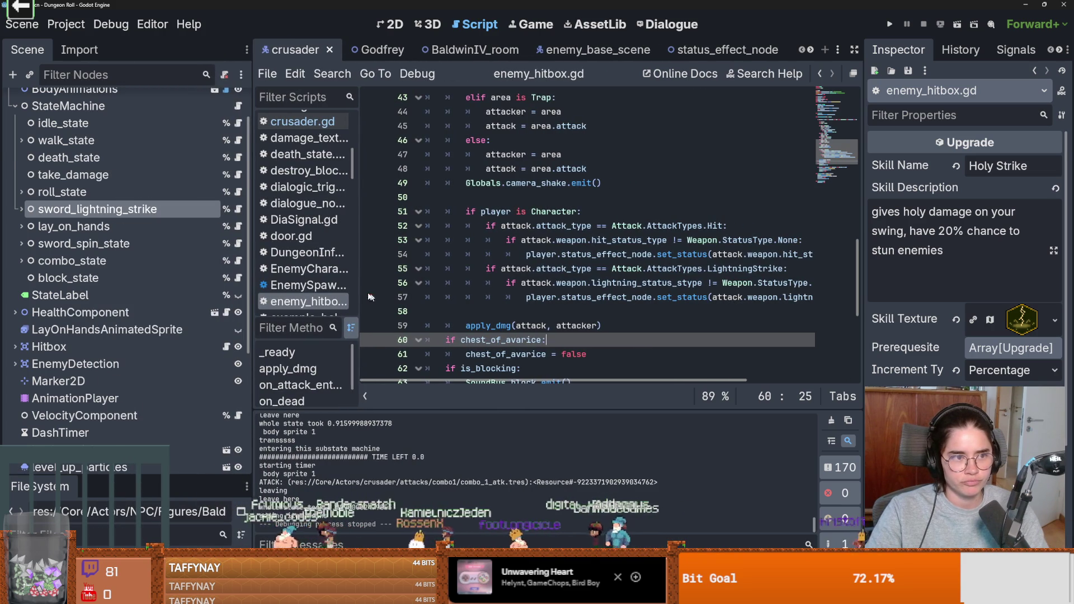
pyautogui.scroll(3)
pyautogui.click(226, 101)
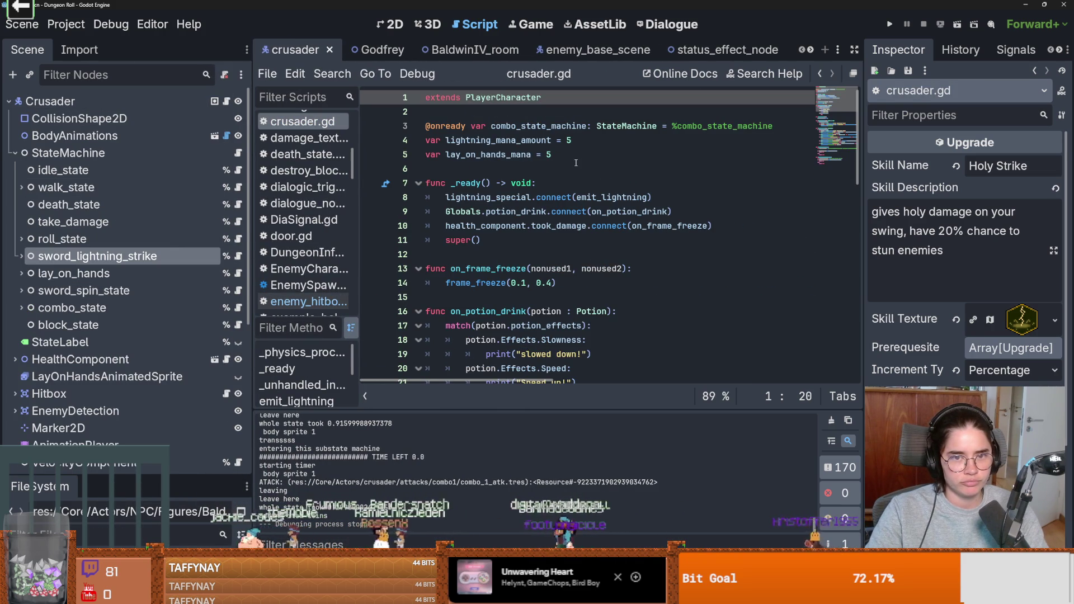
# Step: Raise lay_on_hands_mana from 5 to 50 in crusader.gd and save
pyautogui.click(565, 162)
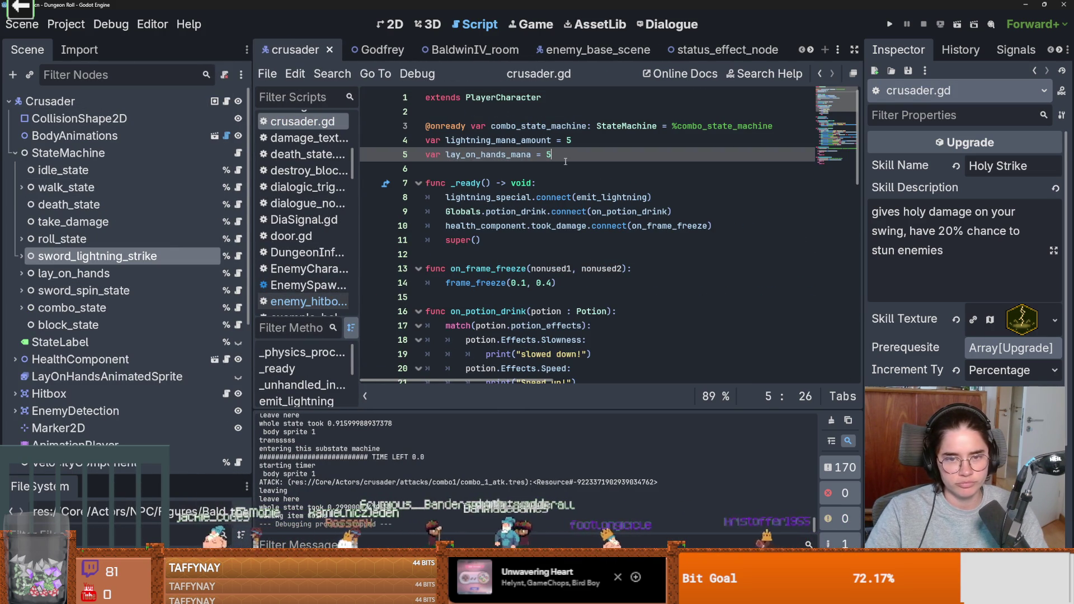
pyautogui.write('0')
pyautogui.hotkey('ctrl', 's')
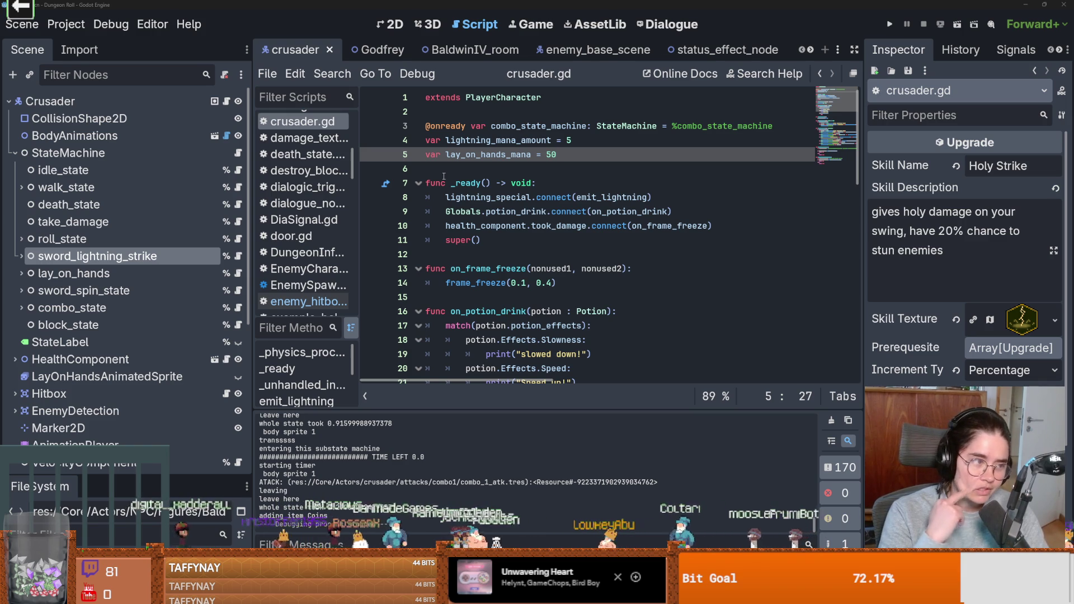
# Step: Delete the blank line after super() in _ready
pyautogui.click(547, 256)
pyautogui.hotkey('ctrl', 's')
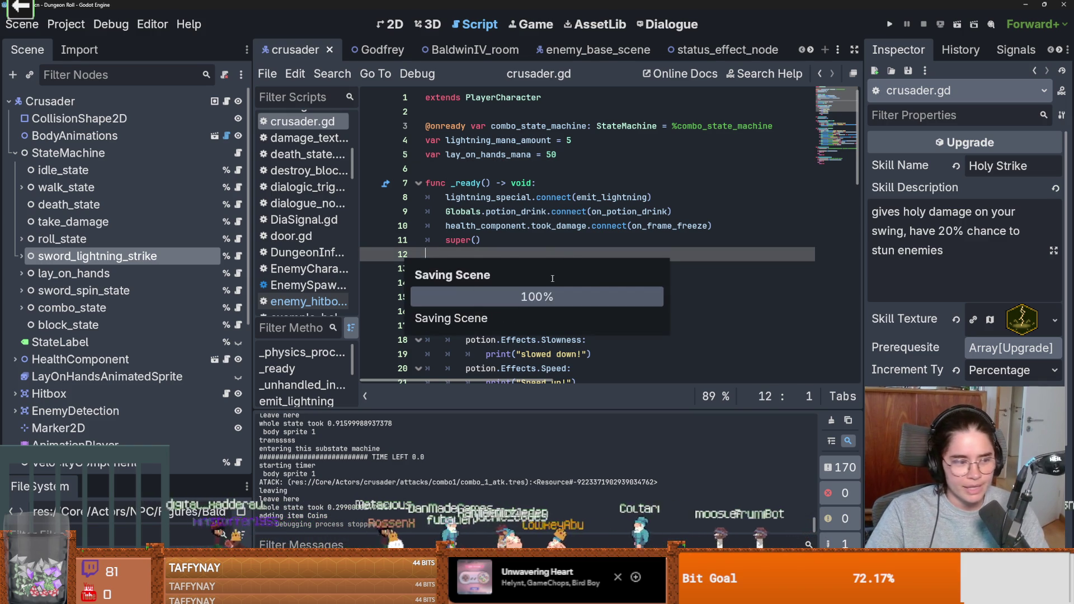
pyautogui.press('BackSpace')
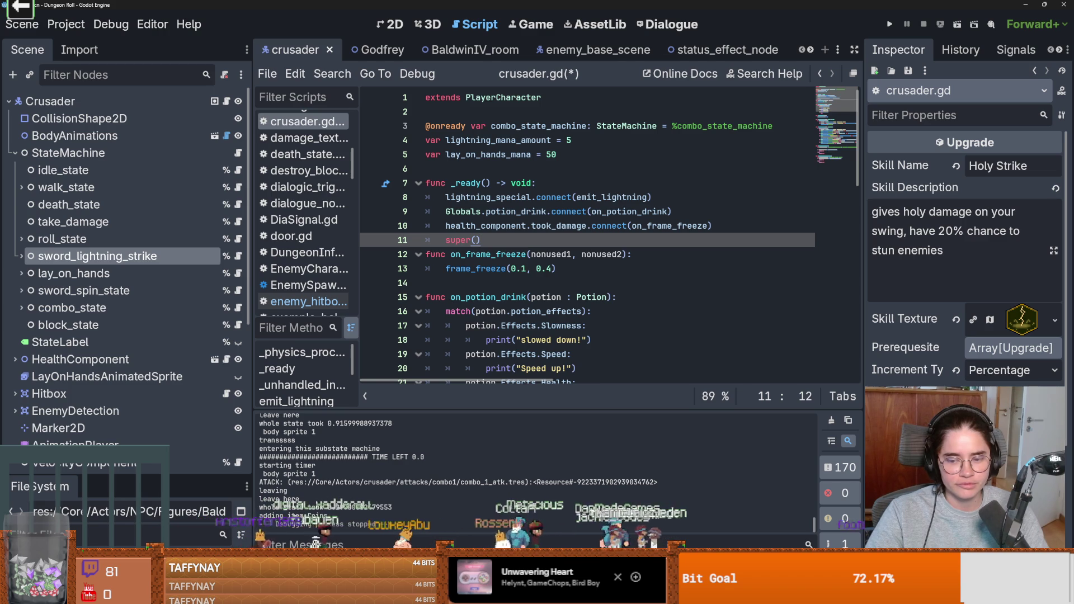
pyautogui.click(551, 297)
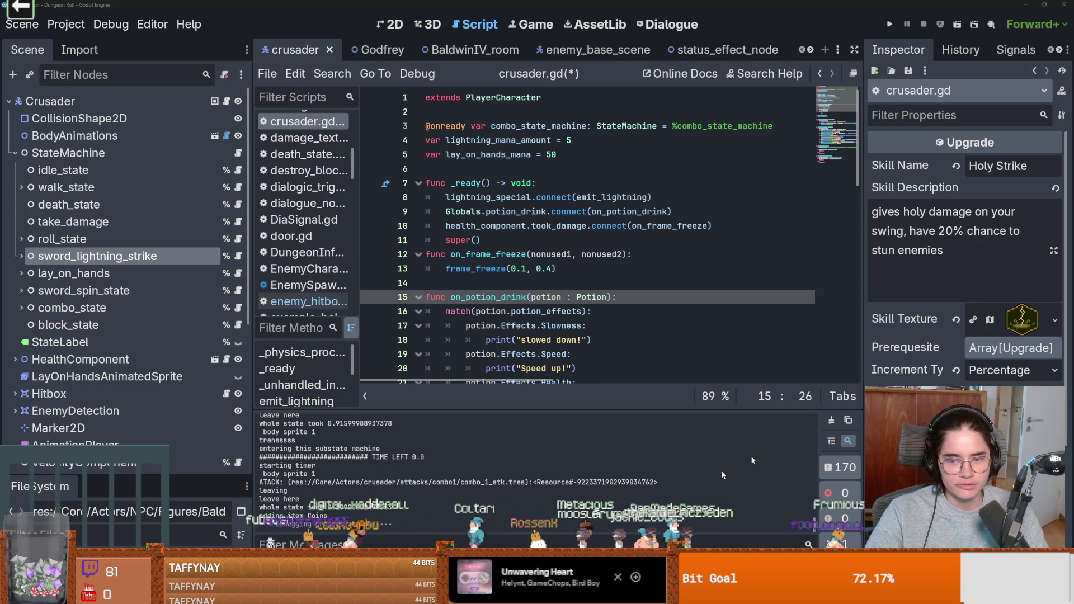
pyautogui.hotkey('alt', 'Tab')
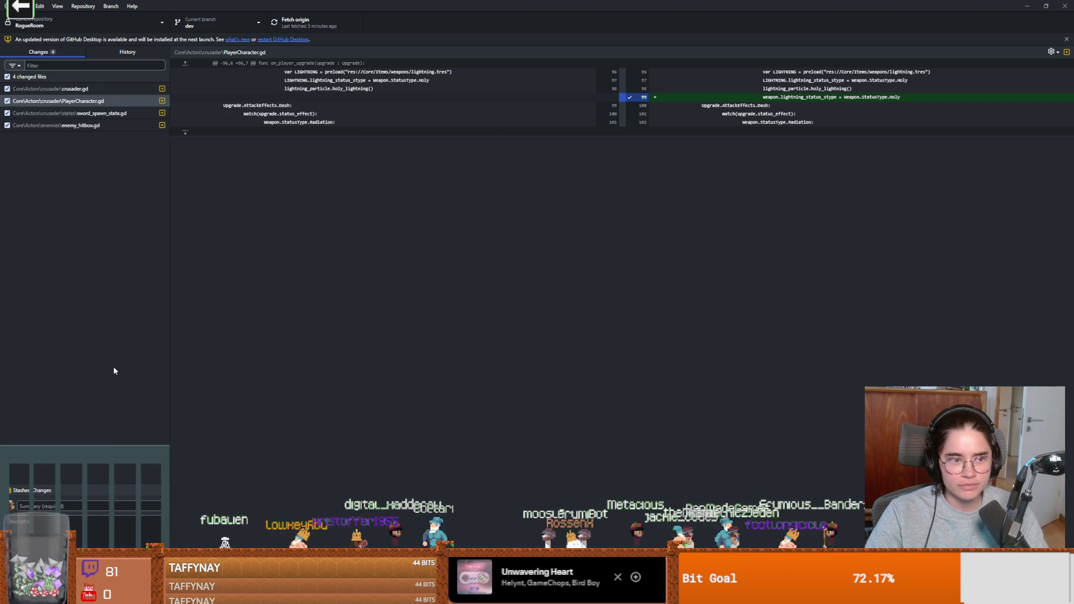
# Step: Commit the four changed files with summary 'thunderclap' and push to origin
pyautogui.click(98, 502)
pyautogui.write('thundercla')
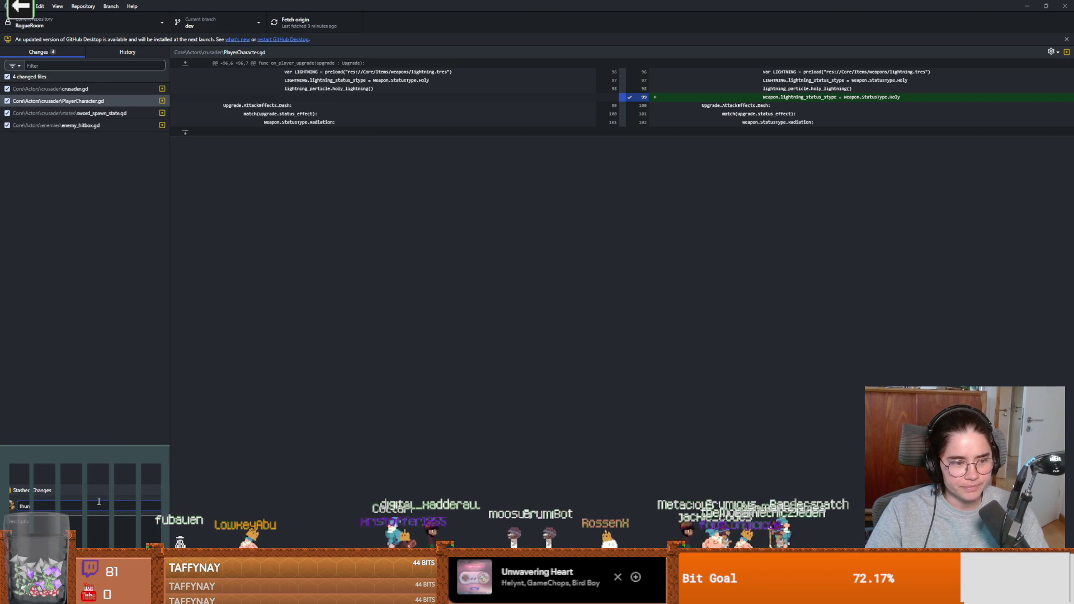
pyautogui.write('p')
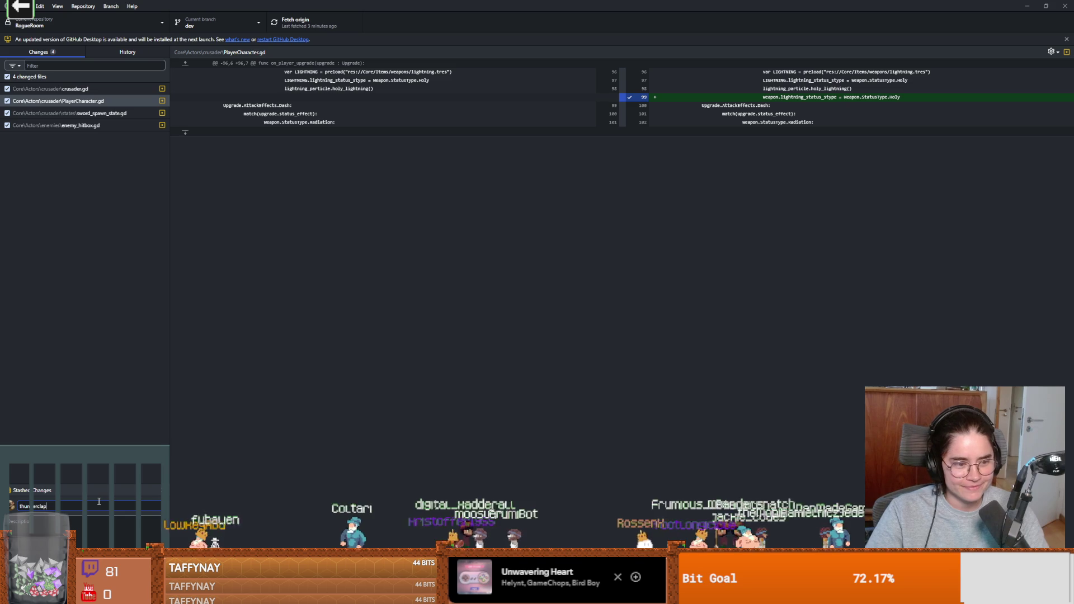
pyautogui.hotkey('ctrl', 'Return')
pyautogui.click(279, 21)
pyautogui.hotkey('alt', 'Tab')
pyautogui.click(525, 199)
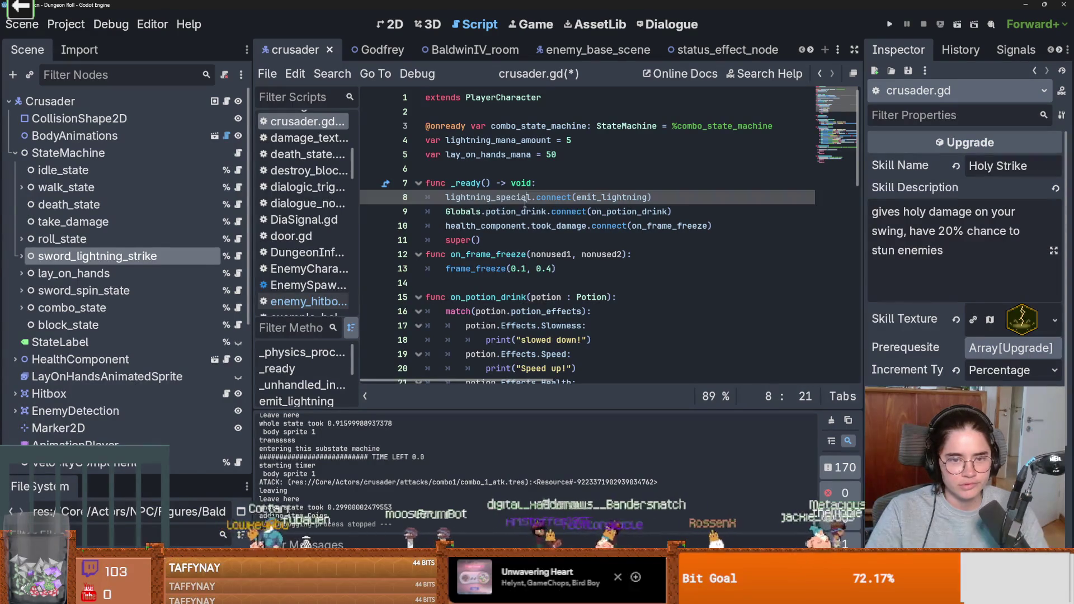
# Step: Save crusader.gd, check the potion_drink signal description, and look over the script
pyautogui.hotkey('ctrl', 's')
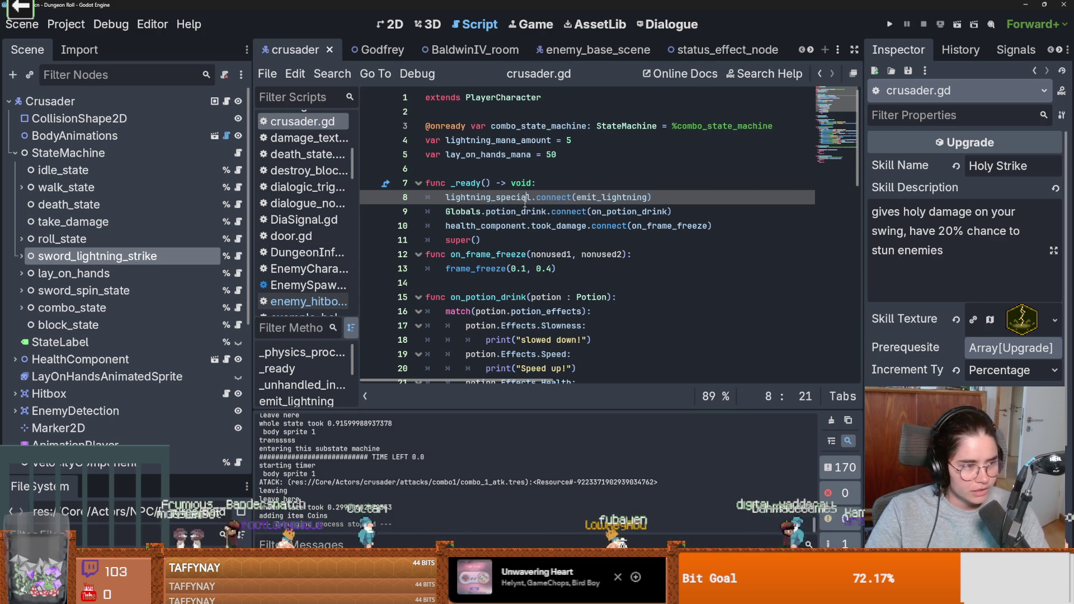
pyautogui.moveTo(501, 212)
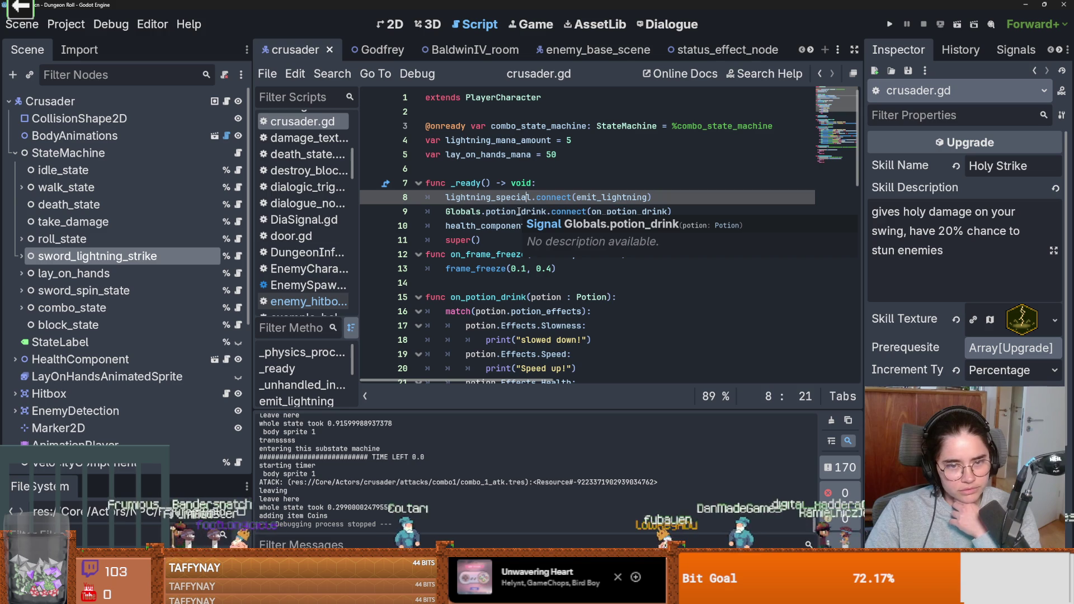
pyautogui.click(494, 238)
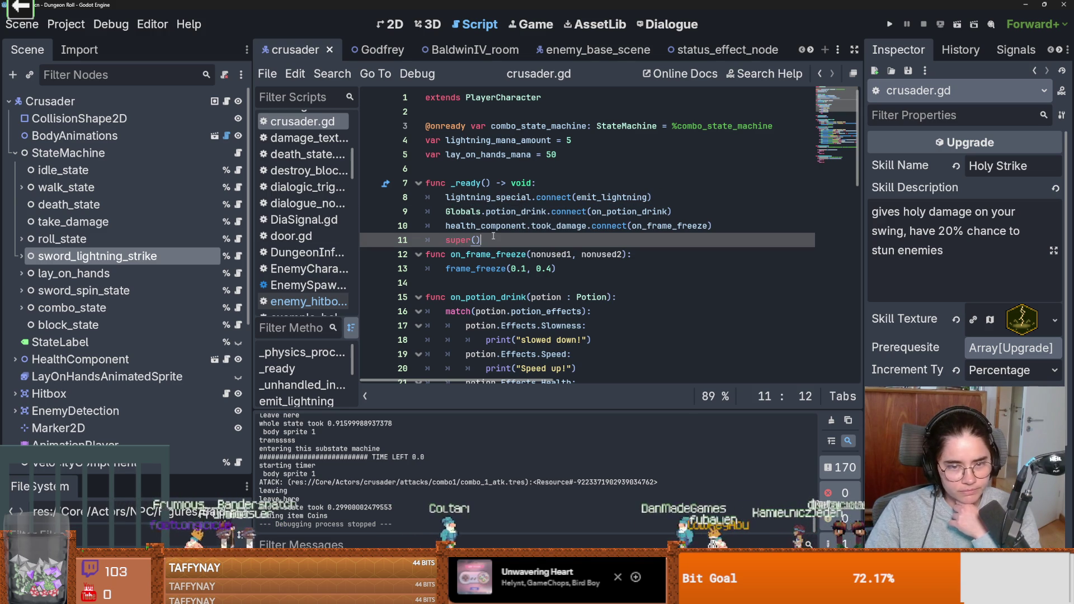
pyautogui.scroll(-3)
pyautogui.scroll(-3)
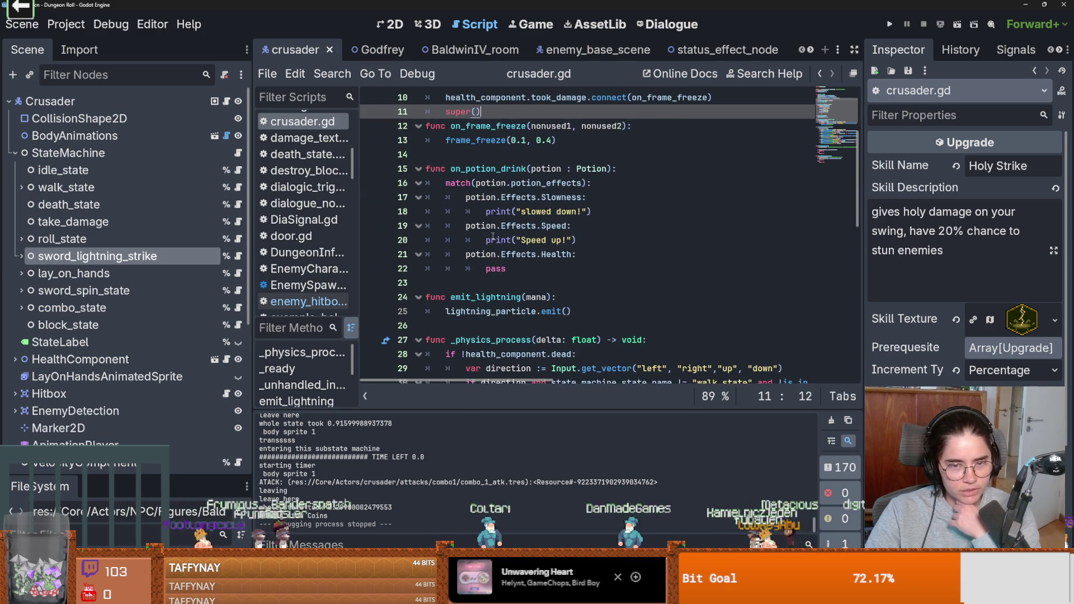
pyautogui.scroll(3)
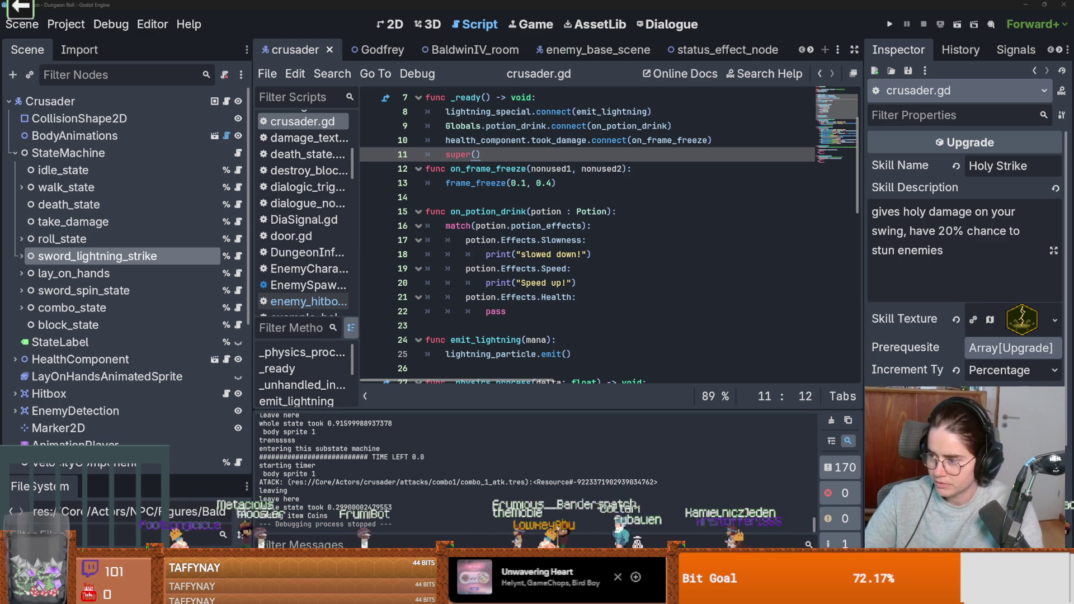
# Step: Launch the Dungeon Roll project for a test run
pyautogui.press('F5')
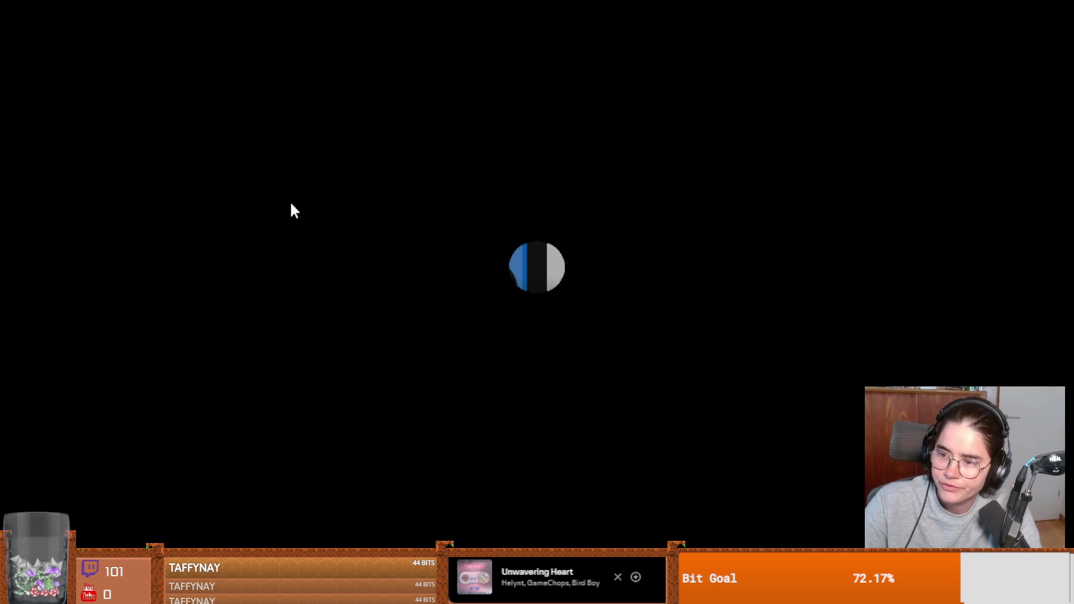
# Step: Play the Cannon minigame, then return to the game-selection screen
pyautogui.click(417, 262)
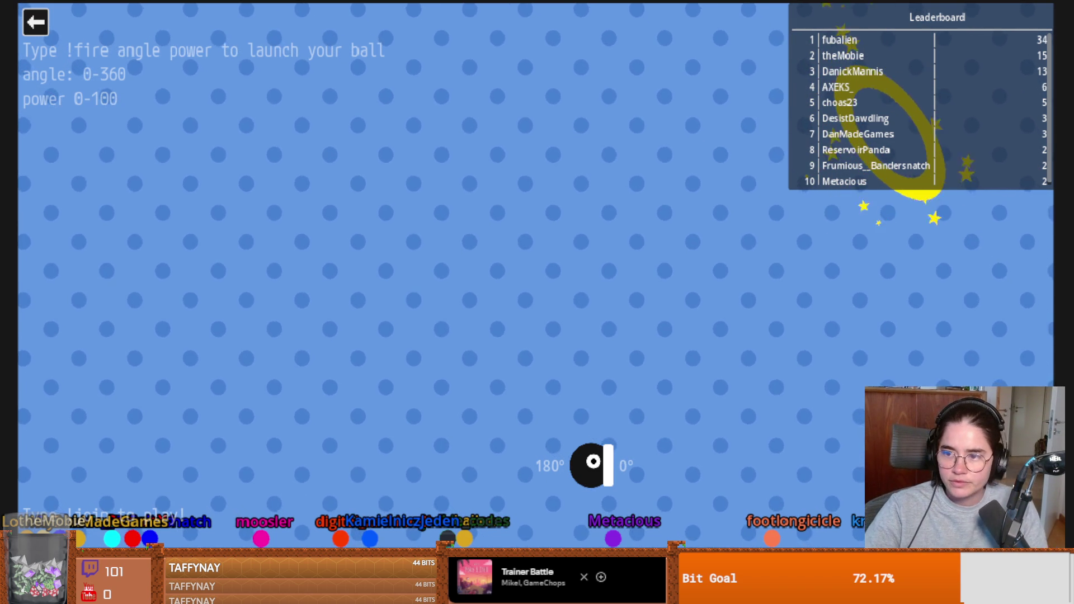
pyautogui.click(38, 24)
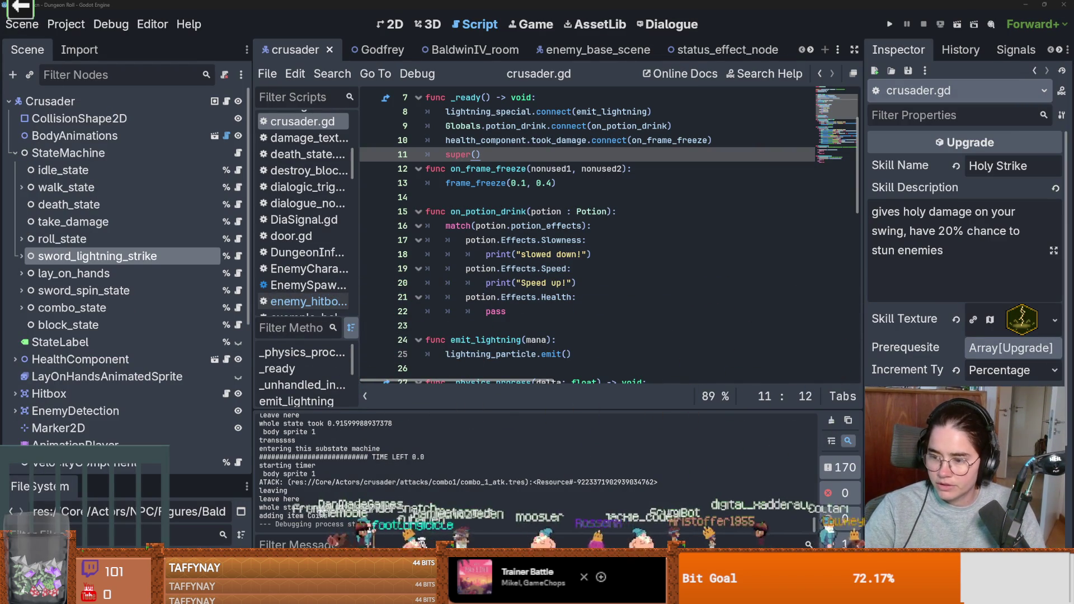
# Step: Save the crusader script and scene
pyautogui.click(536, 340)
pyautogui.hotkey('ctrl', 's')
pyautogui.scroll(3)
pyautogui.hotkey('ctrl', 's')
pyautogui.scroll(3)
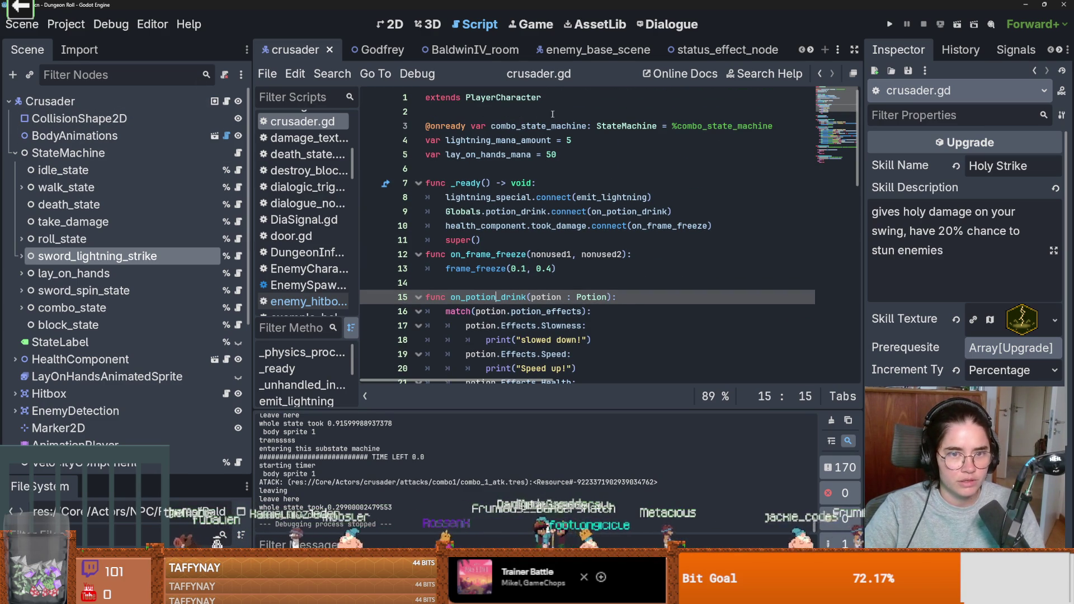
# Step: Open PlayerCharacter.gd and review its Dash and SwordSpin upgrade cases, then save
pyautogui.click(504, 98)
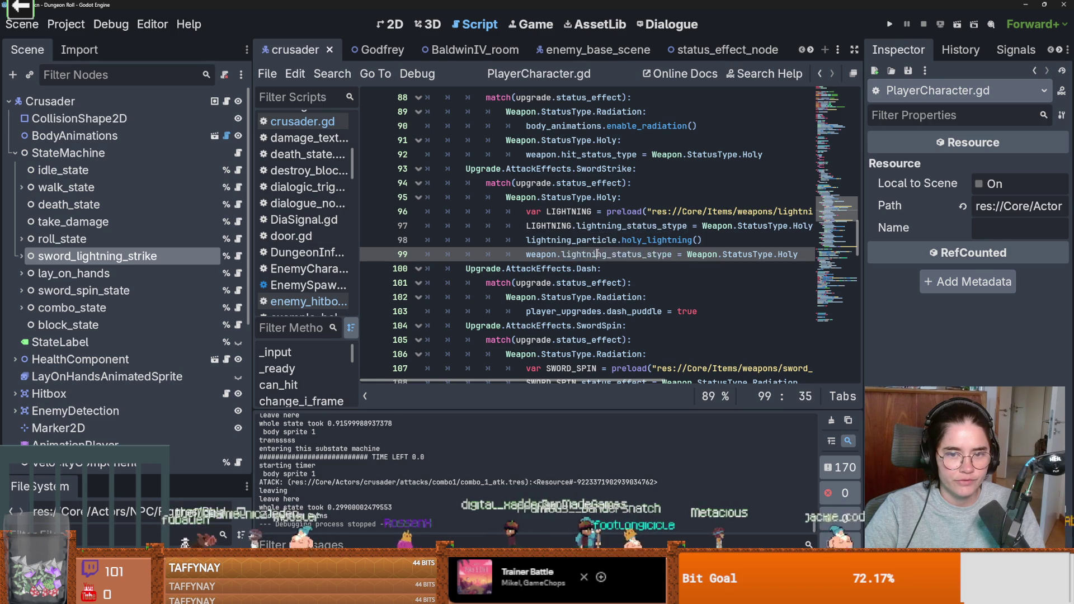
pyautogui.doubleClick(585, 270)
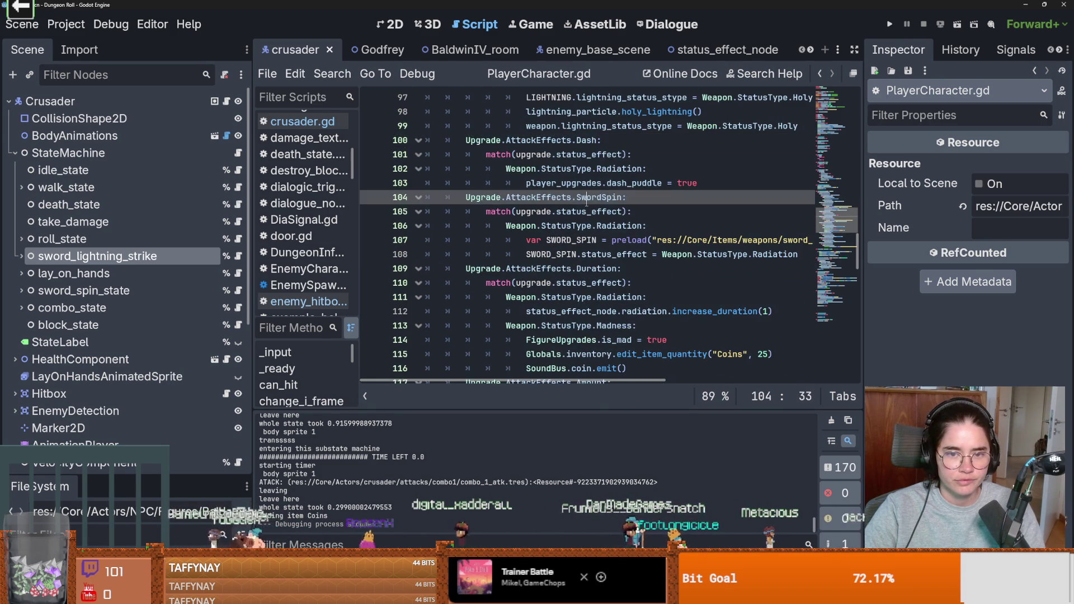
pyautogui.click(587, 197)
pyautogui.scroll(-3)
pyautogui.moveTo(583, 227)
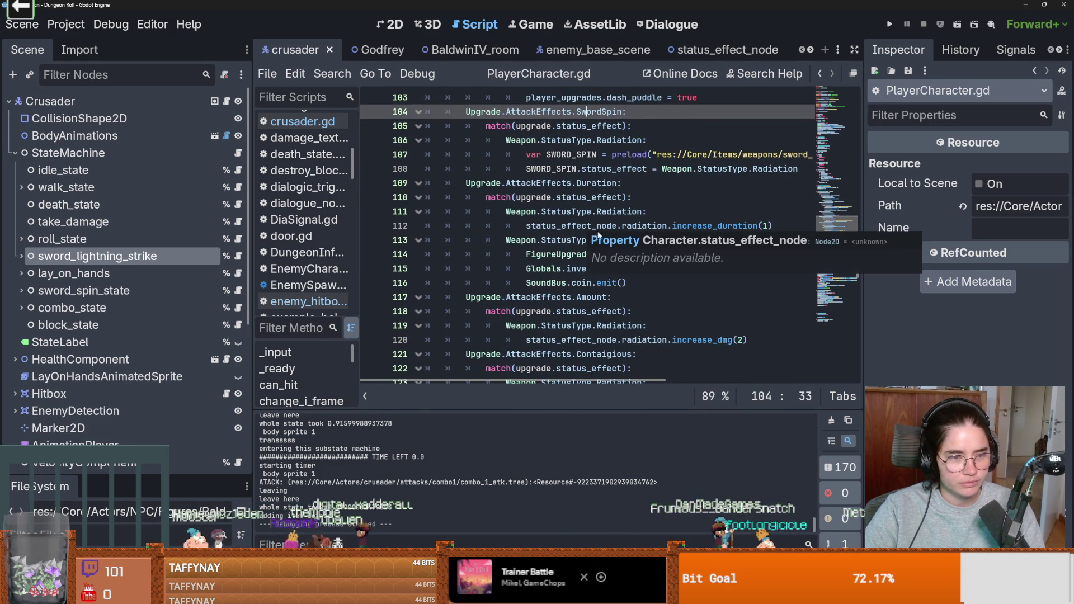
pyautogui.hotkey('ctrl', 's')
pyautogui.scroll(3)
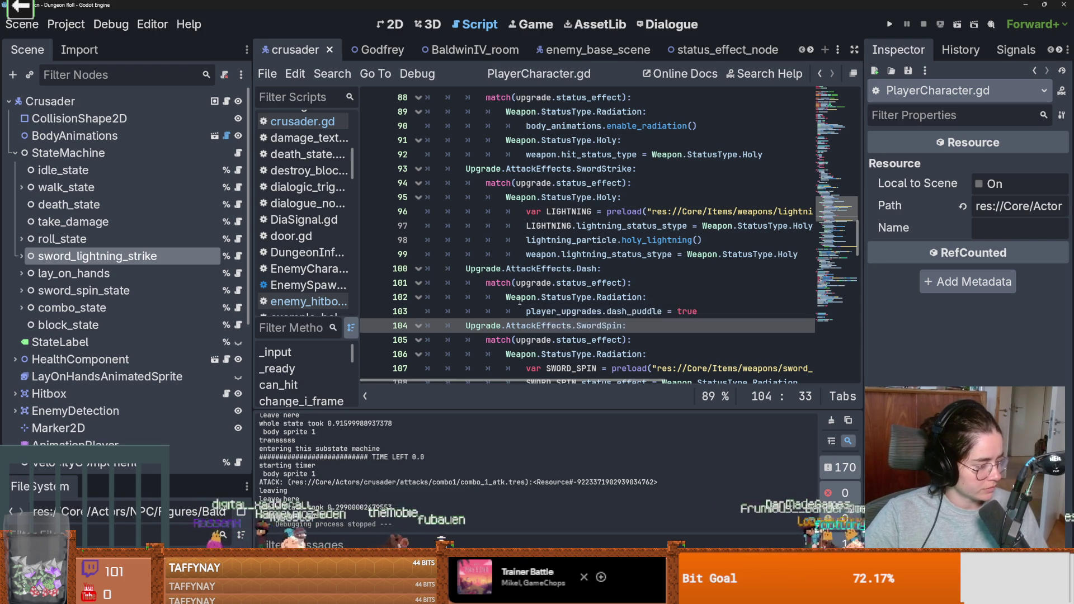
pyautogui.moveTo(520, 301)
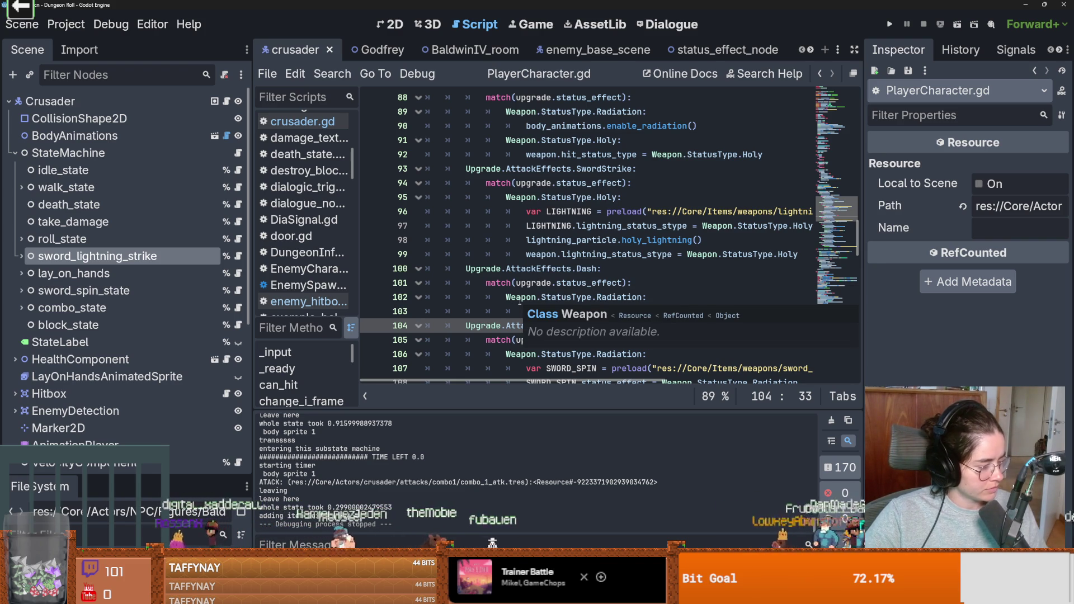
pyautogui.click(622, 283)
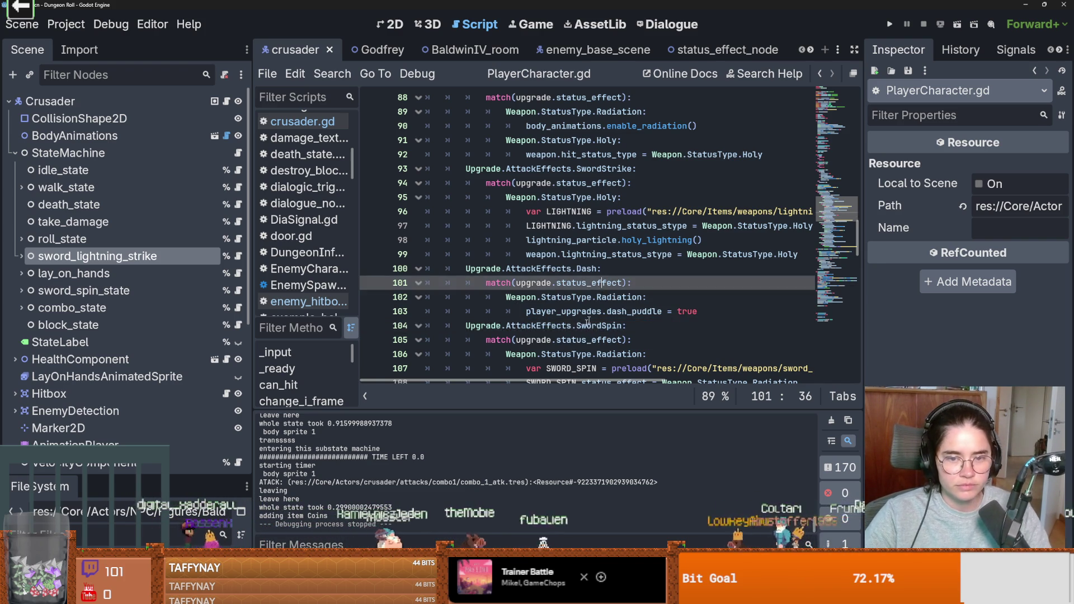
# Step: Scroll PlayerCharacter.gd to its first line and save the crusader scene
pyautogui.scroll(3)
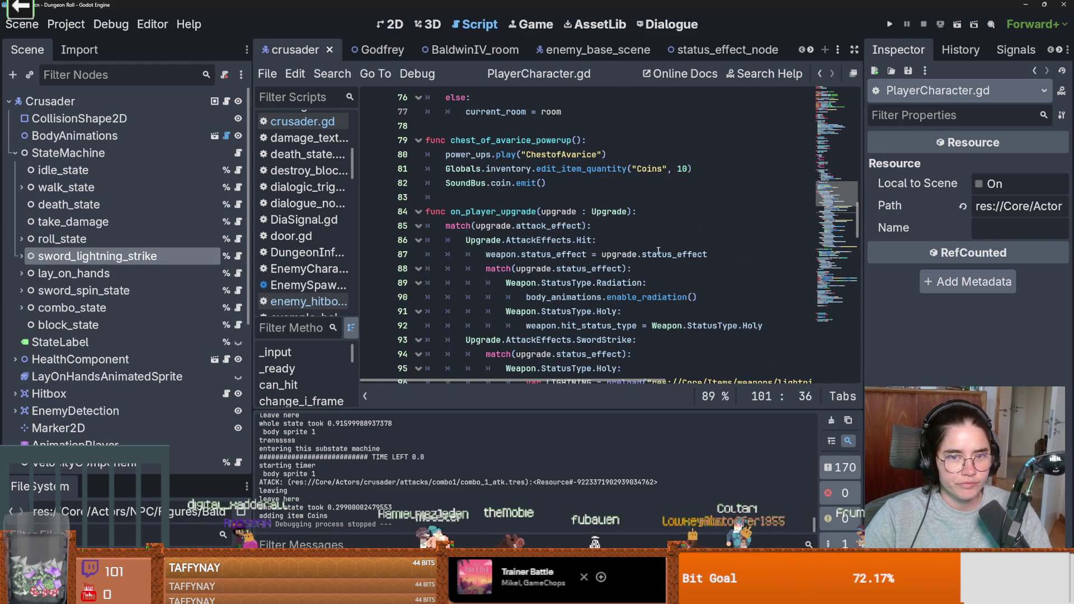
pyautogui.scroll(3)
pyautogui.scroll(3)
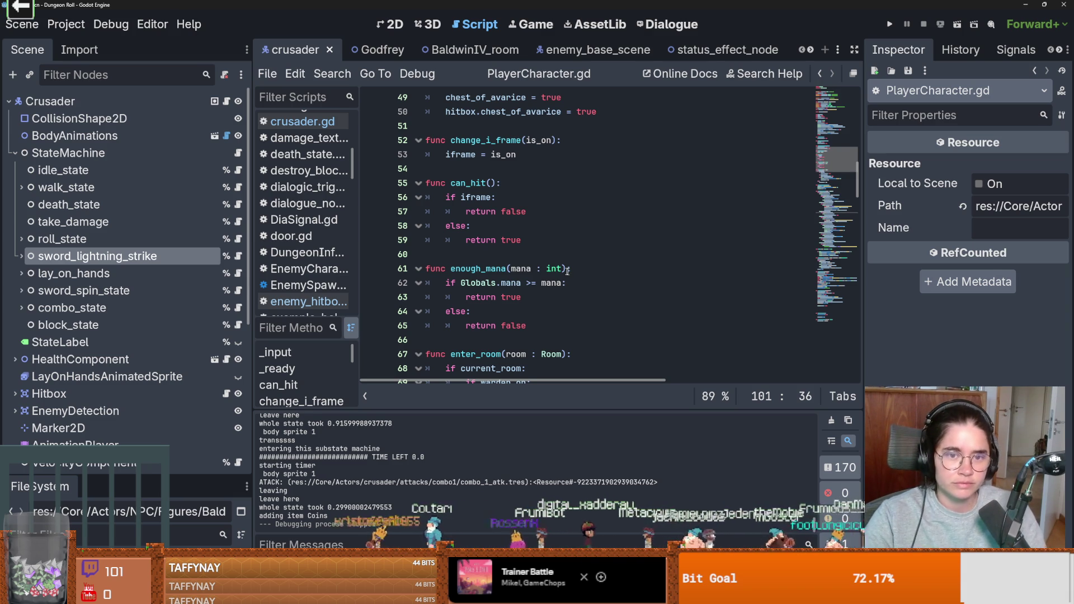
pyautogui.scroll(3)
pyautogui.scroll(3)
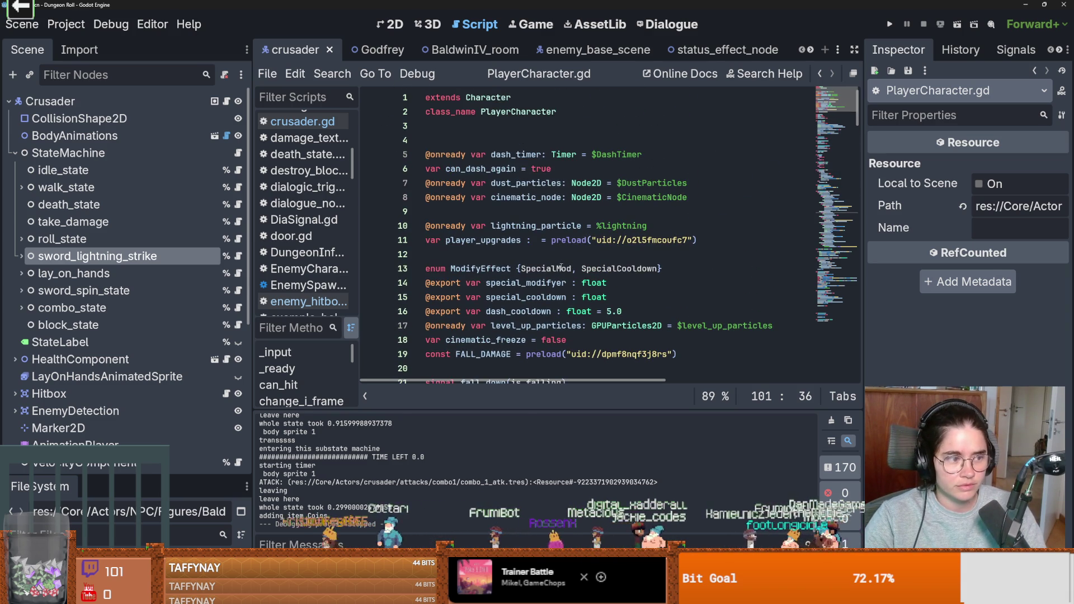
pyautogui.hotkey('ctrl', 's')
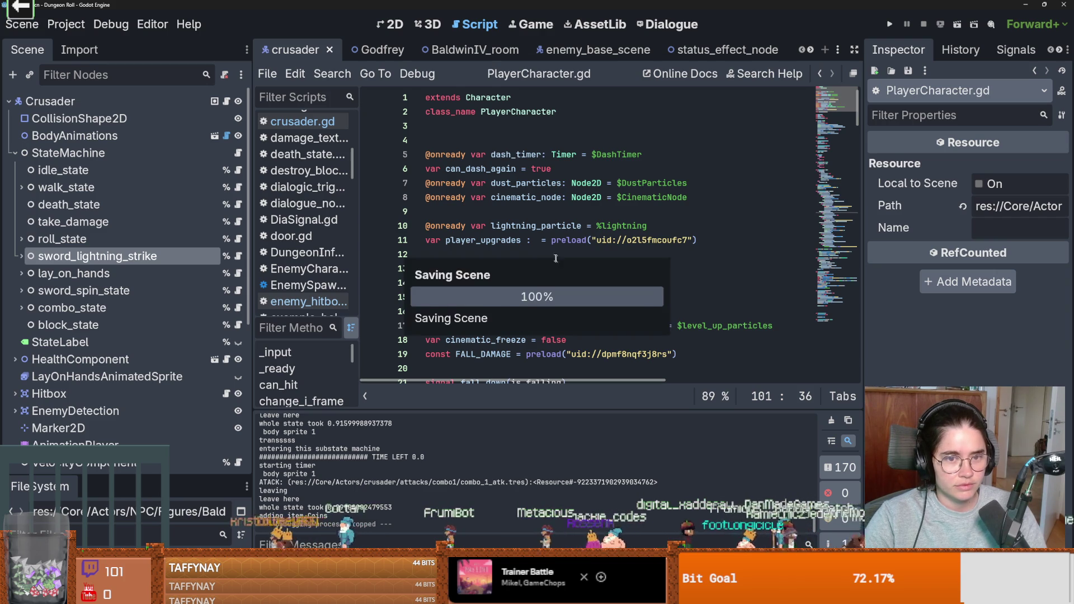
# Step: Review PlayerCharacter.gd's particle variable declarations near the top
pyautogui.click(507, 226)
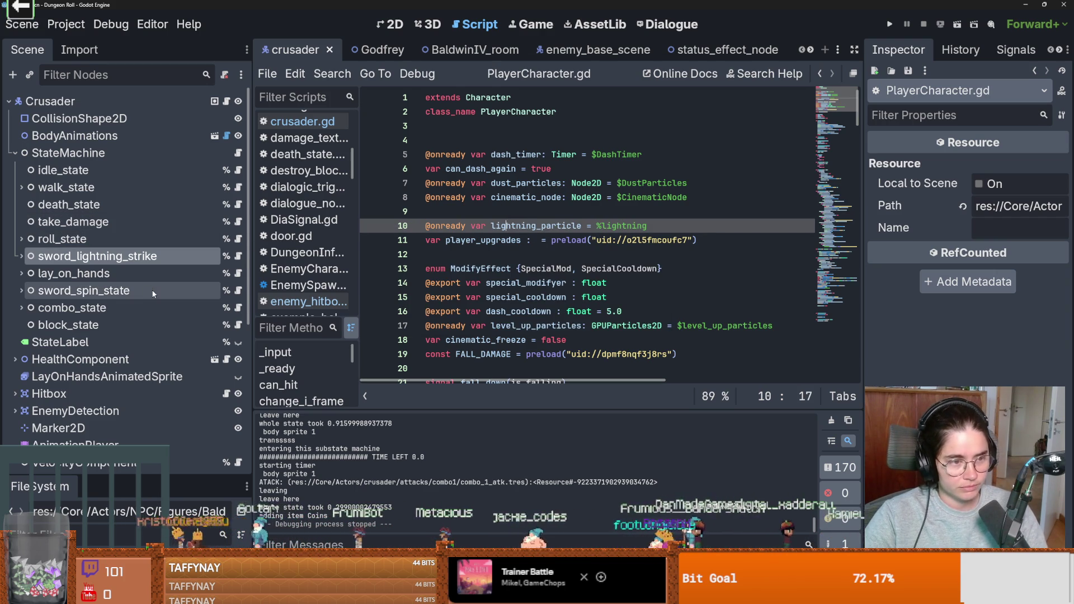
pyautogui.scroll(-3)
pyautogui.scroll(-3)
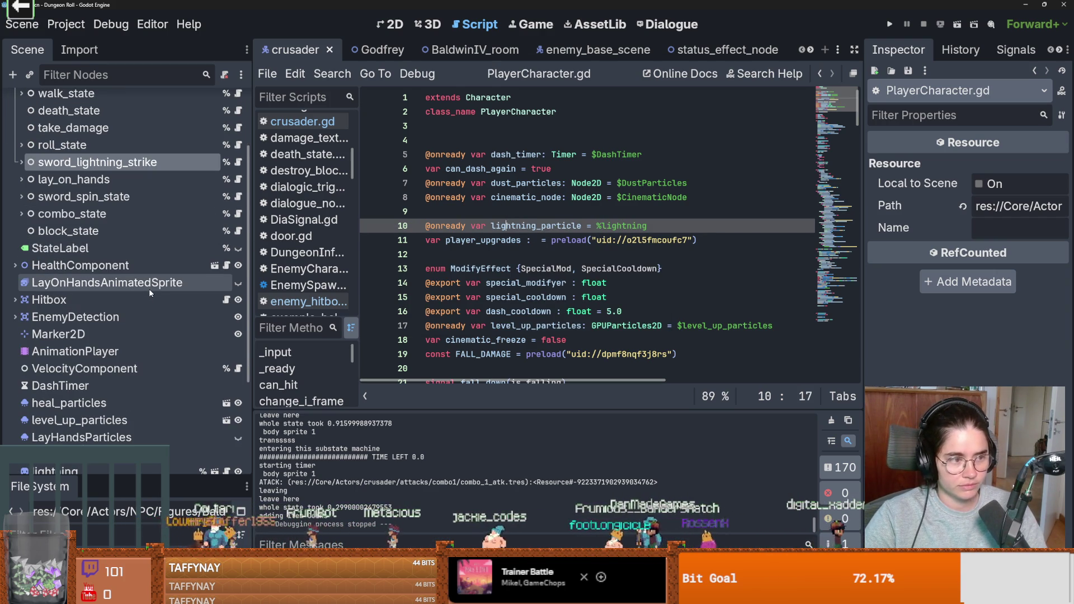
pyautogui.scroll(-3)
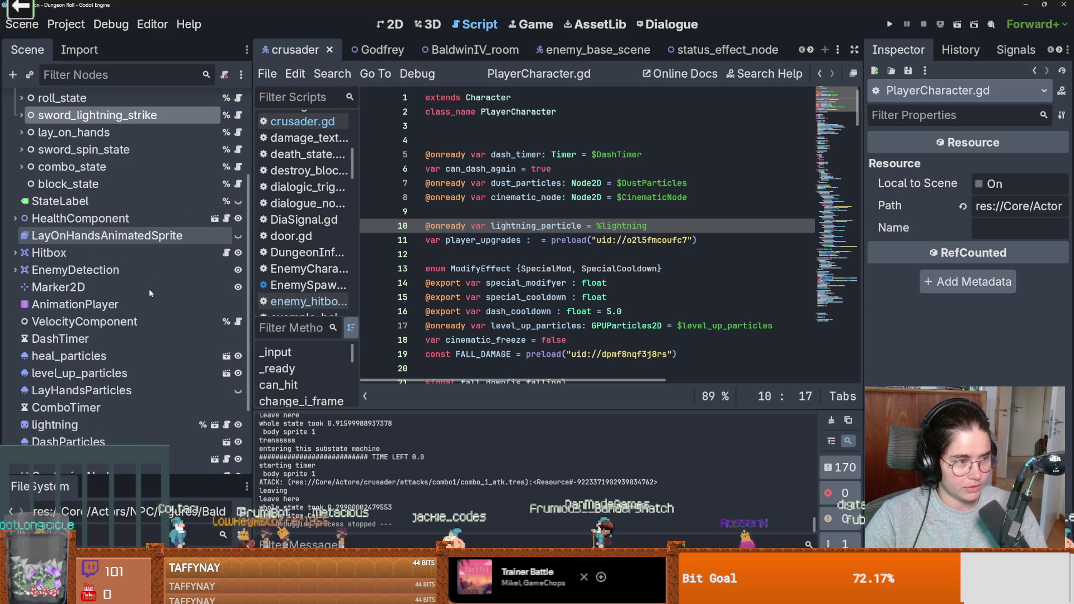
pyautogui.click(557, 253)
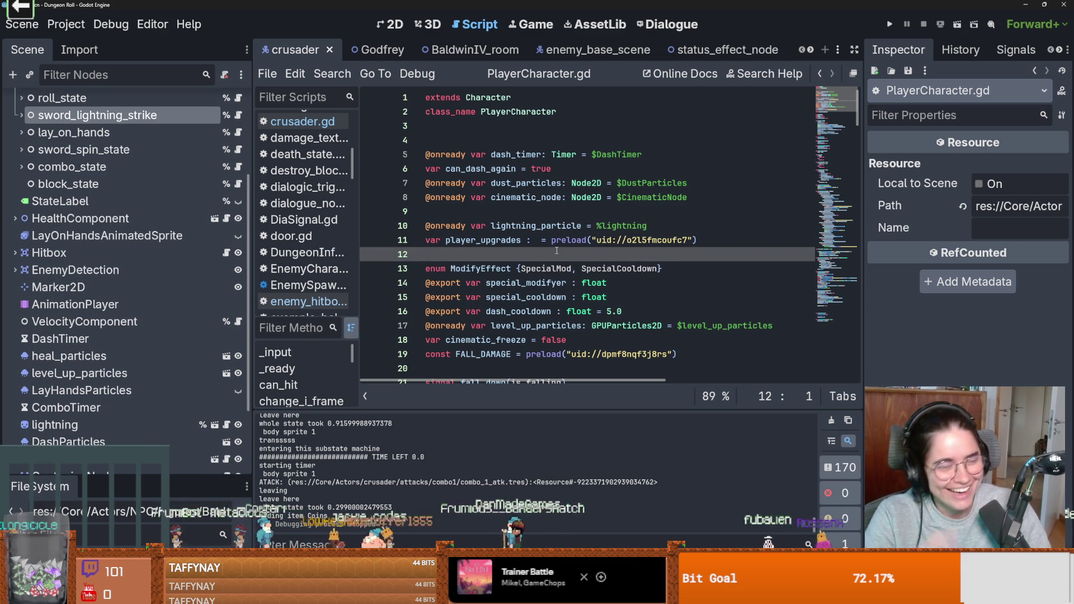
pyautogui.scroll(3)
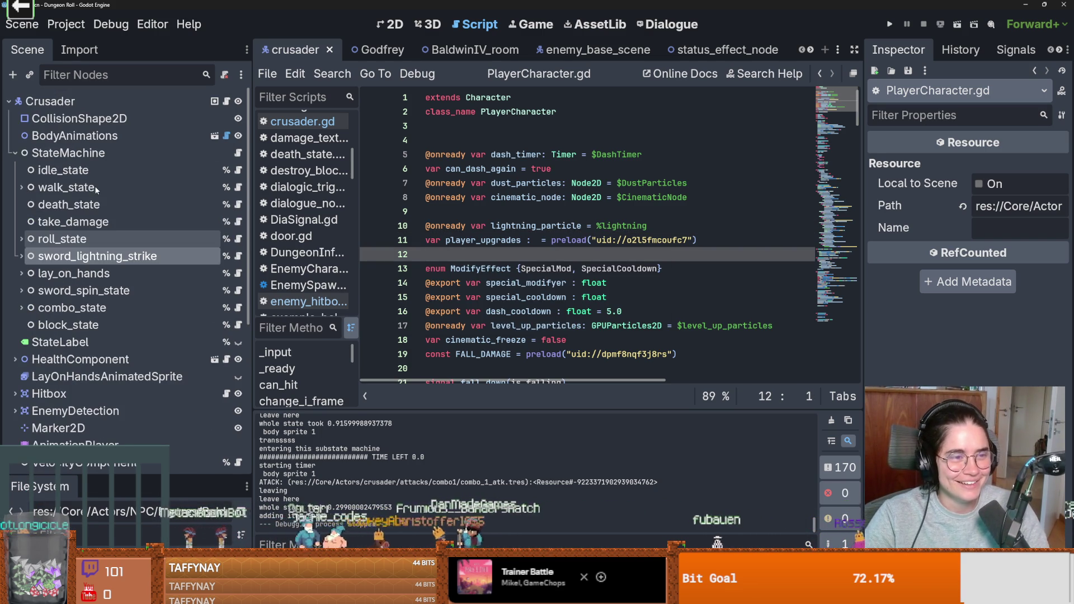
# Step: Collapse the StateMachine branch in the Scene dock and save the crusader scene
pyautogui.click(14, 153)
pyautogui.hotkey('ctrl', 's')
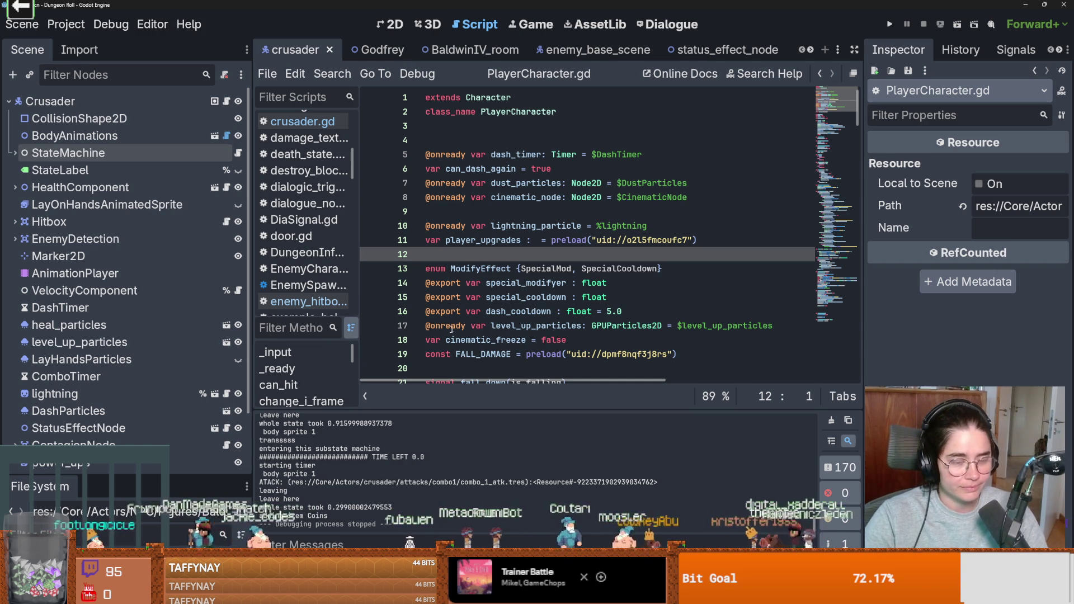
pyautogui.scroll(-3)
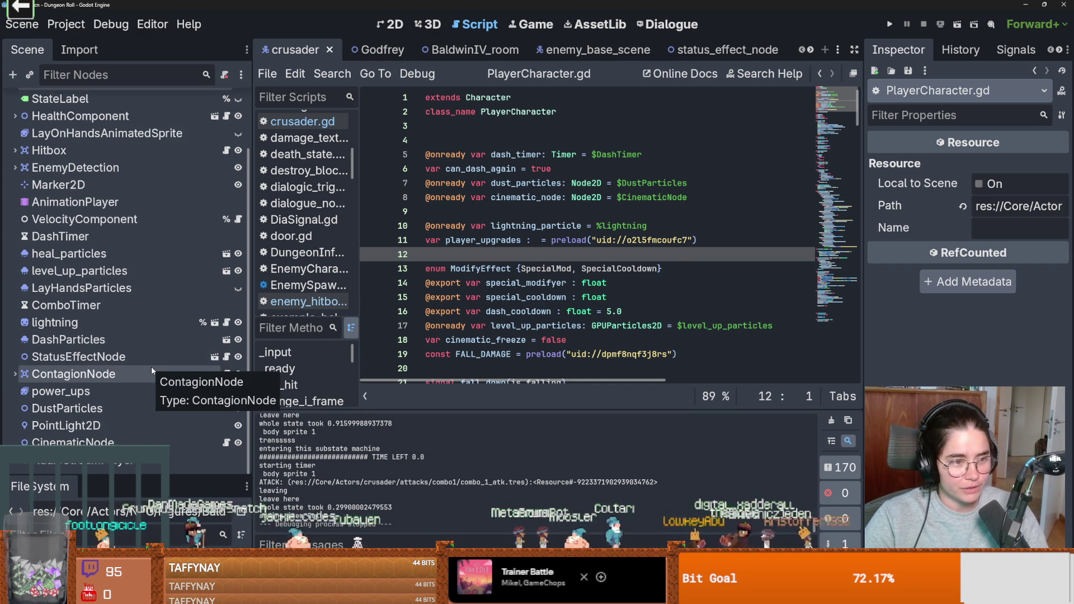
# Step: Open level_up_particles in the 2D view, preview its burst via Emitting, and save
pyautogui.hotkey('ctrl', 's')
pyautogui.doubleClick(154, 342)
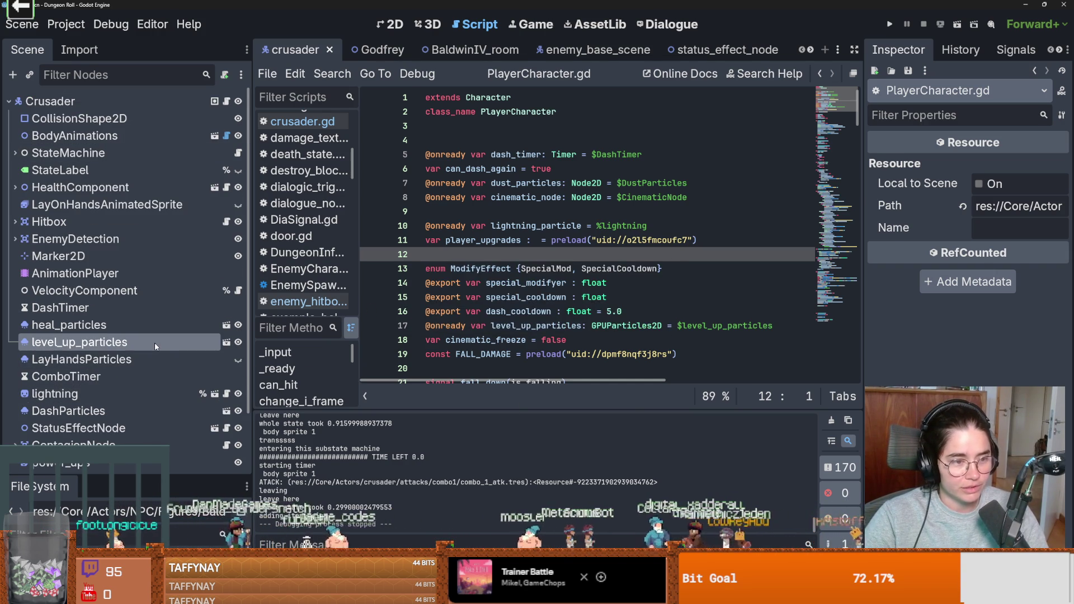
pyautogui.hotkey('ctrl', 's')
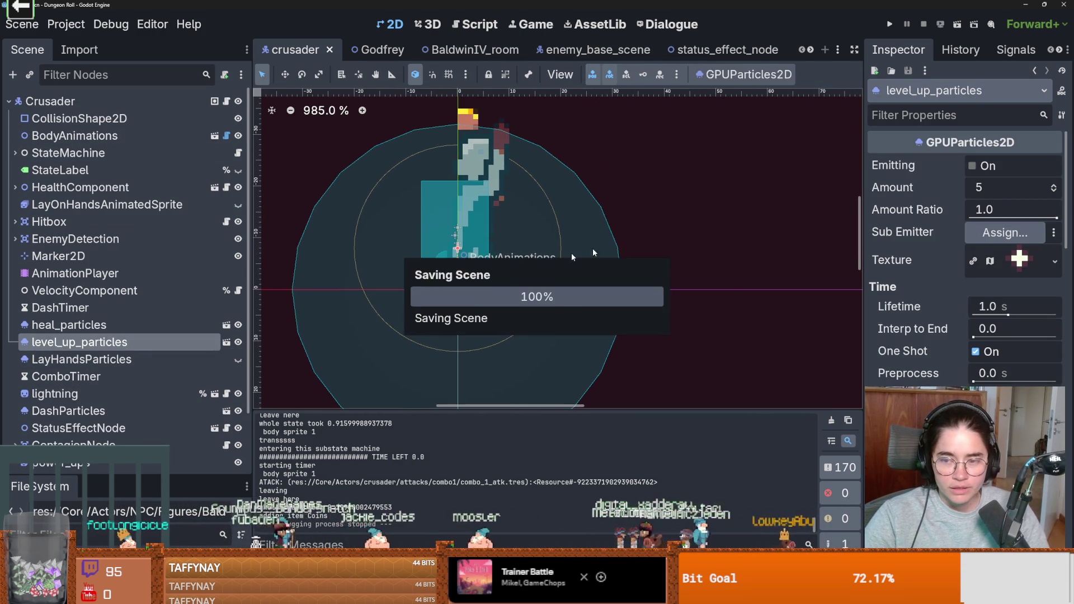
pyautogui.click(972, 166)
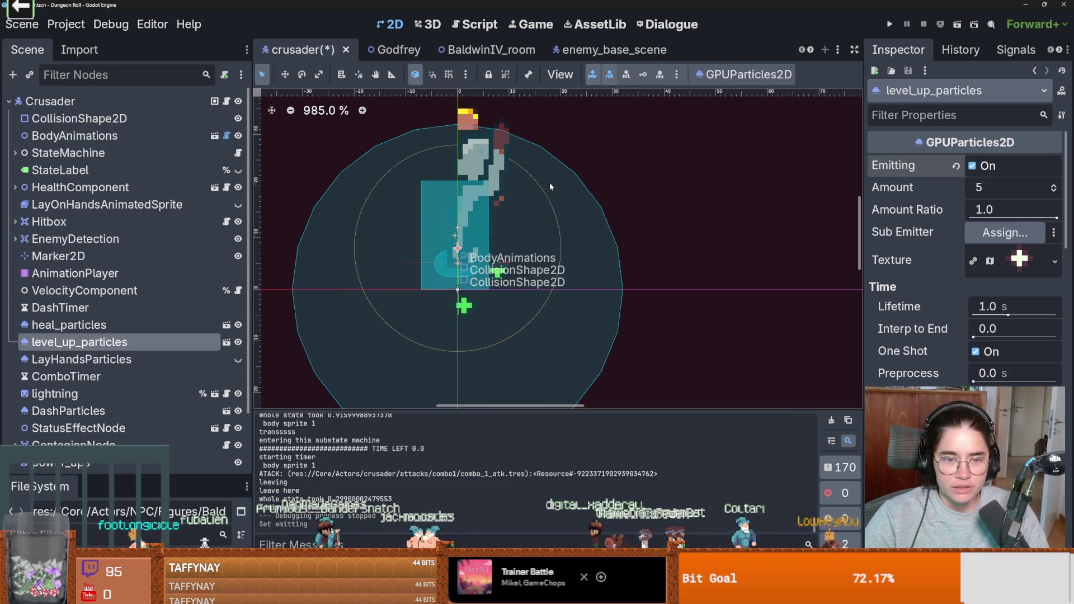
pyautogui.scroll(-3)
pyautogui.scroll(3)
pyautogui.hotkey('ctrl', 's')
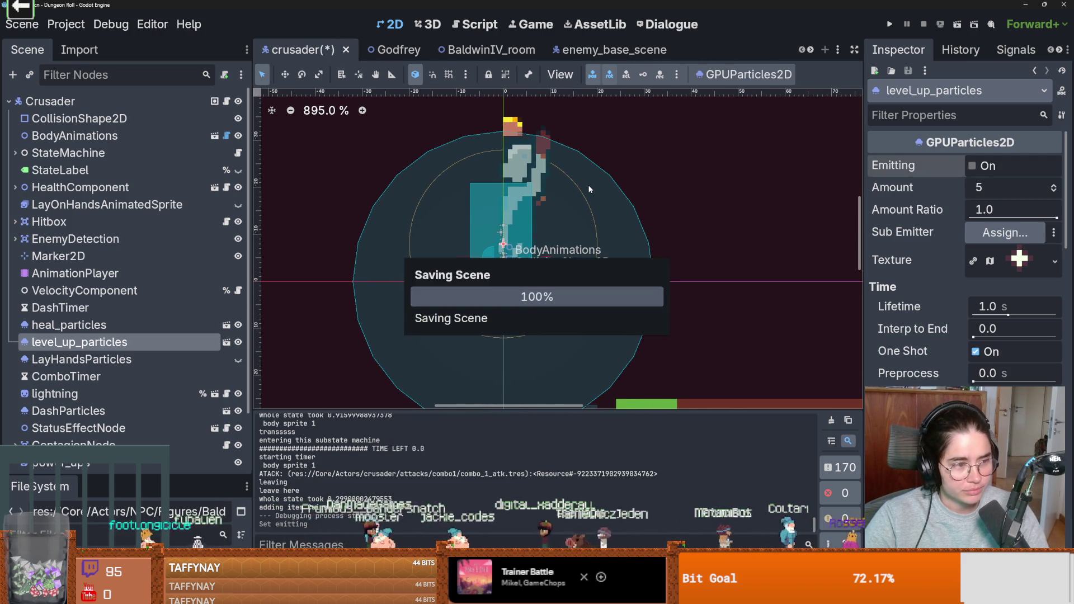
pyautogui.scroll(-3)
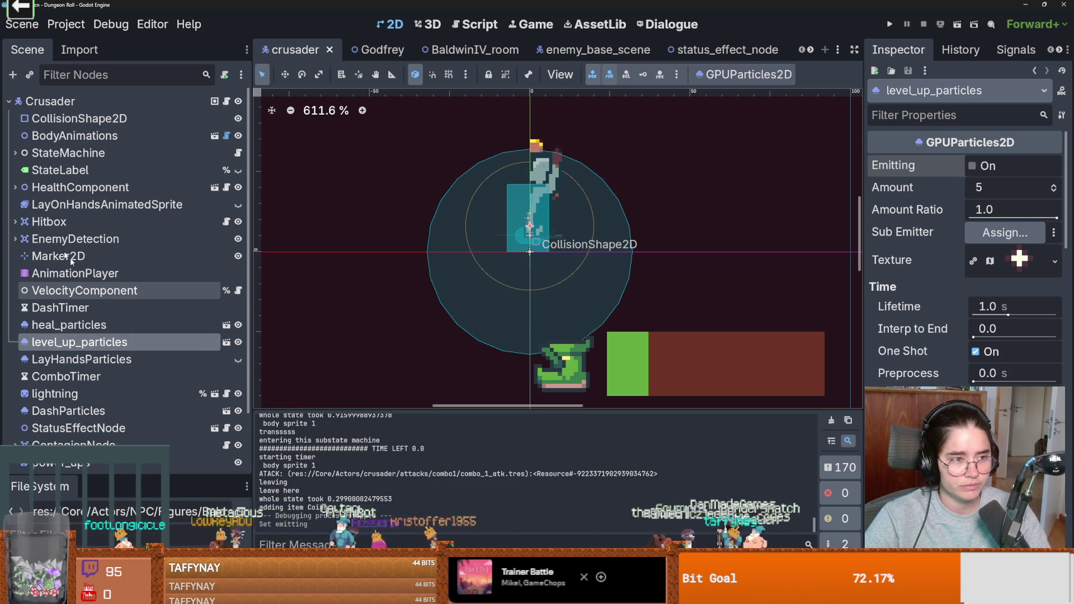
# Step: Expand StateMachine, read through roll_state.gd's enter code, and save
pyautogui.click(15, 154)
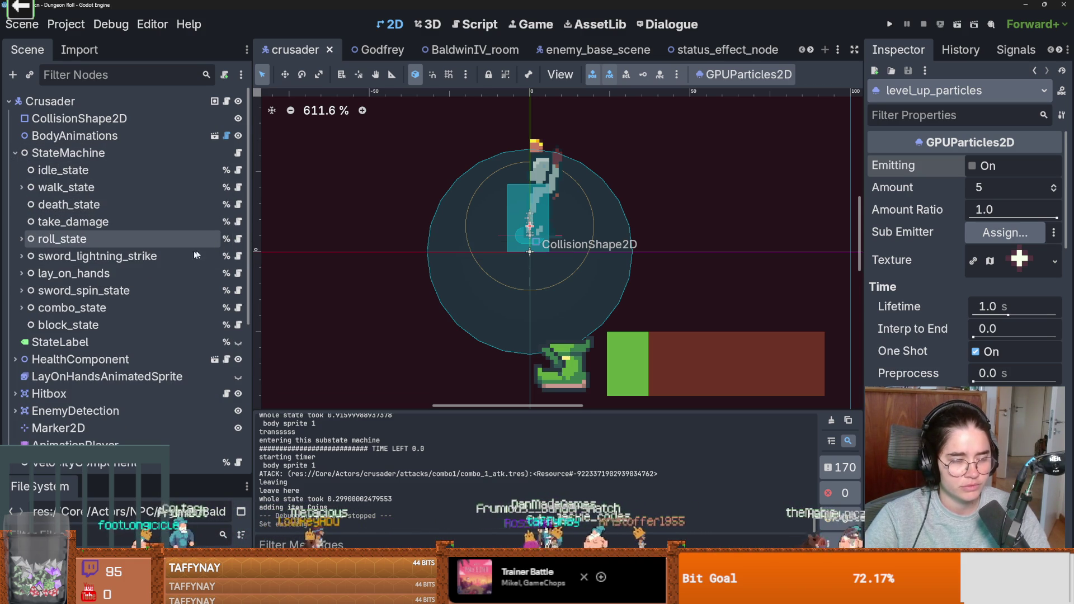
pyautogui.click(240, 239)
pyautogui.scroll(-3)
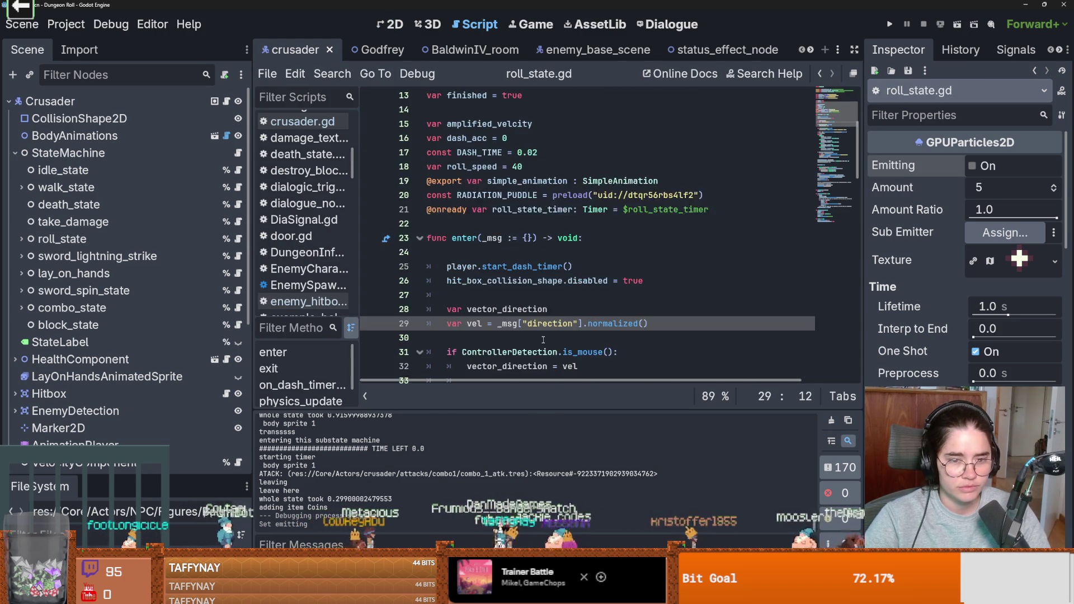
pyautogui.scroll(-3)
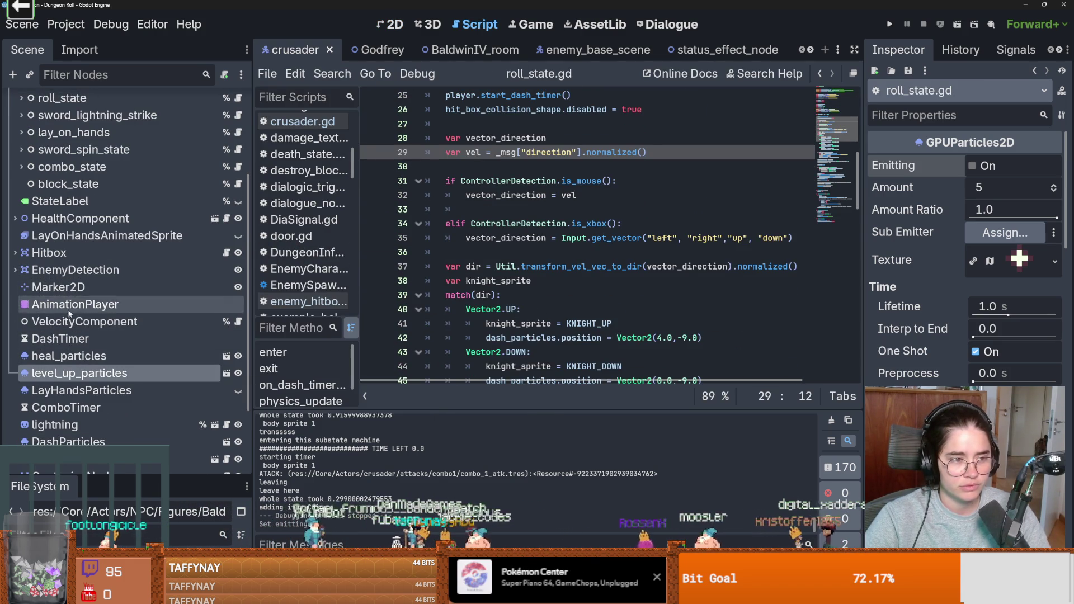
pyautogui.scroll(-3)
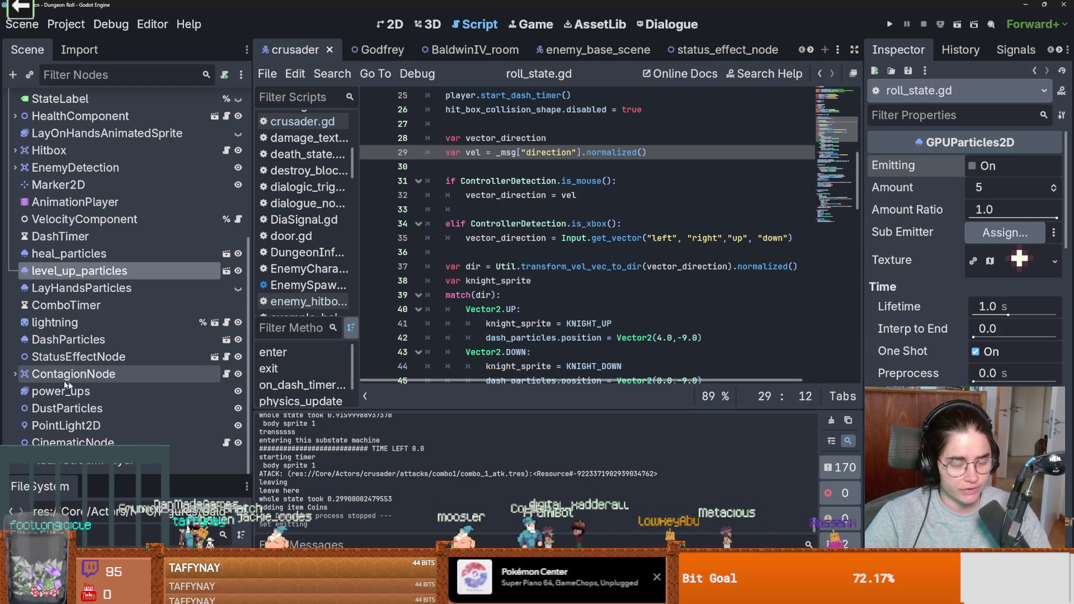
pyautogui.hotkey('ctrl', 's')
# Step: Select StatusEffectNode, then ContagionNode to view its Area2D properties
pyautogui.scroll(-3)
pyautogui.click(137, 357)
pyautogui.click(139, 374)
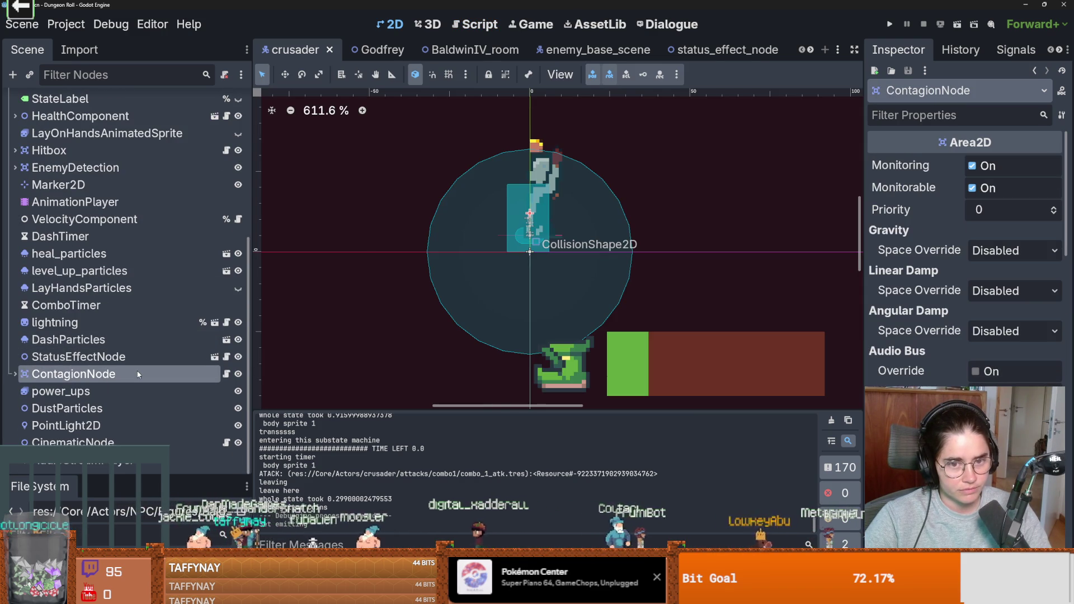
# Step: Select StatusEffectNode, save the scene, and open status_effect_node.gd
pyautogui.click(140, 358)
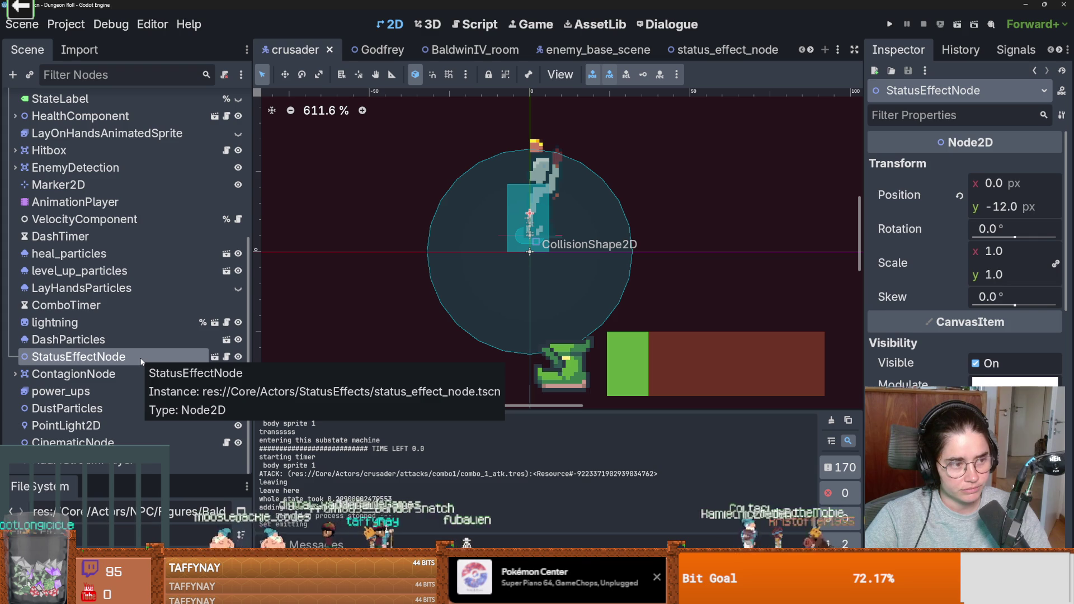
pyautogui.hotkey('ctrl', 's')
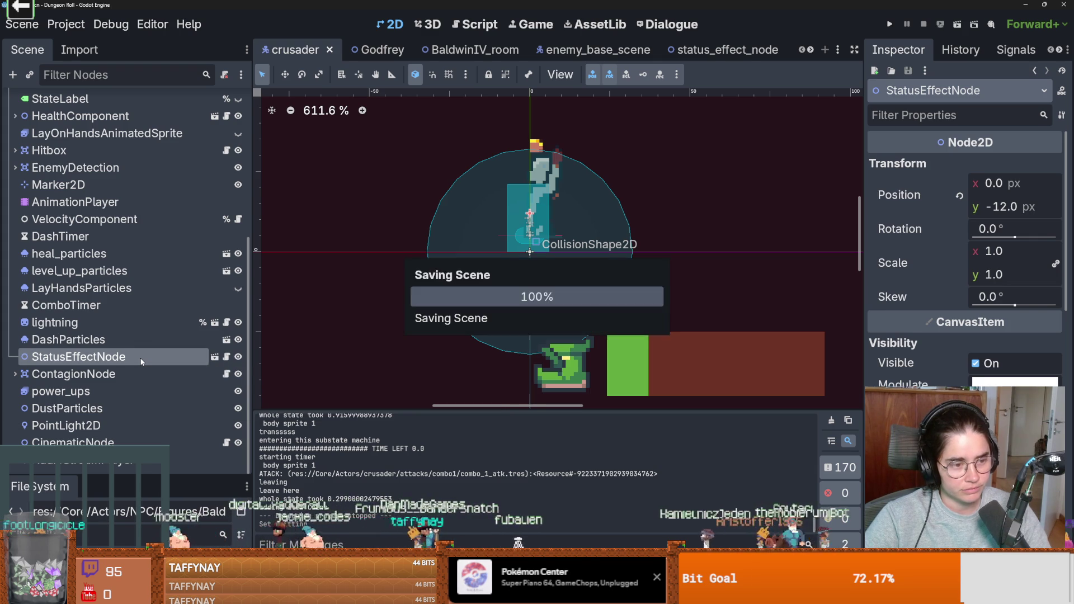
pyautogui.click(226, 359)
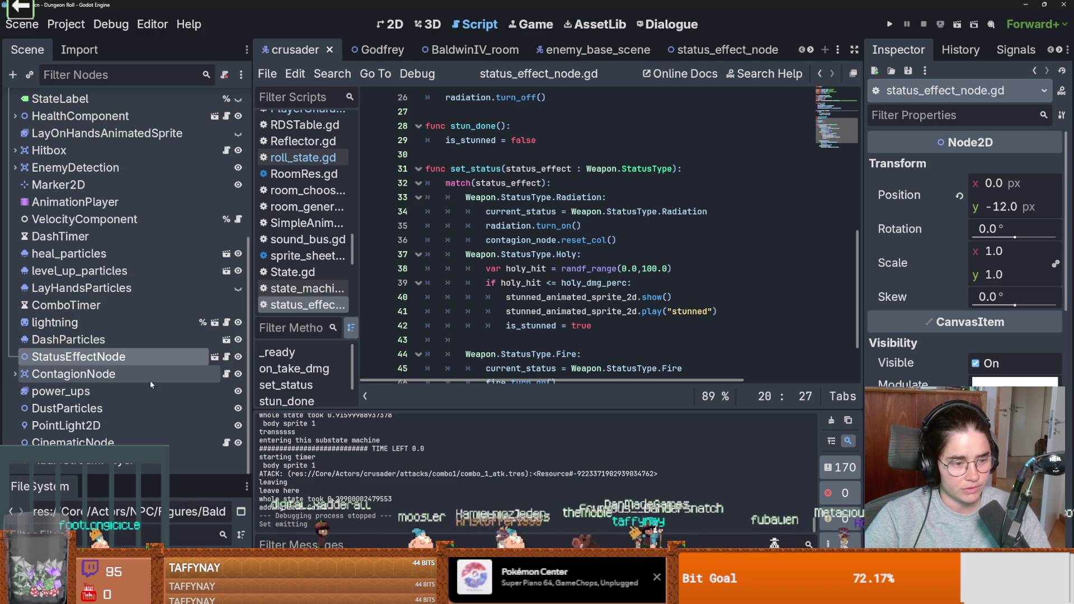
# Step: Delete the AudioStreamPlayer node, save the crusader scene, and run the game
pyautogui.click(126, 460)
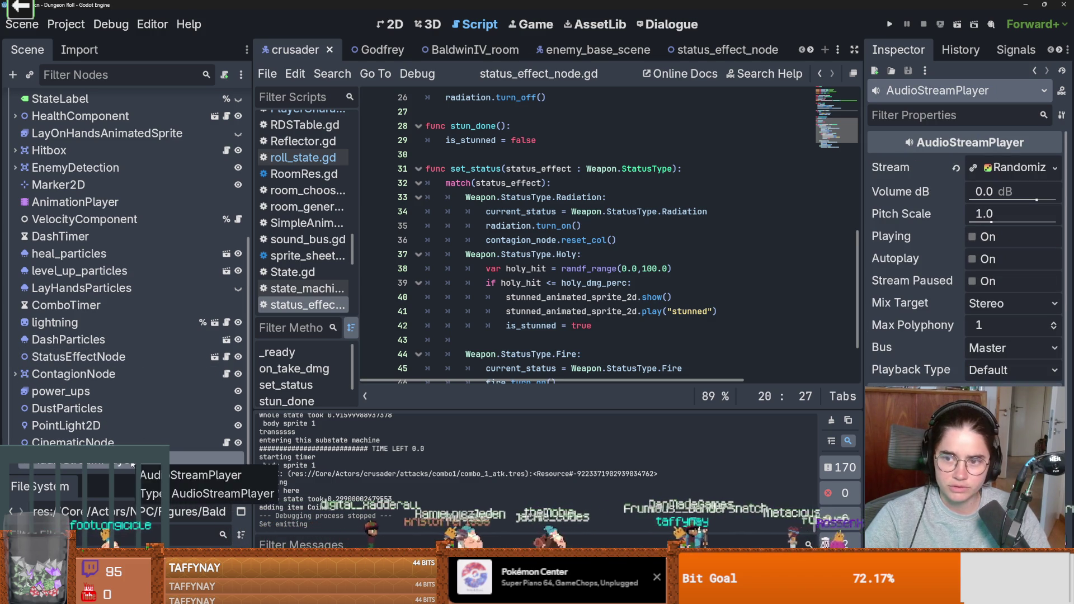
pyautogui.click(1020, 173)
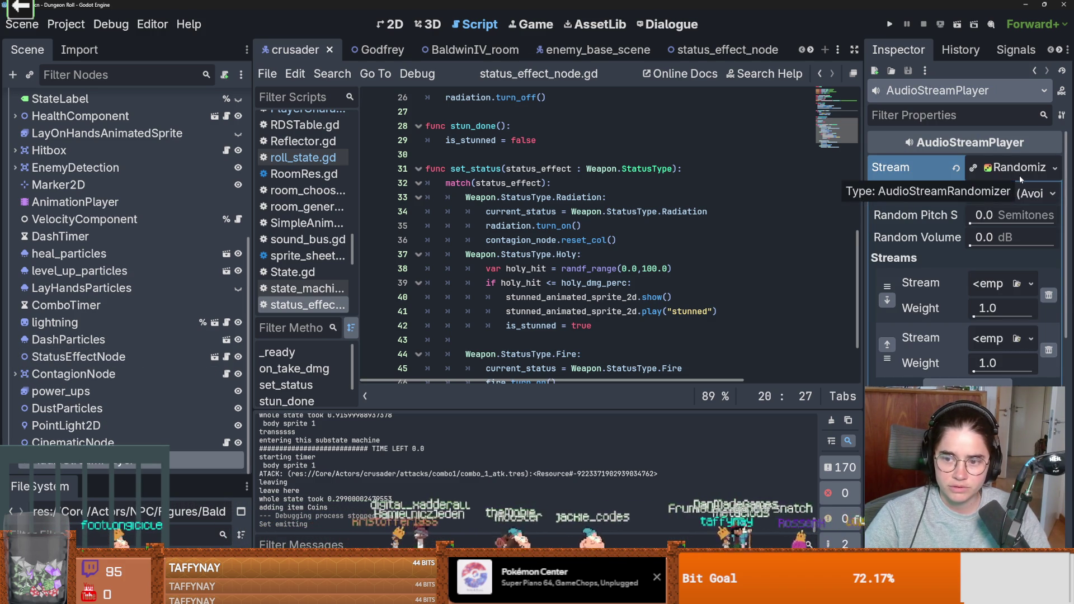
pyautogui.rightClick(144, 460)
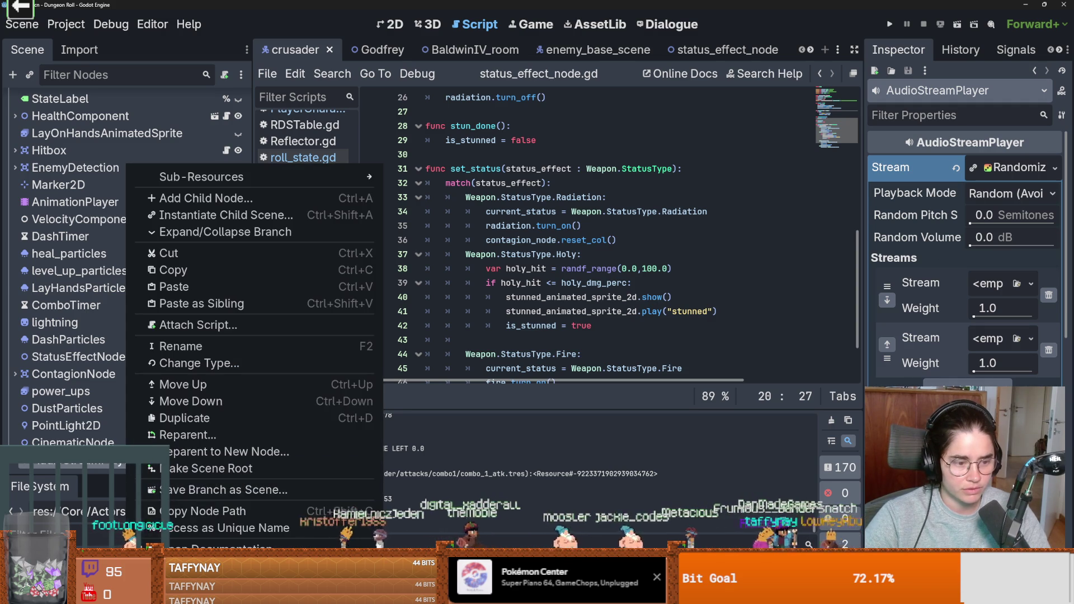
pyautogui.click(185, 537)
pyautogui.click(495, 315)
pyautogui.hotkey('ctrl', 's')
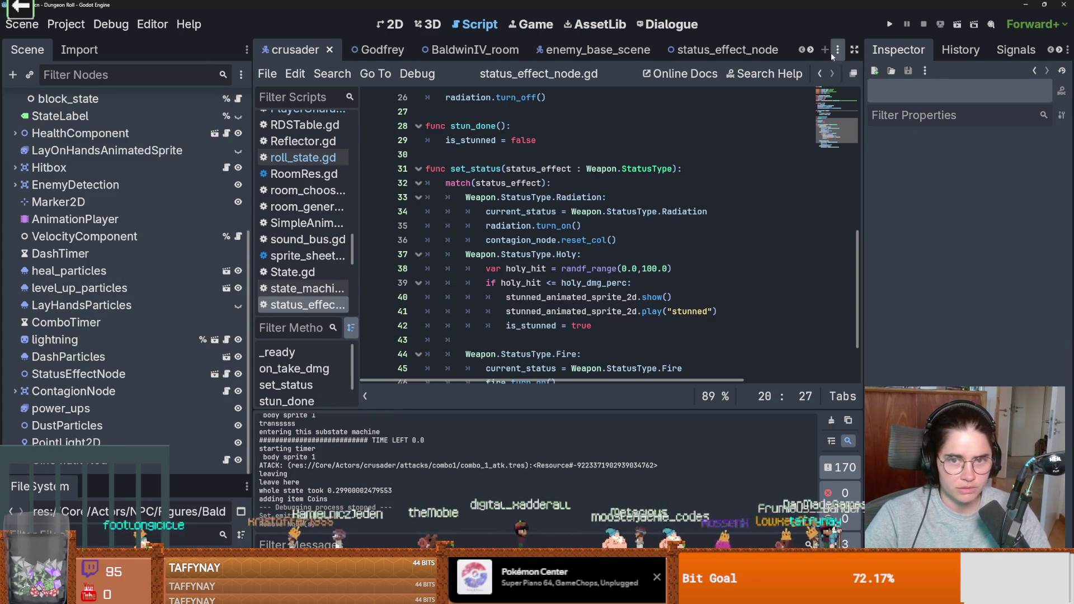
pyautogui.click(892, 25)
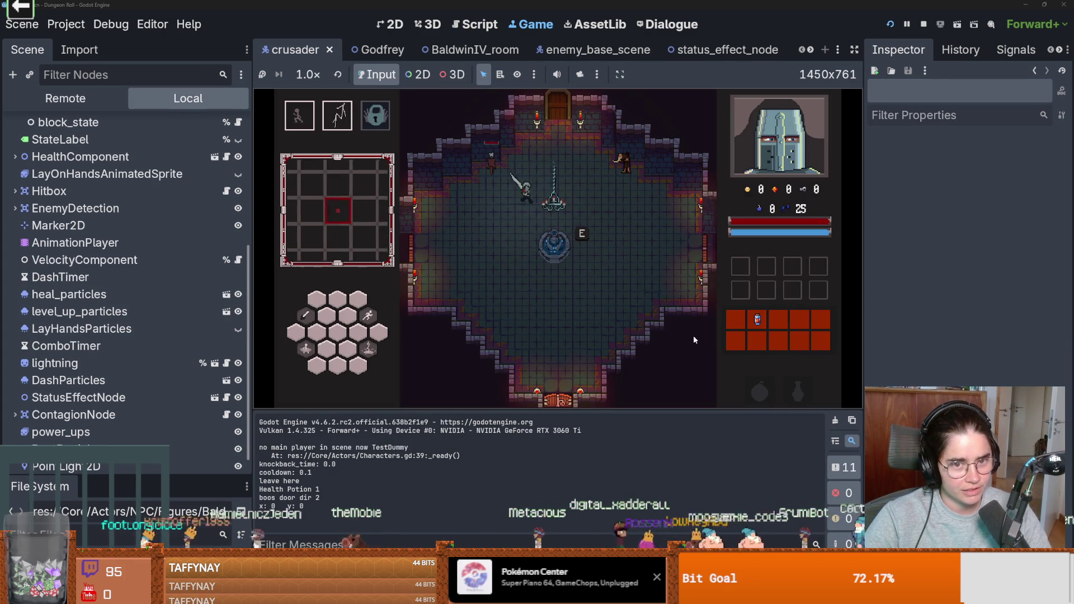
# Step: Walk the player around the dungeon room with WASD, then stop the test run
pyautogui.press('s')
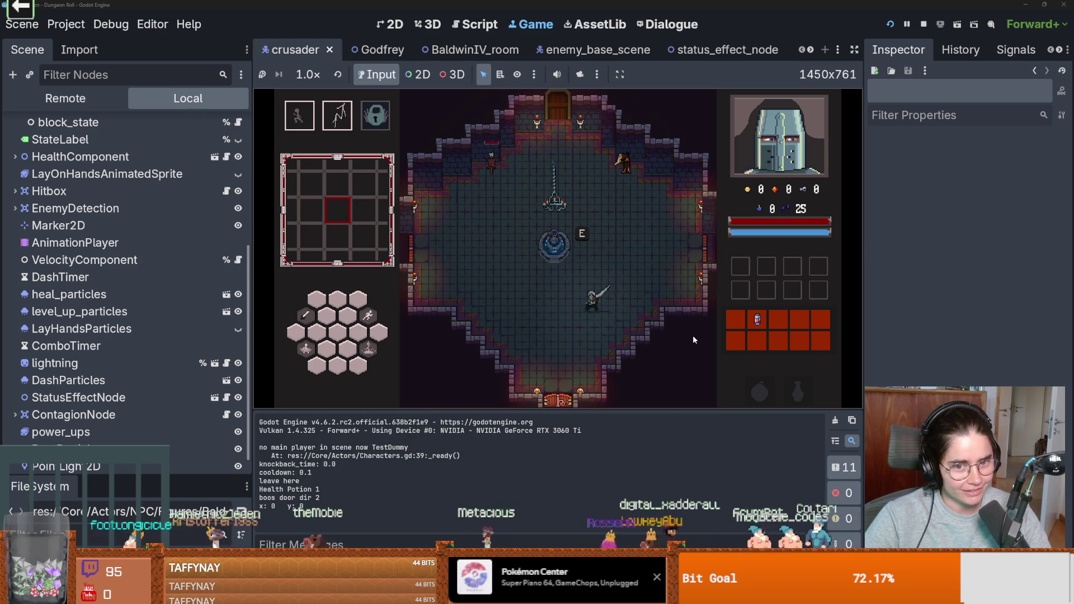
pyautogui.press('a')
pyautogui.press('w')
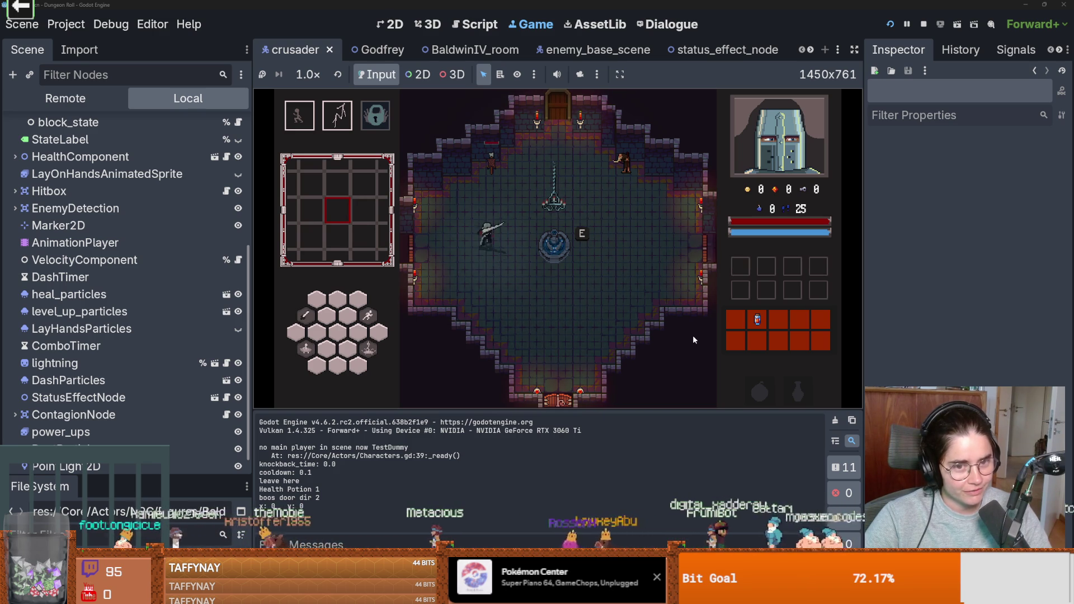
pyautogui.press('d')
pyautogui.press('s')
pyautogui.press('a')
pyautogui.press('w')
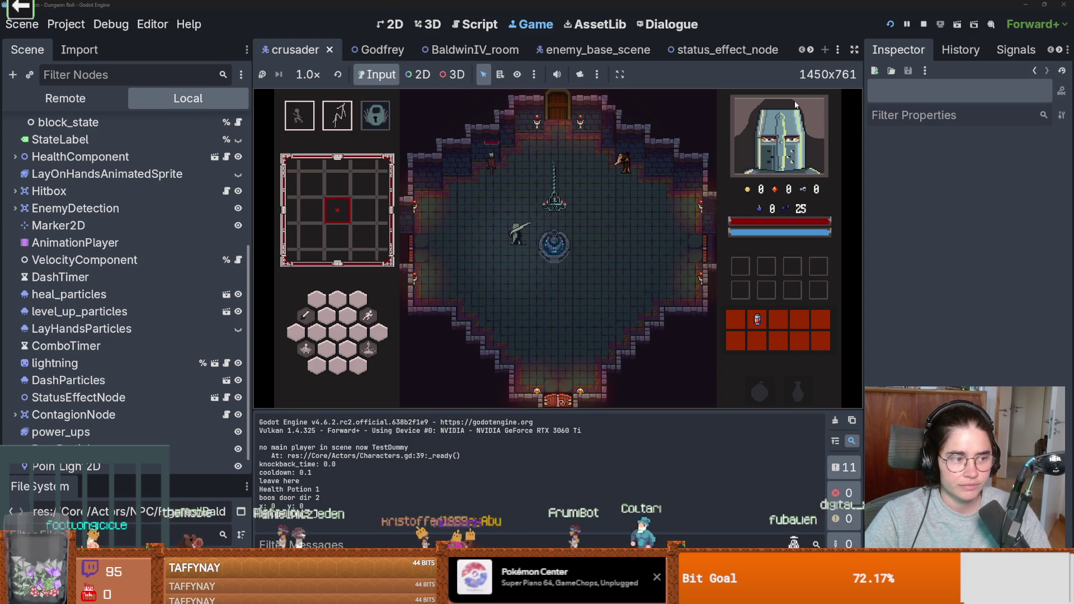
pyautogui.click(925, 26)
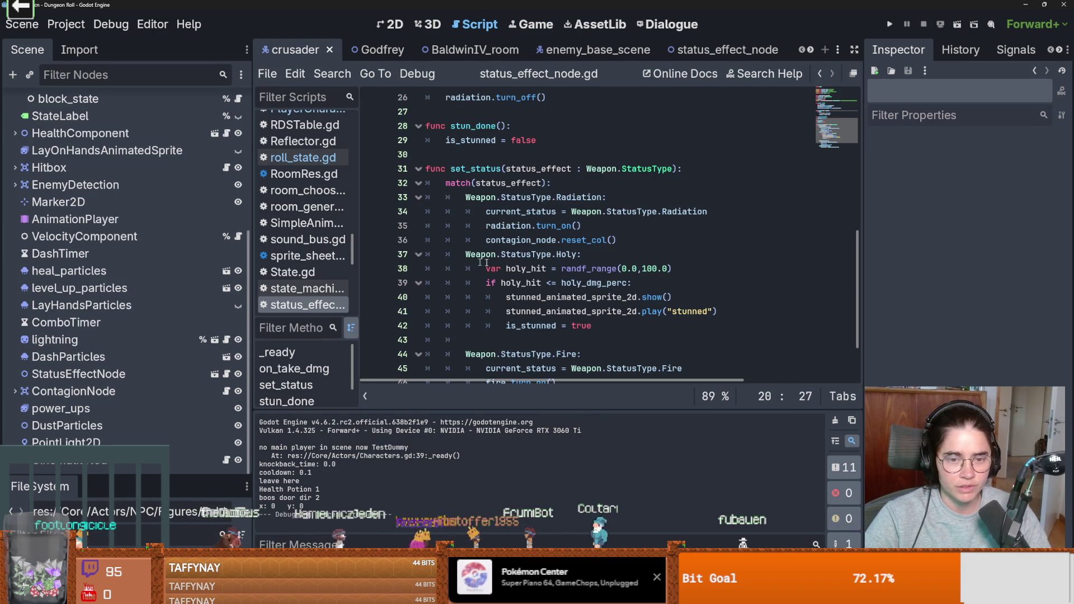
# Step: Place the caret on the holy_hit line and save with Ctrl+S
pyautogui.click(516, 266)
pyautogui.hotkey('ctrl', 's')
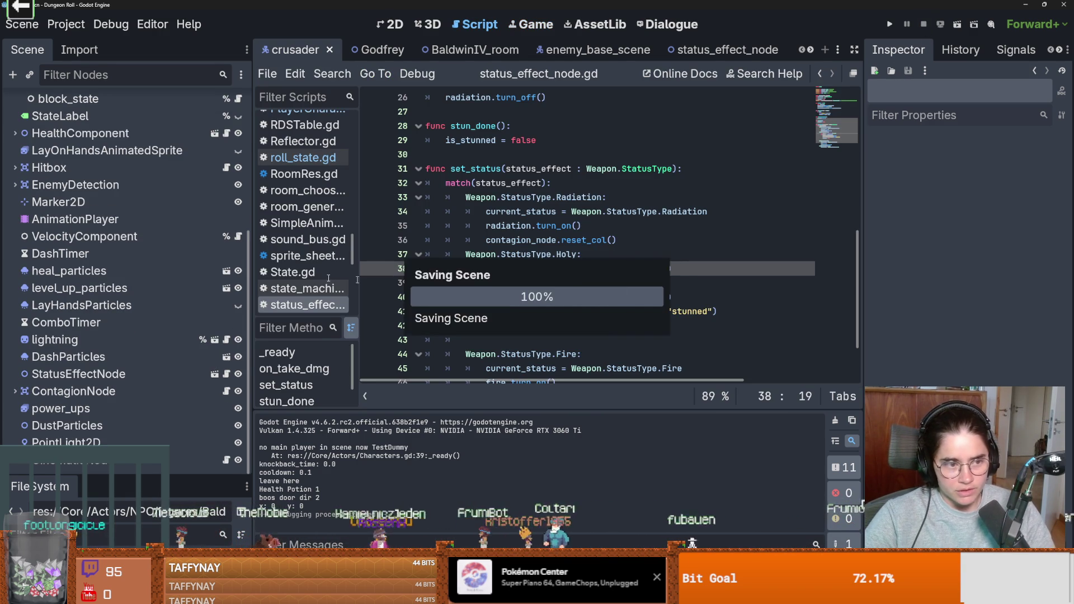
pyautogui.scroll(3)
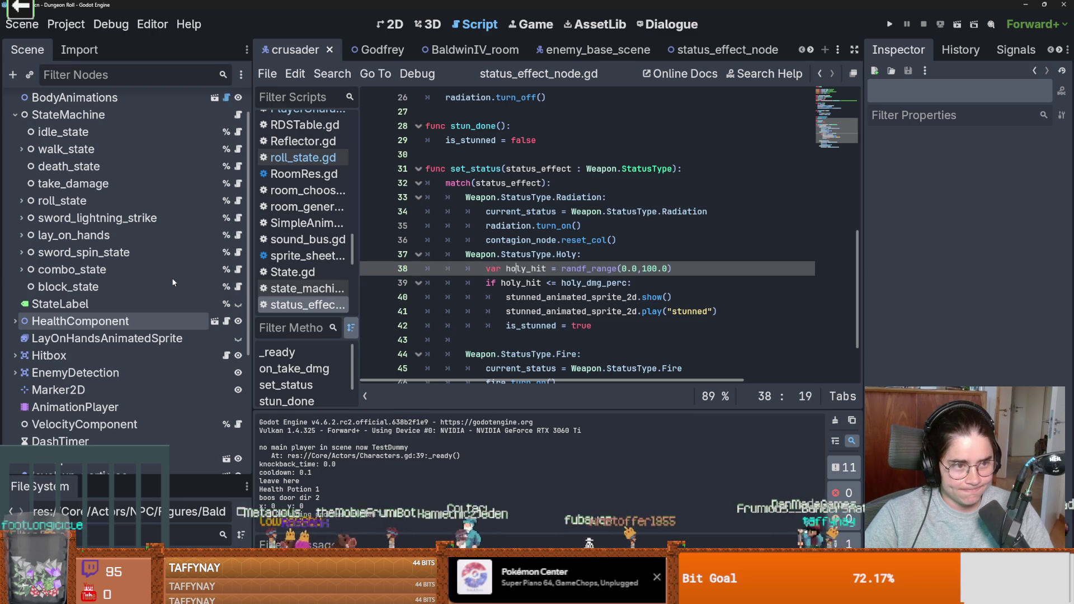
# Step: Expand roll_state to reveal roll_state_timer, switch to the 2D view, and enlarge the FileSystem dock
pyautogui.click(9, 199)
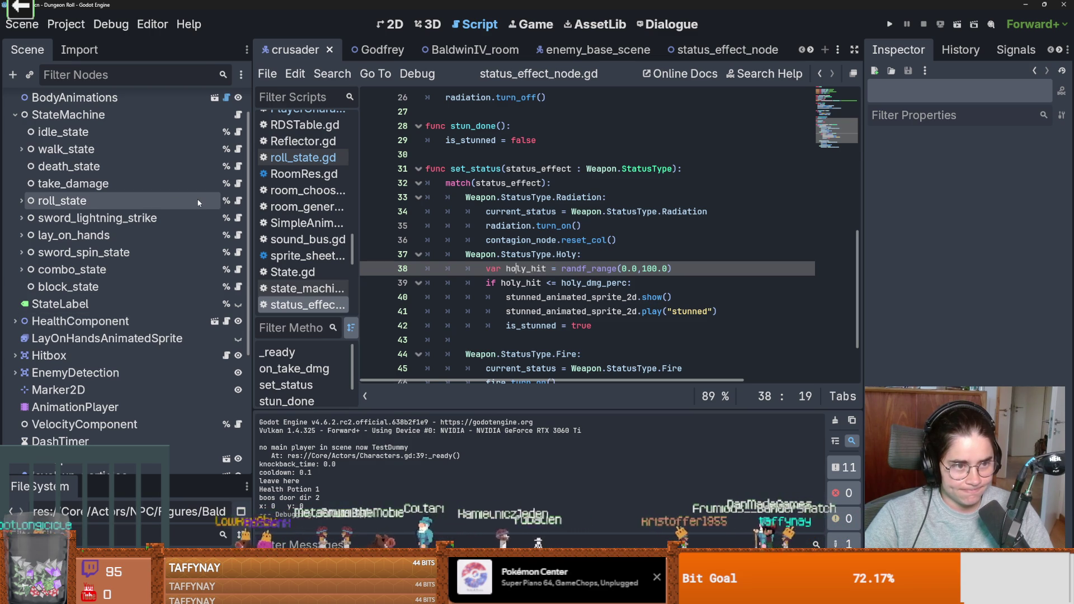
pyautogui.click(18, 199)
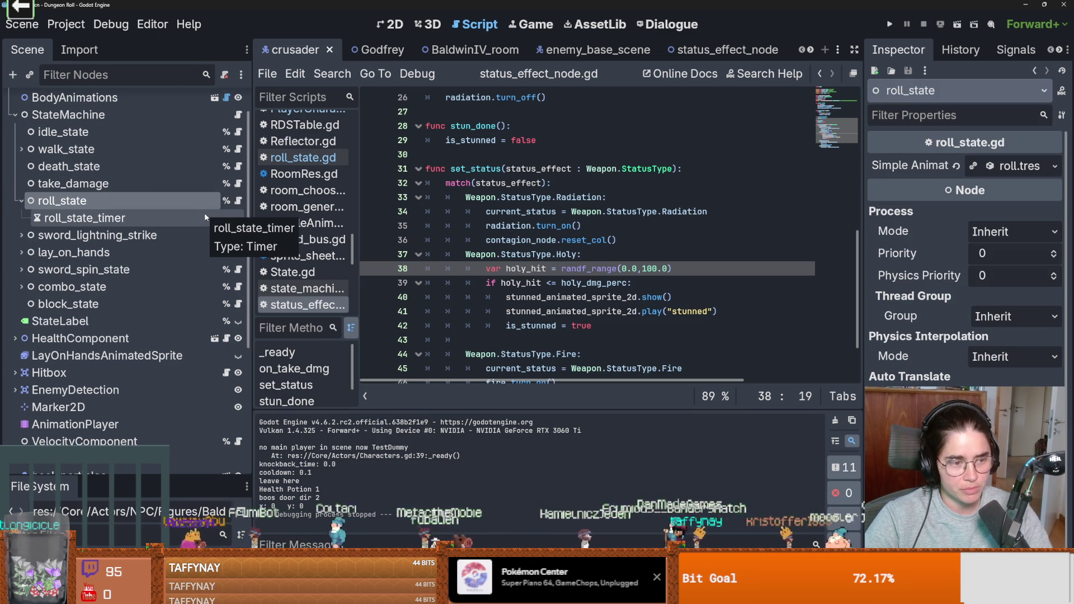
pyautogui.click(391, 24)
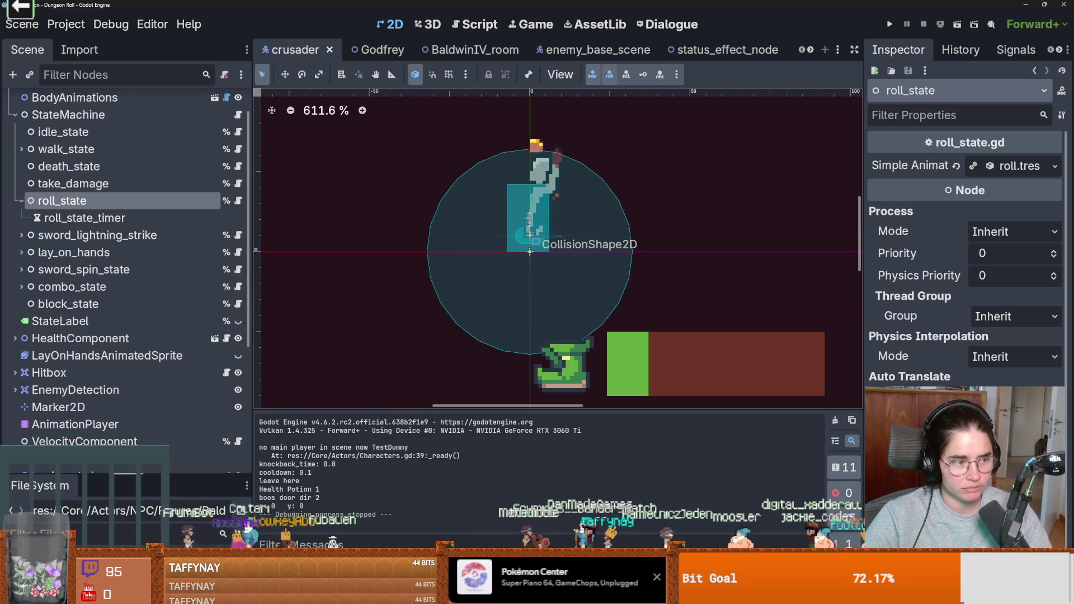
pyautogui.moveTo(142, 472); pyautogui.dragTo(153, 334)
pyautogui.scroll(3)
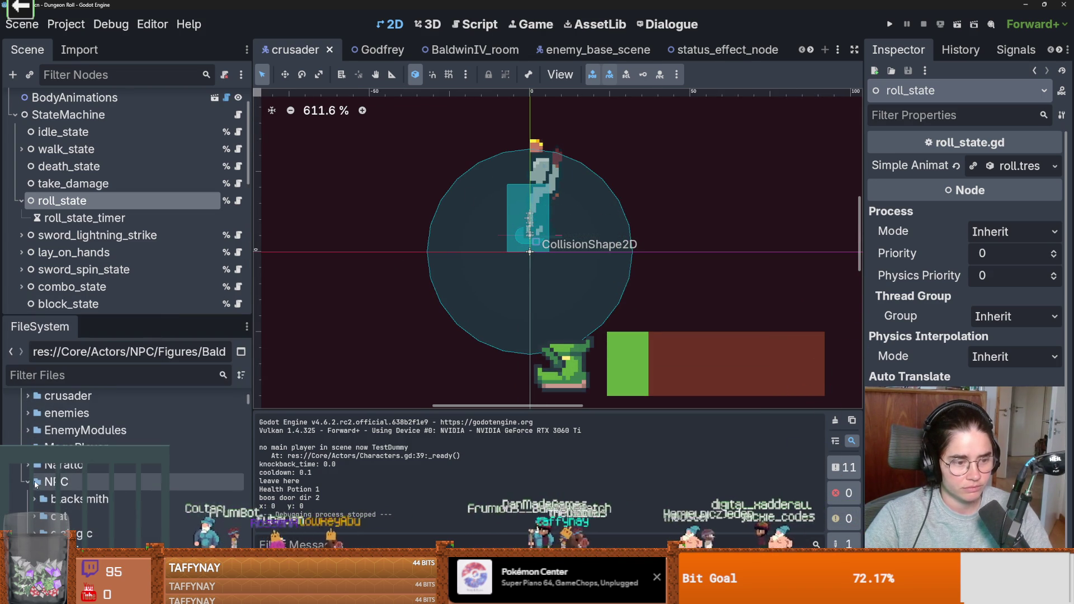
# Step: Collapse the Particles folder and open res://VFX/Sprites in the system file manager
pyautogui.scroll(-3)
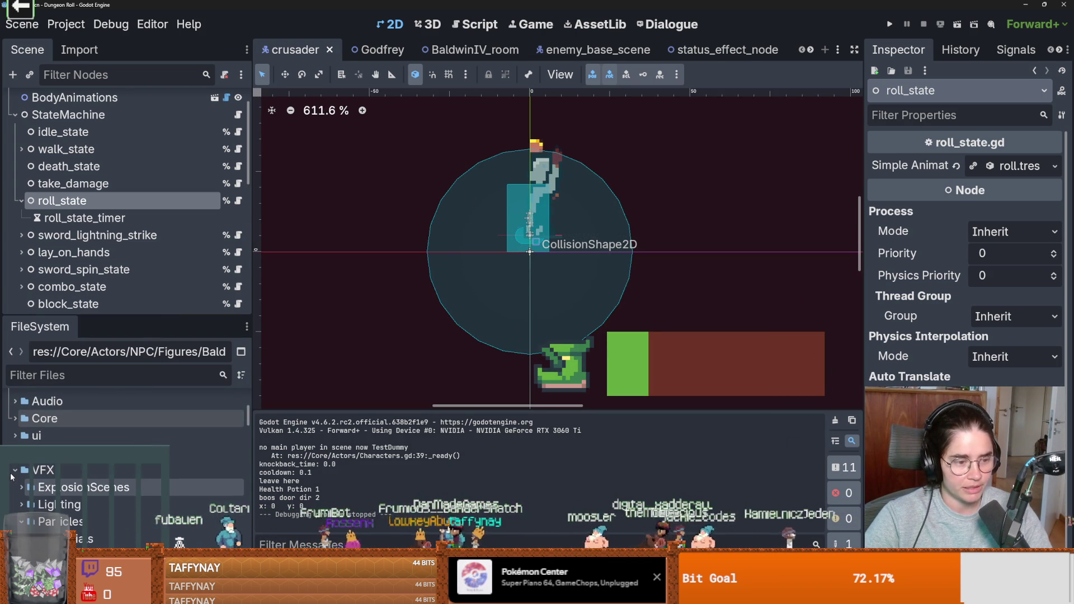
pyautogui.scroll(-3)
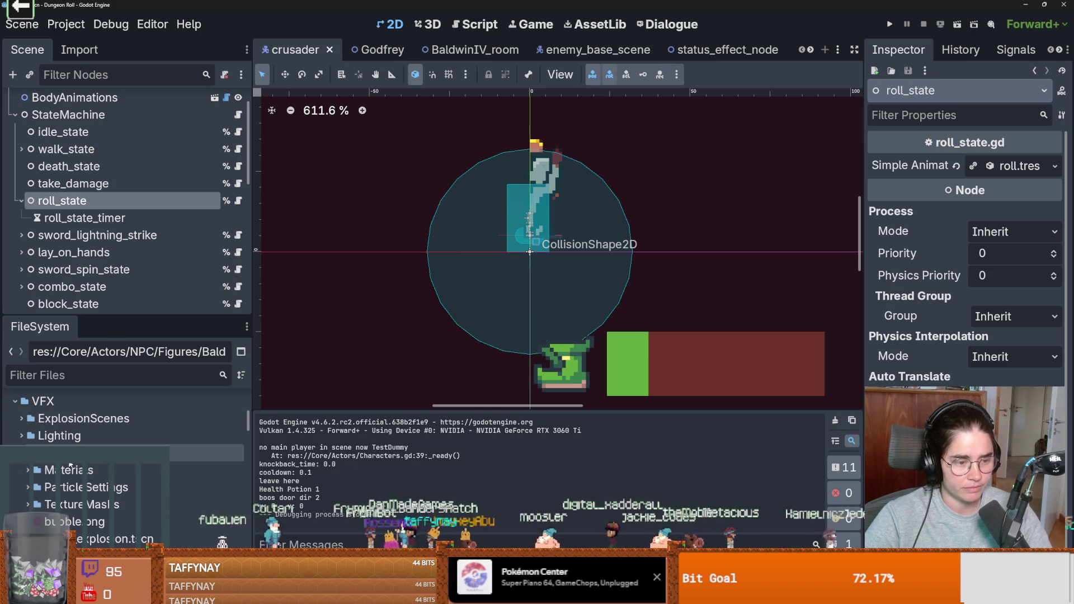
pyautogui.click(17, 433)
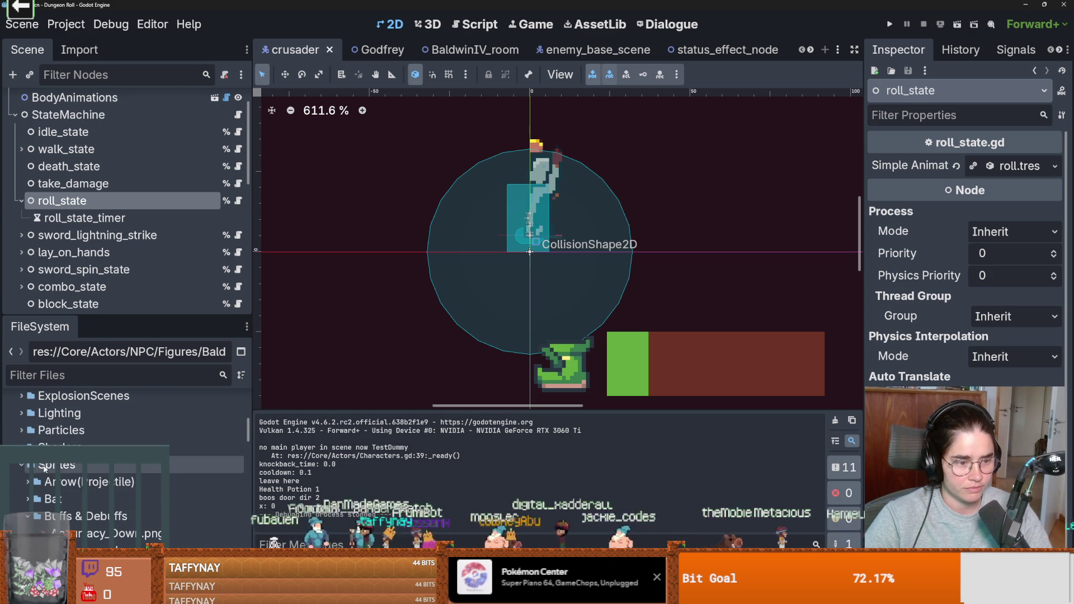
pyautogui.rightClick(48, 465)
pyautogui.click(301, 430)
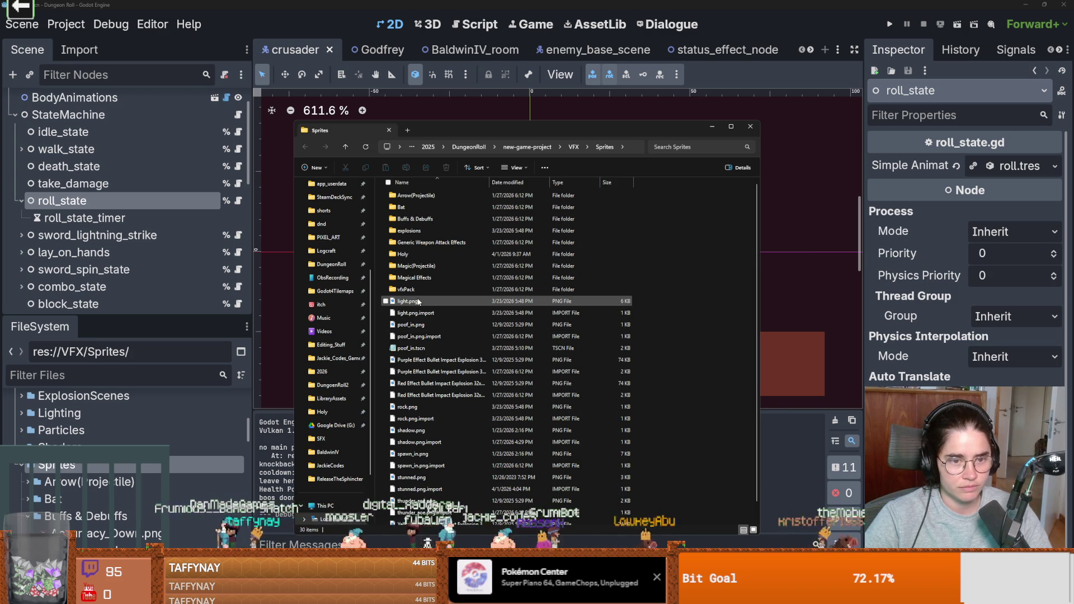
# Step: Enter the Holy subfolder and open Holy VFX 02 in Aseprite
pyautogui.doubleClick(416, 252)
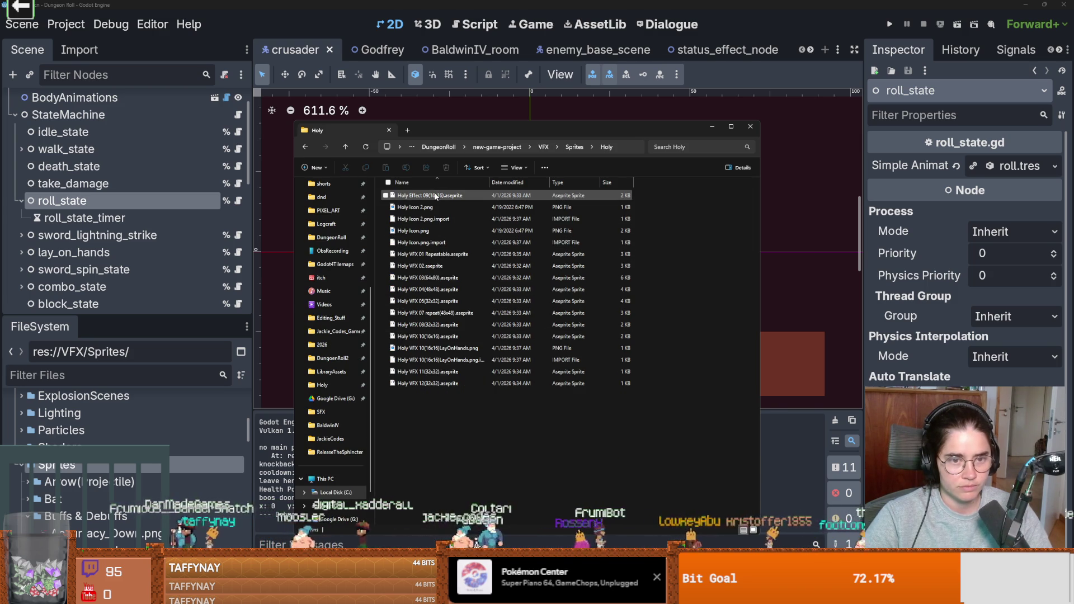
pyautogui.click(452, 267)
pyautogui.doubleClick(606, 267)
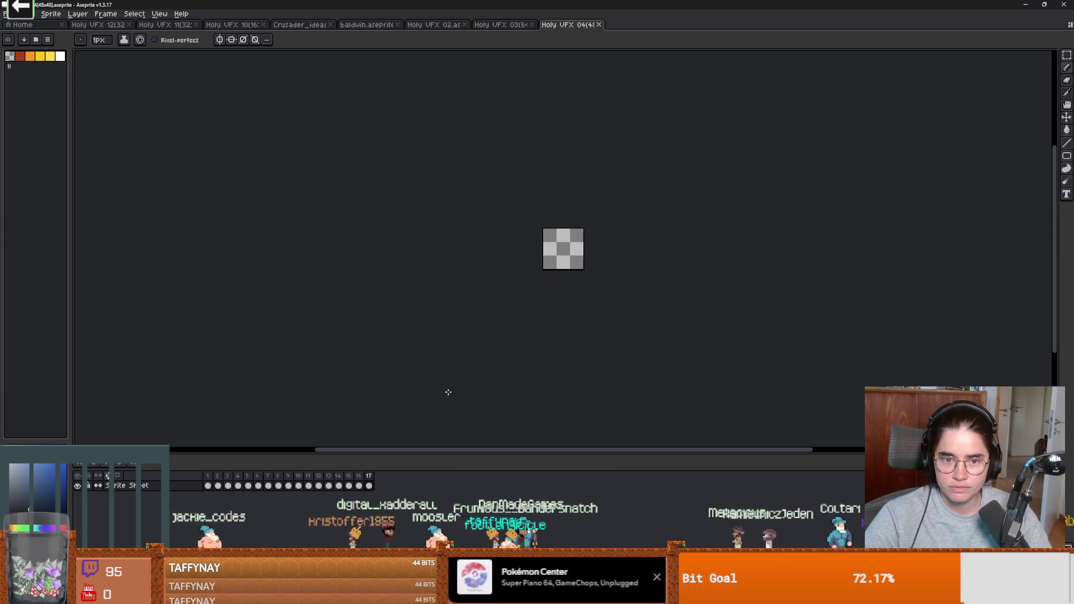
# Step: Inspect the shield sprite, then select frames 2 to 4 in Holy VFX 11
pyautogui.scroll(3)
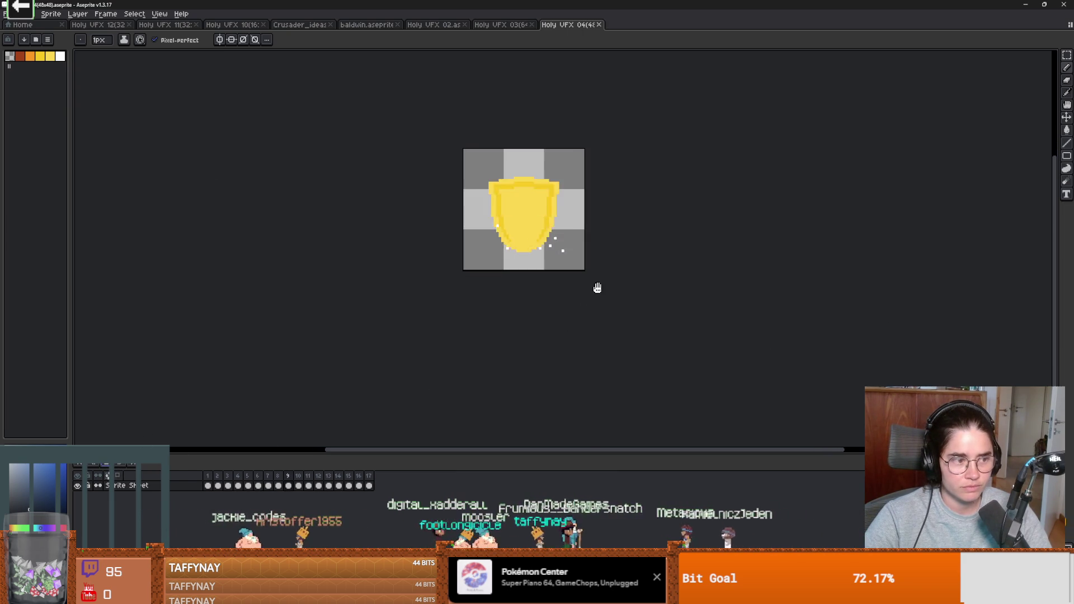
pyautogui.moveTo(597, 287); pyautogui.dragTo(592, 311)
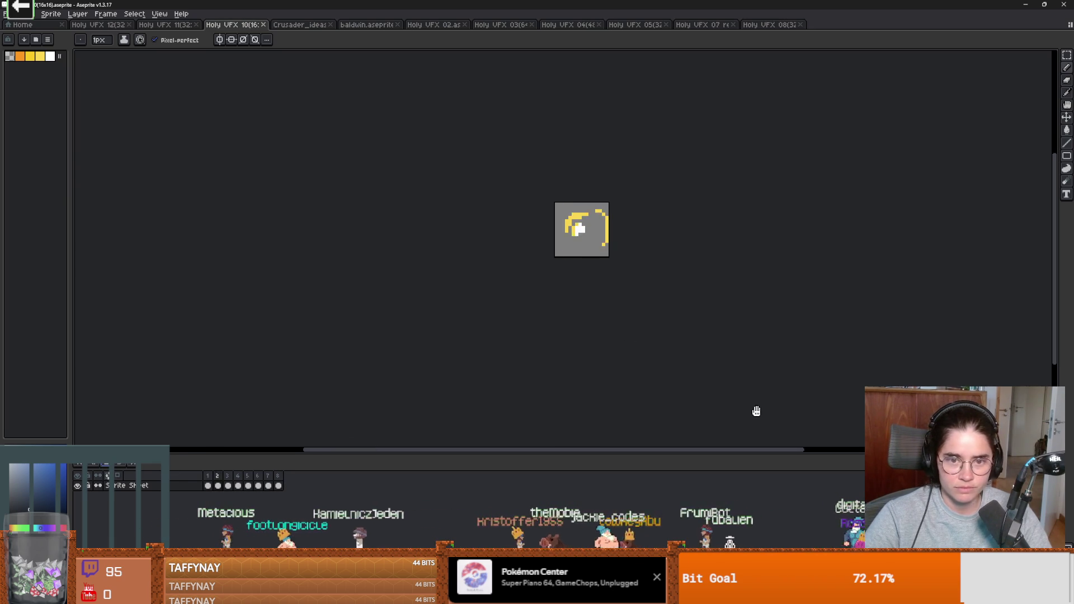
pyautogui.hotkey('ctrl', 'shift', 'Tab')
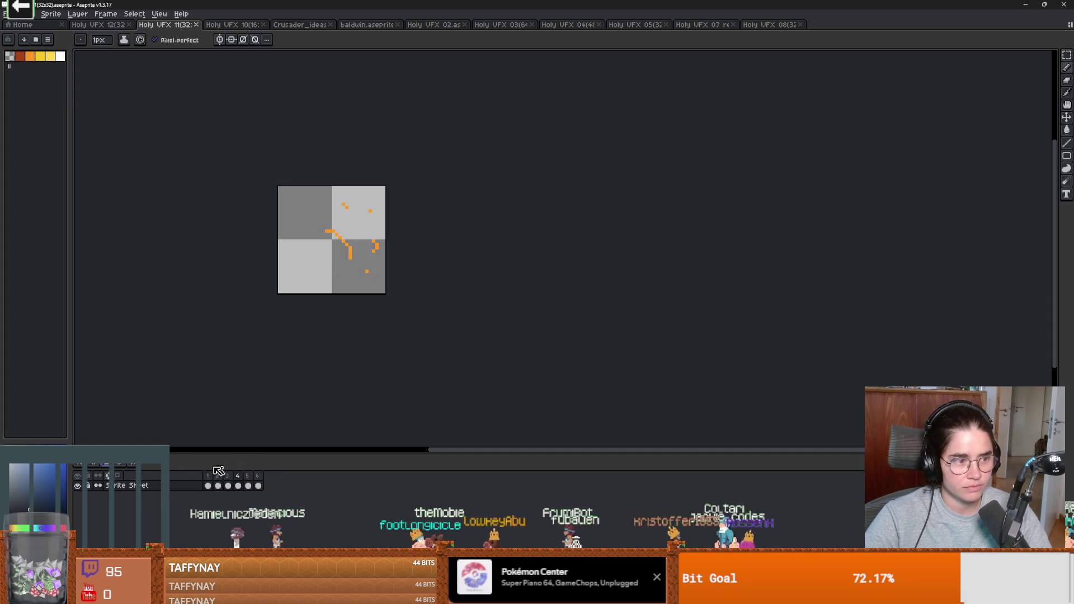
pyautogui.moveTo(218, 485); pyautogui.dragTo(242, 484)
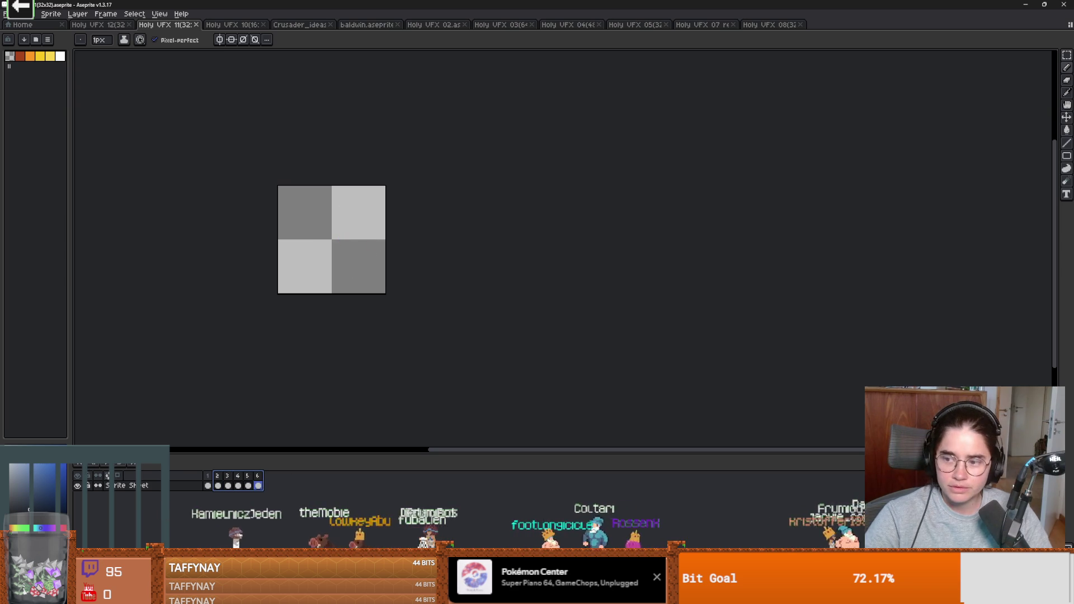
# Step: View Holy VFX 12, then play Holy VFX 01 Repeatable's animation and return to Godot
pyautogui.hotkey('ctrl', 'shift', 'Tab')
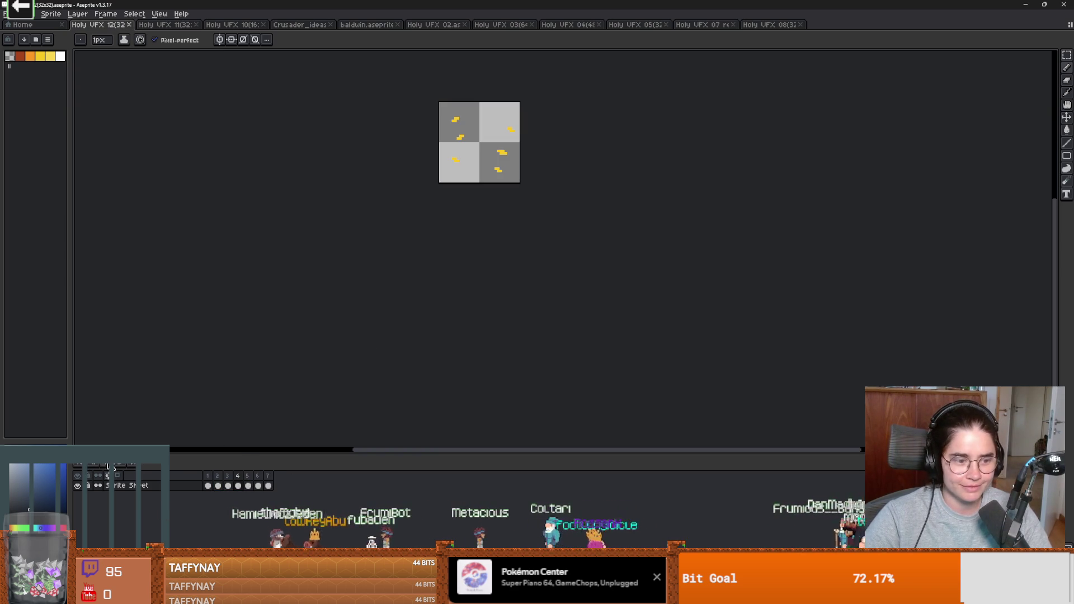
pyautogui.moveTo(572, 212); pyautogui.dragTo(532, 293)
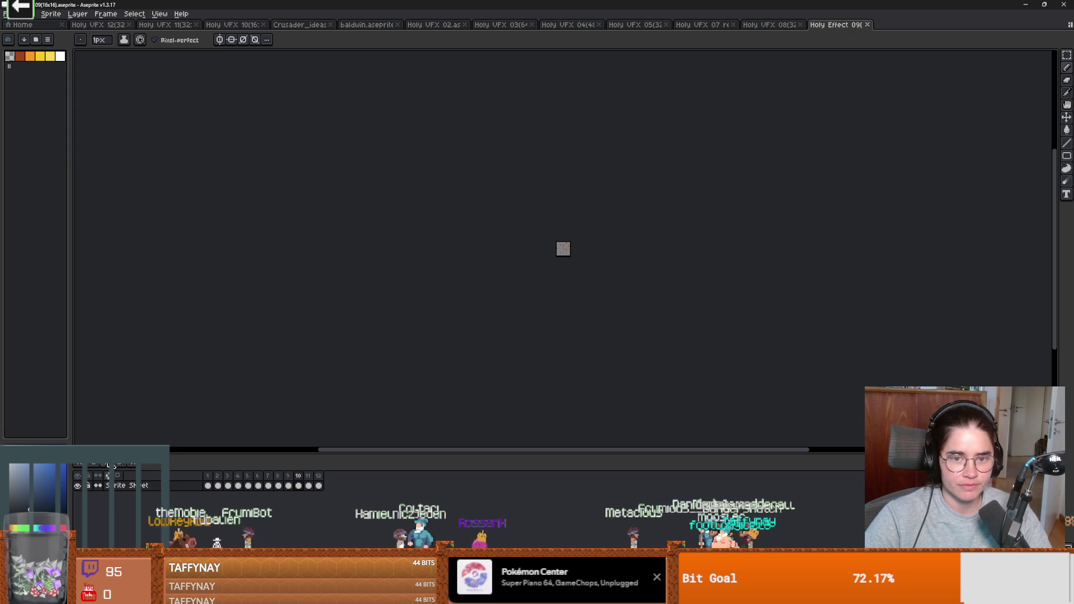
pyautogui.scroll(3)
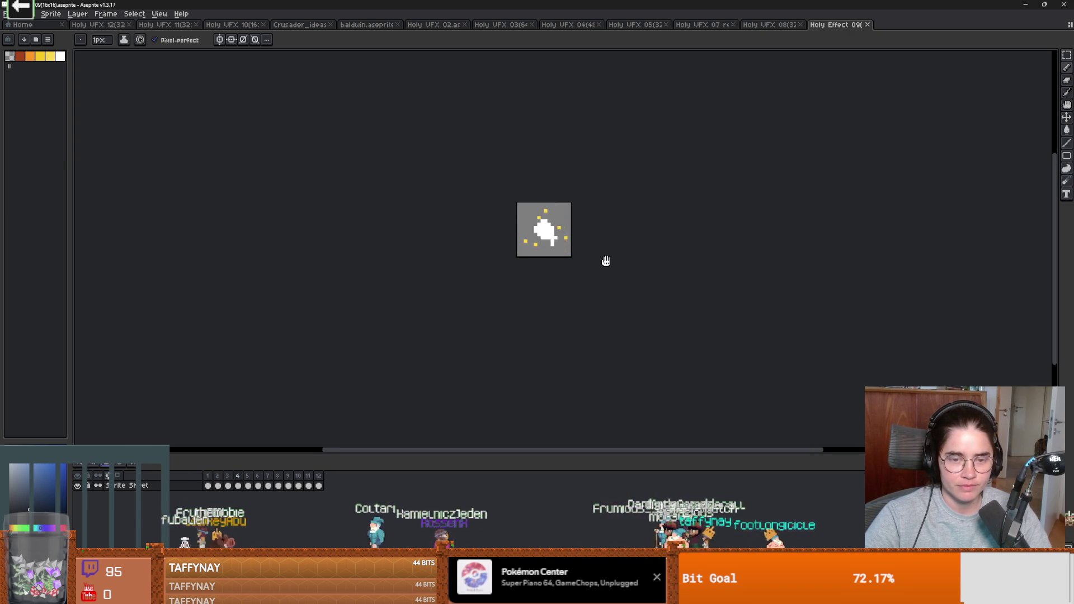
pyautogui.scroll(-3)
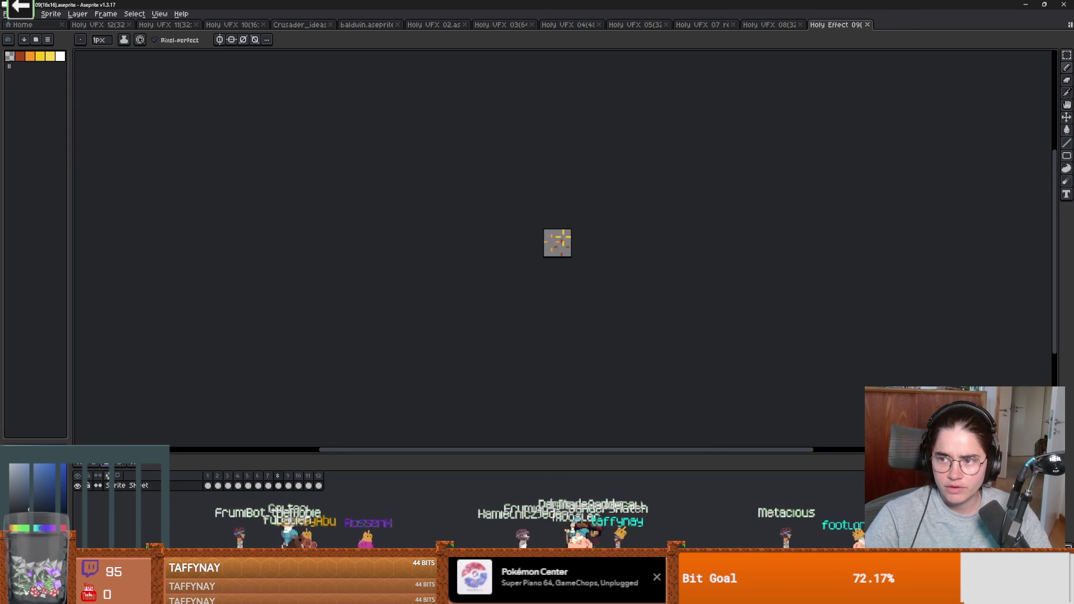
pyautogui.moveTo(1073, 252); pyautogui.dragTo(494, 252)
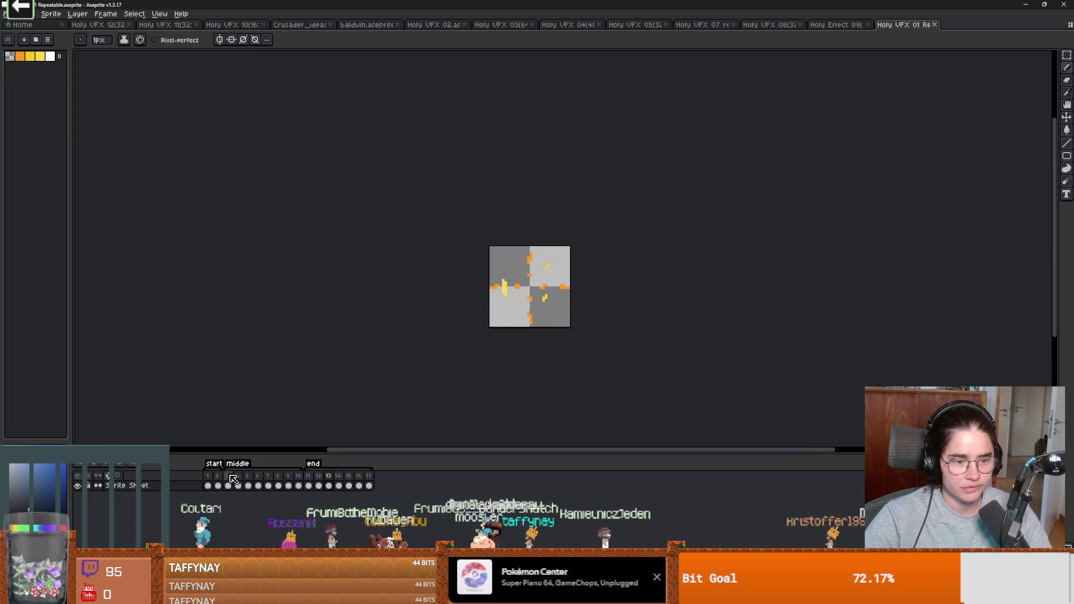
pyautogui.click(105, 464)
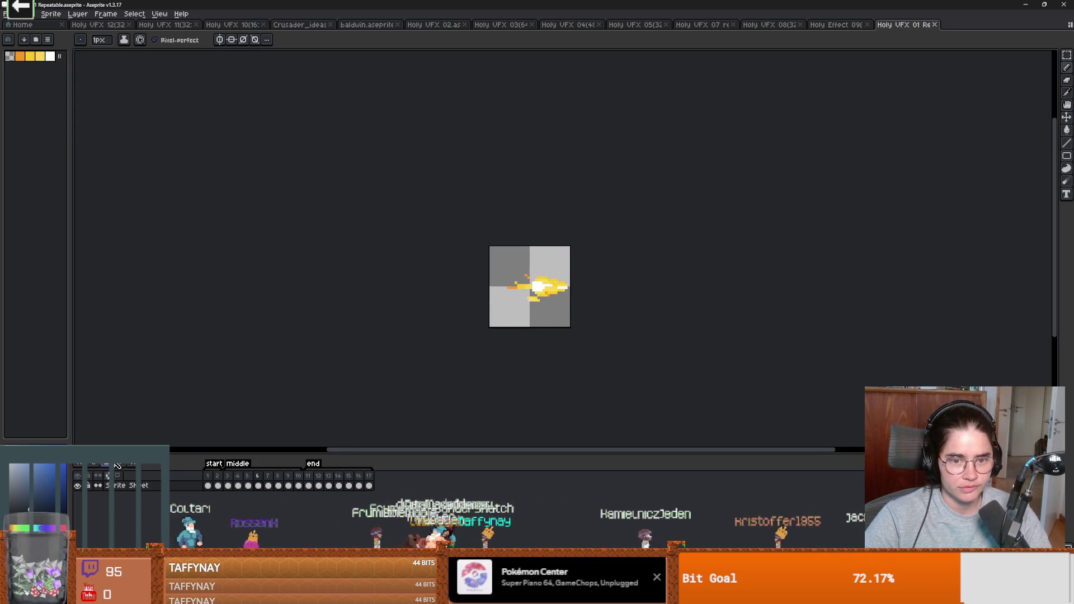
pyautogui.hotkey('alt', 'Tab')
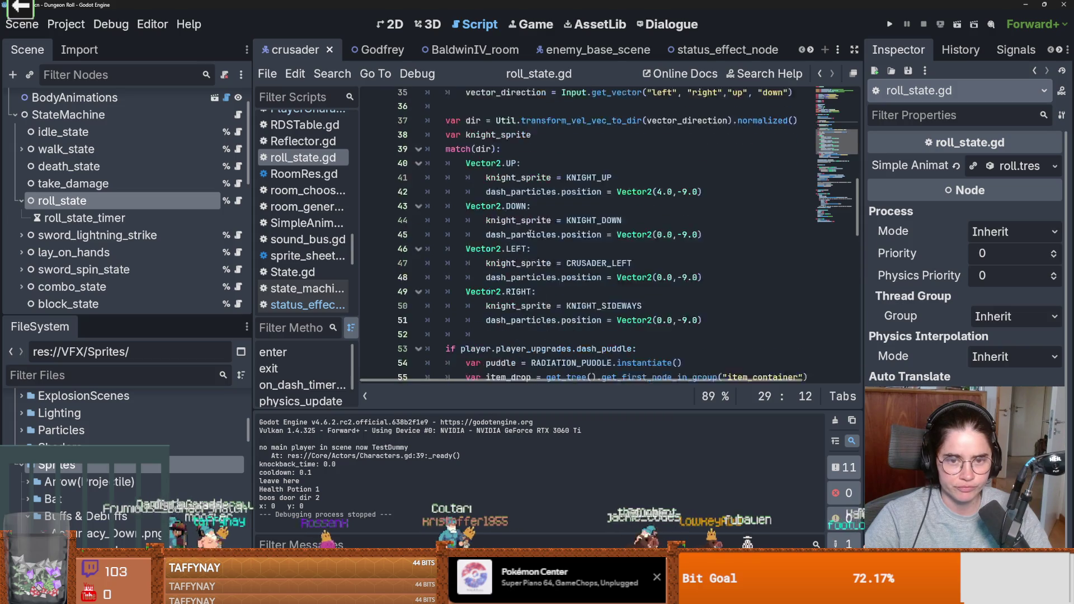
pyautogui.doubleClick(547, 170)
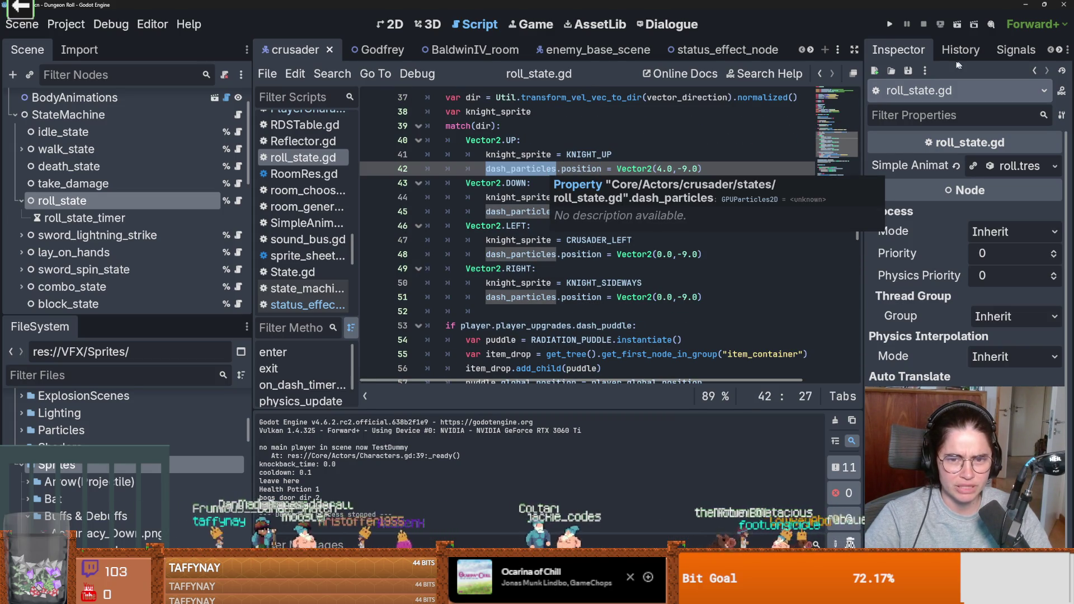
pyautogui.scroll(-3)
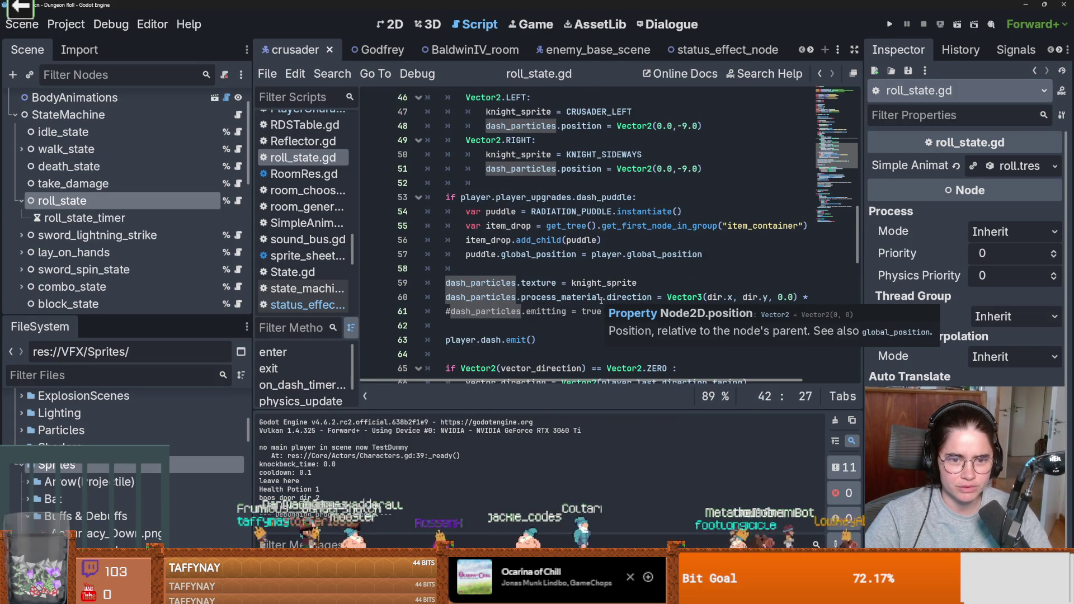
pyautogui.click(556, 338)
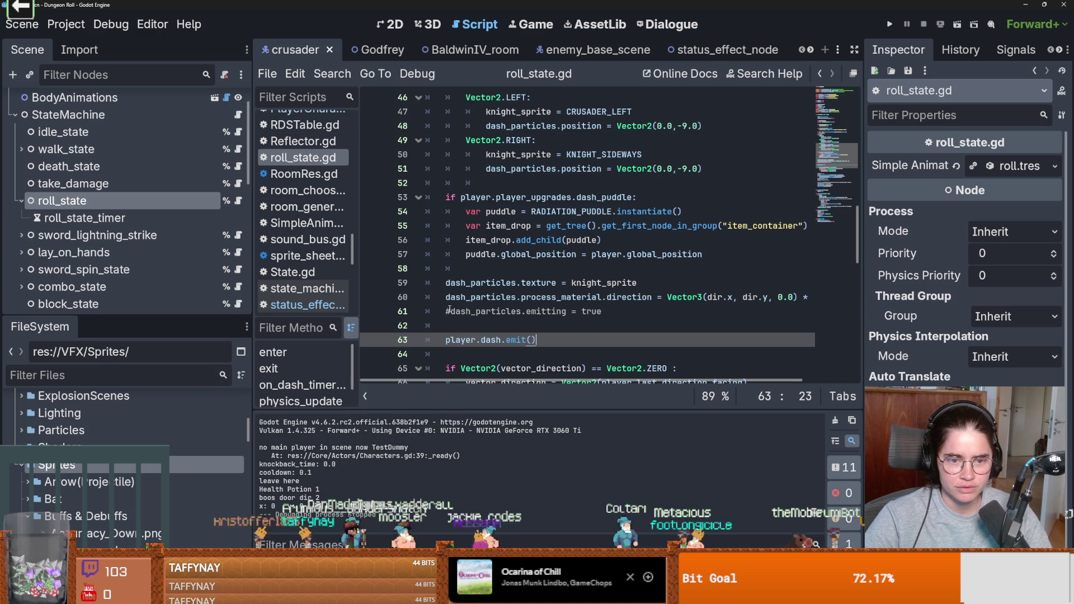
pyautogui.scroll(3)
pyautogui.scroll(-3)
pyautogui.click(551, 283)
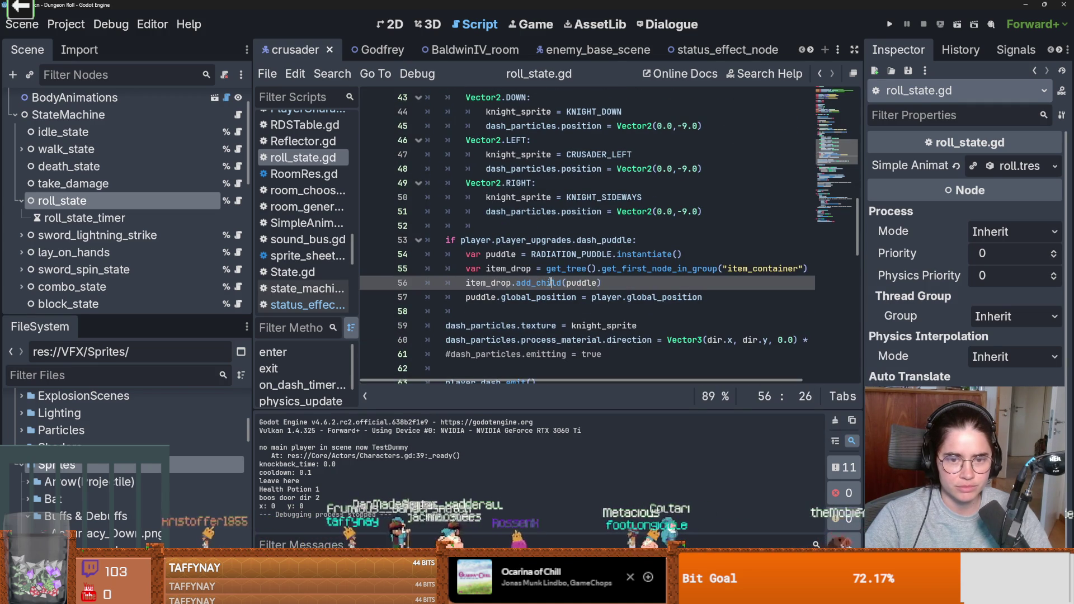
pyautogui.click(540, 297)
pyautogui.doubleClick(557, 241)
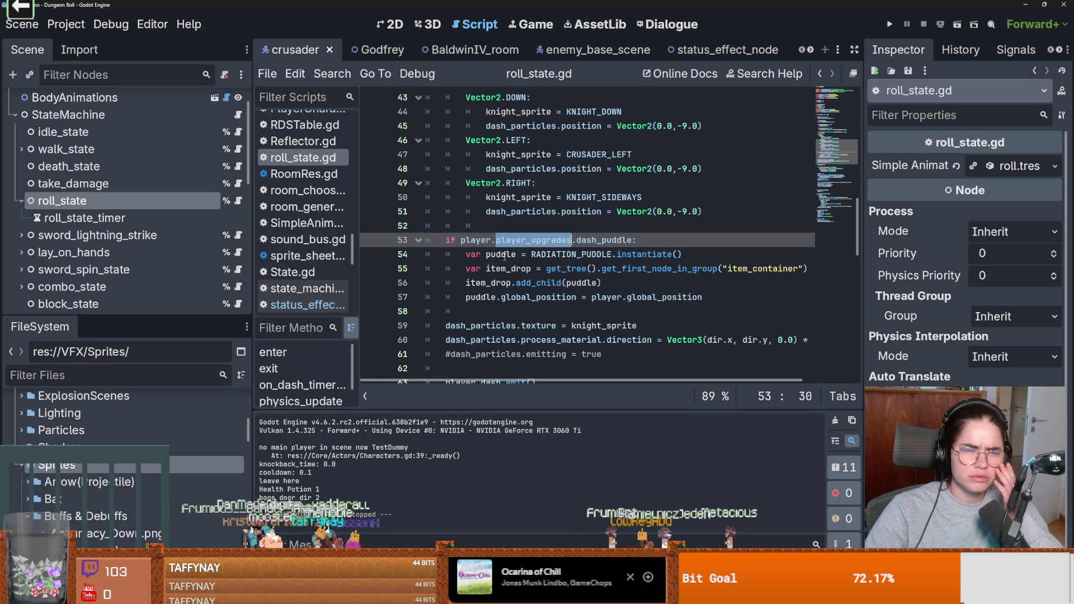
pyautogui.scroll(3)
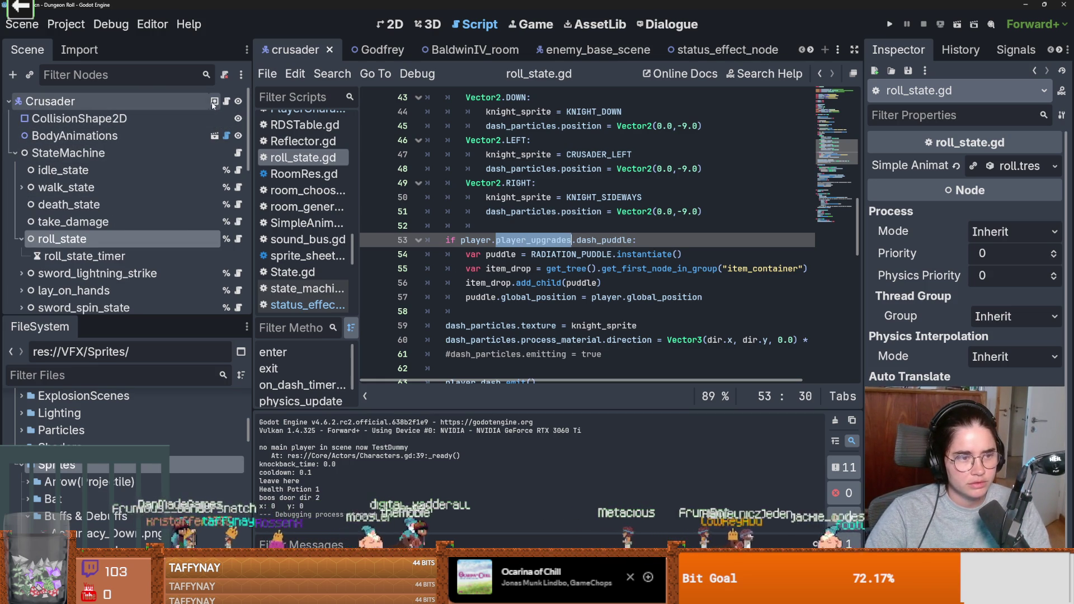
pyautogui.click(227, 101)
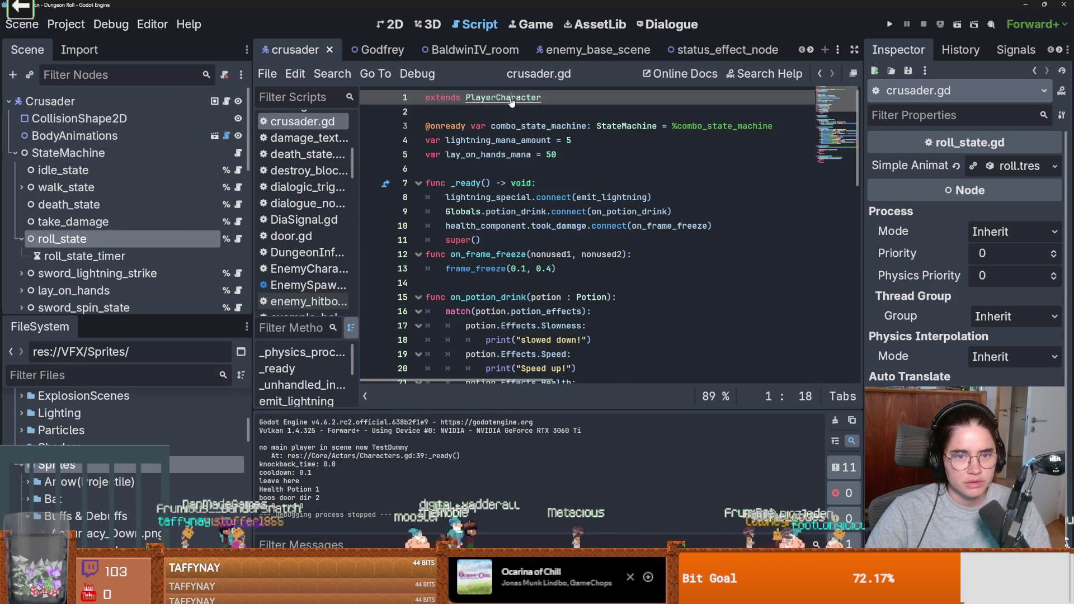
# Step: Open PlayerCharacter.gd and delete an extra blank line among the top declarations
pyautogui.click(511, 100)
pyautogui.click(518, 211)
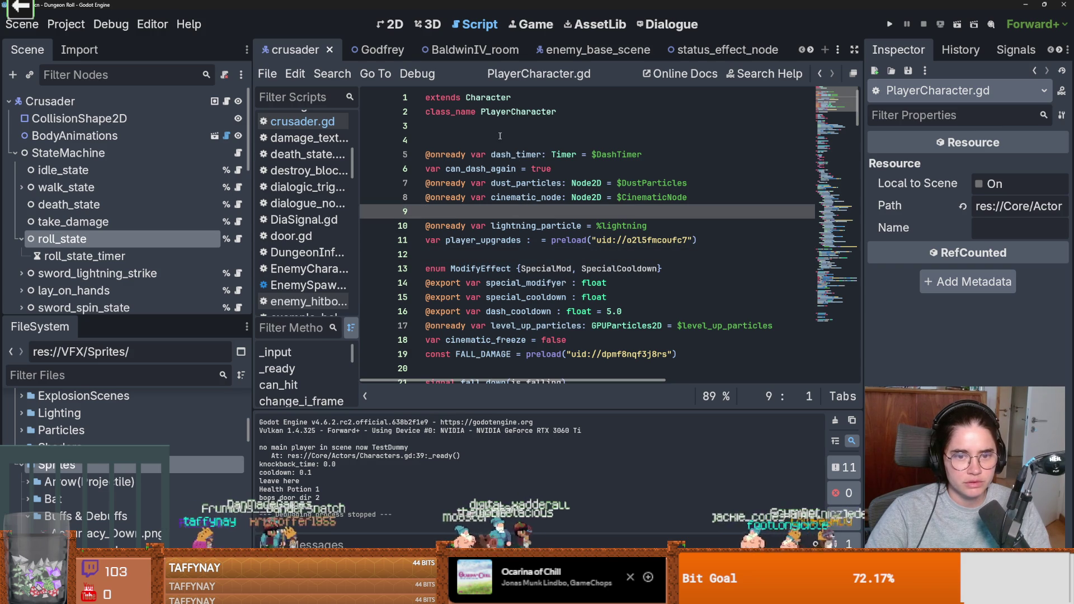
pyautogui.click(500, 136)
pyautogui.press('BackSpace')
# Step: Scroll to and select the dash_puddle upgrade flag in PlayerCharacter.gd
pyautogui.scroll(-3)
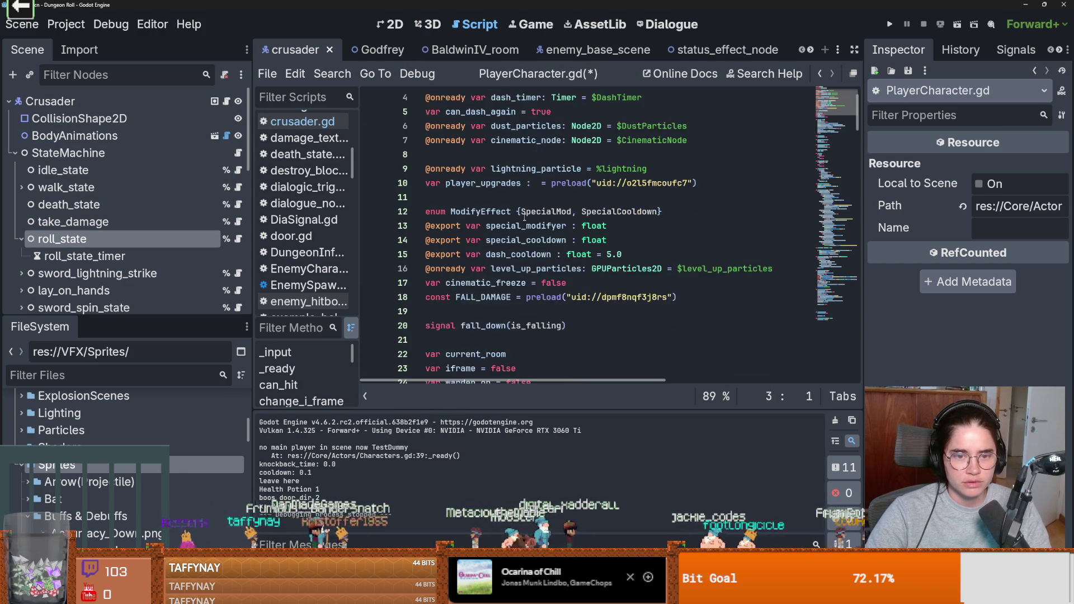
pyautogui.scroll(-3)
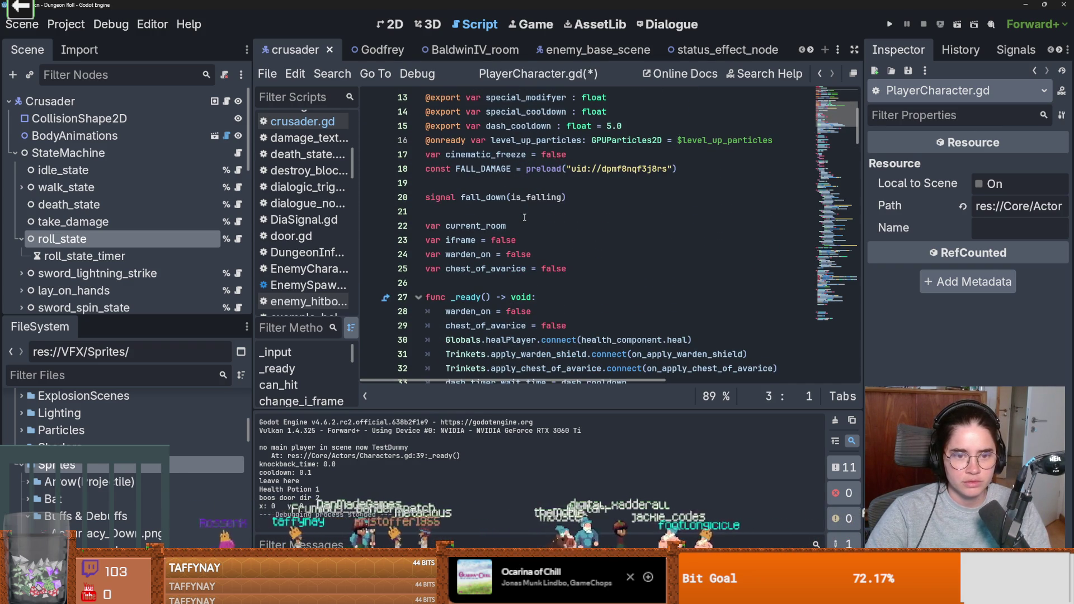
pyautogui.scroll(-3)
pyautogui.scroll(3)
pyautogui.scroll(3)
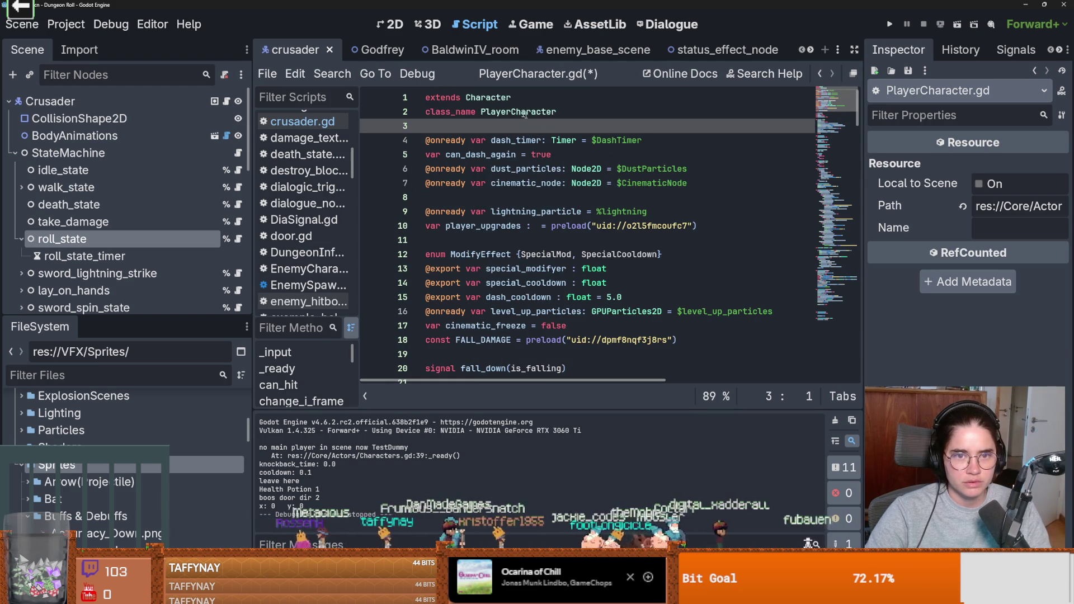
pyautogui.scroll(-3)
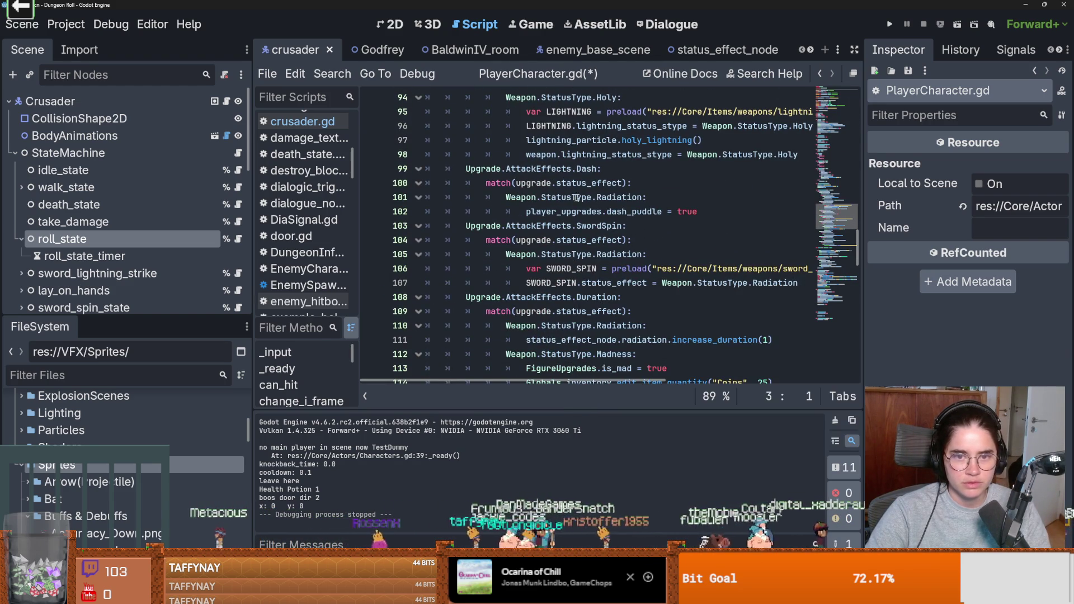
pyautogui.click(544, 213)
pyautogui.doubleClick(619, 213)
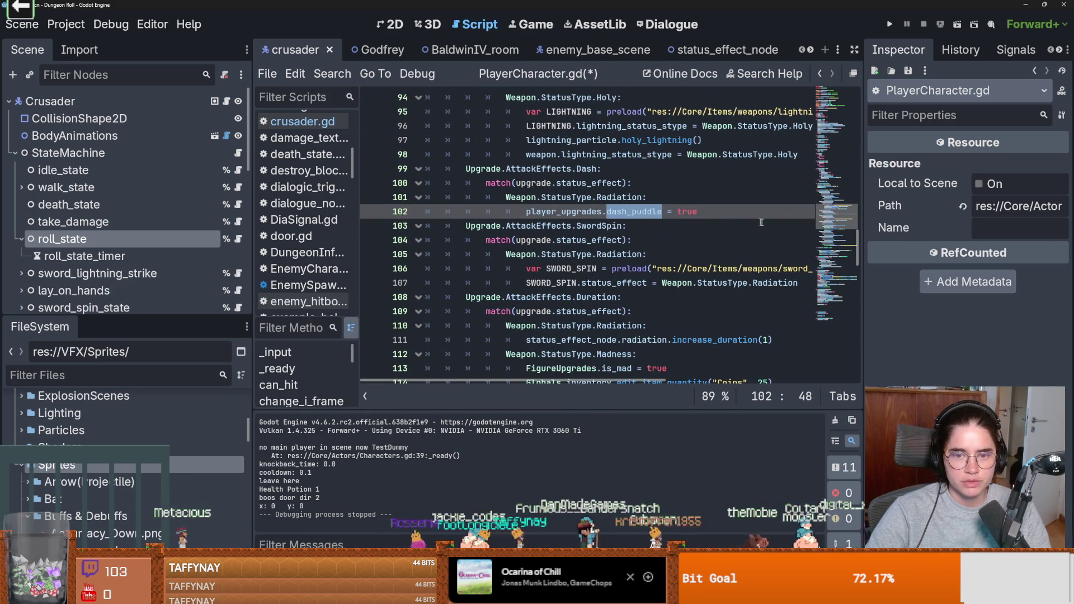
# Step: Change the Dash upgrade's status match from Radiation to Holy
pyautogui.moveTo(845, 215); pyautogui.dragTo(849, 220)
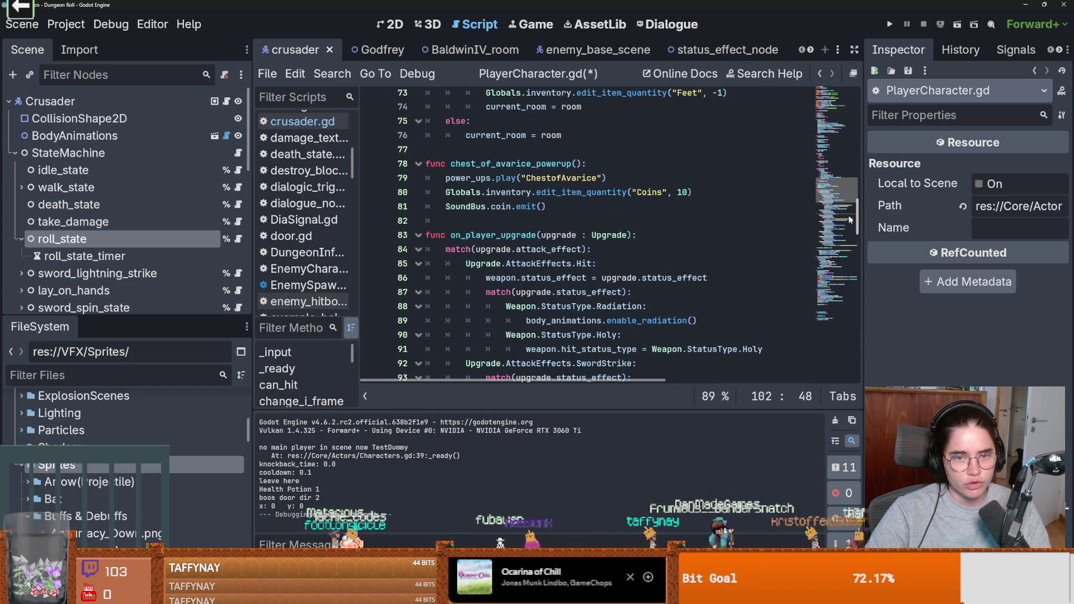
pyautogui.scroll(-3)
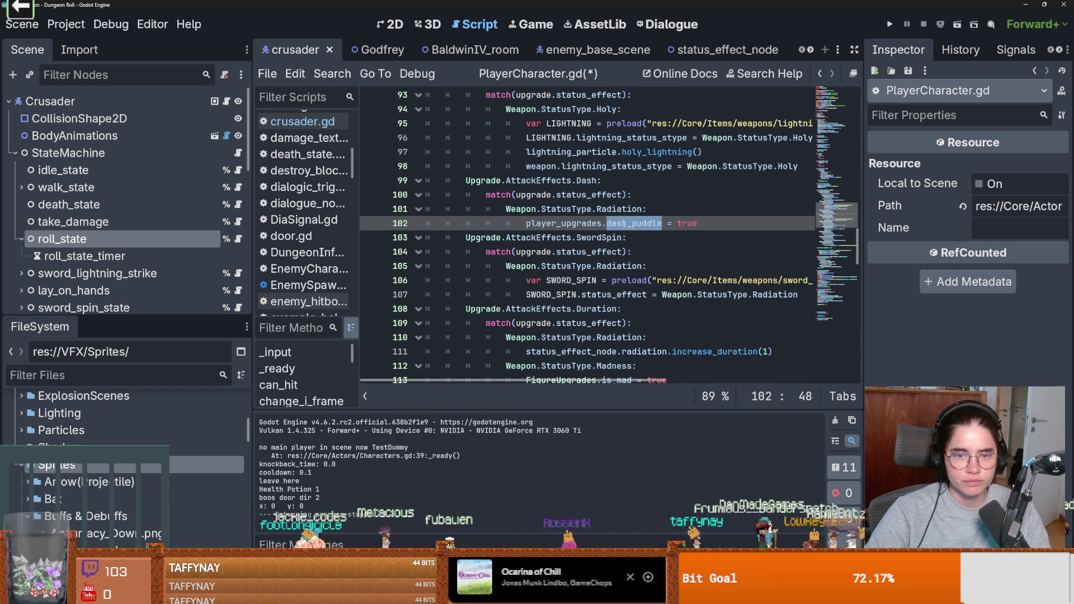
pyautogui.click(626, 223)
pyautogui.doubleClick(631, 210)
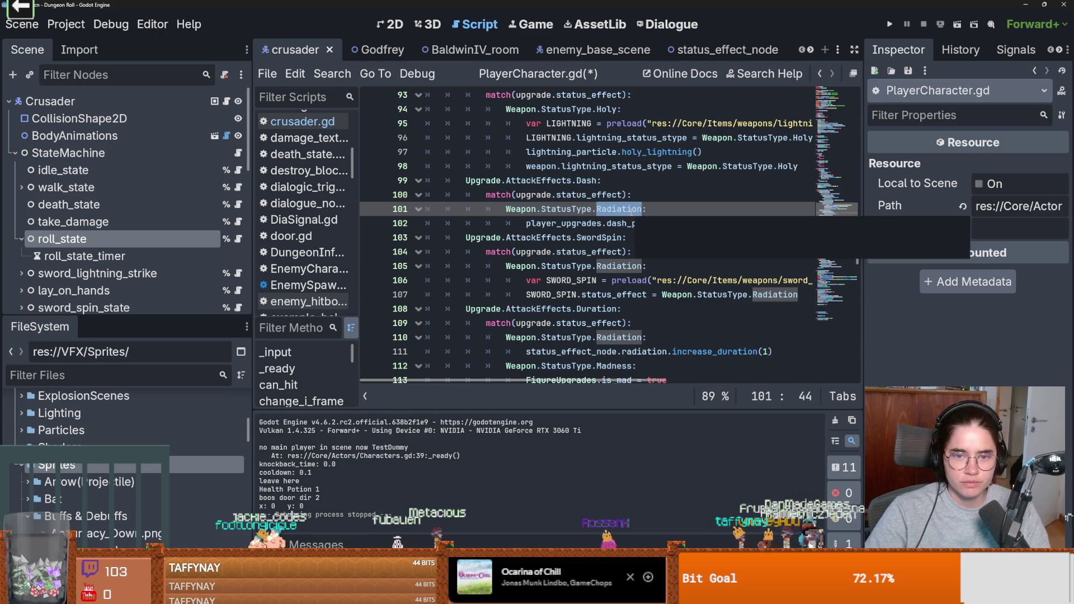
pyautogui.write('H')
pyautogui.press('Return')
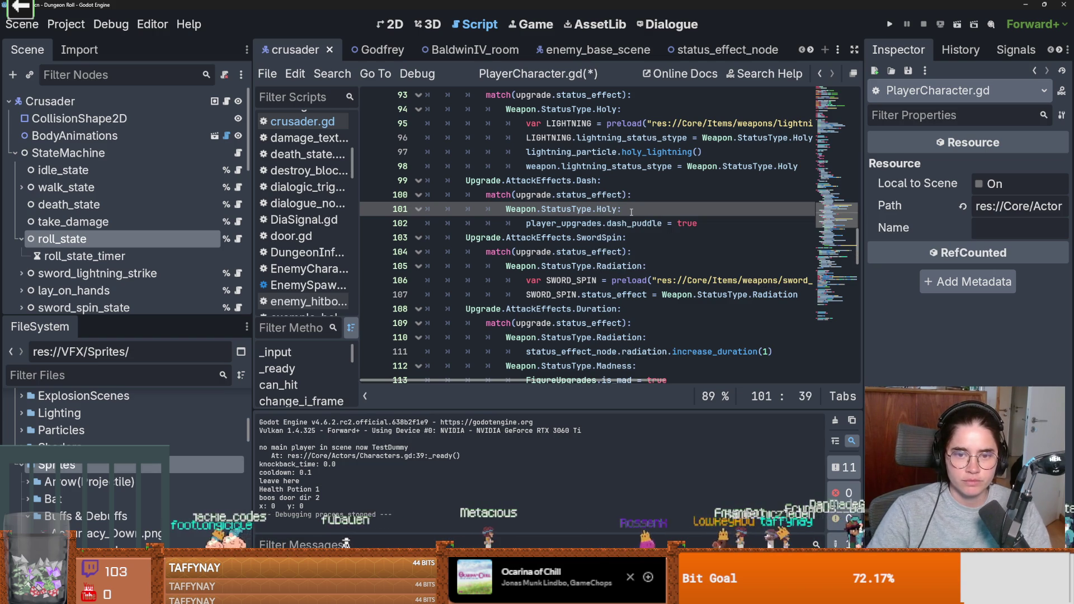
# Step: Jump from the dash_puddle flag to its use in roll_state.gd
pyautogui.doubleClick(626, 223)
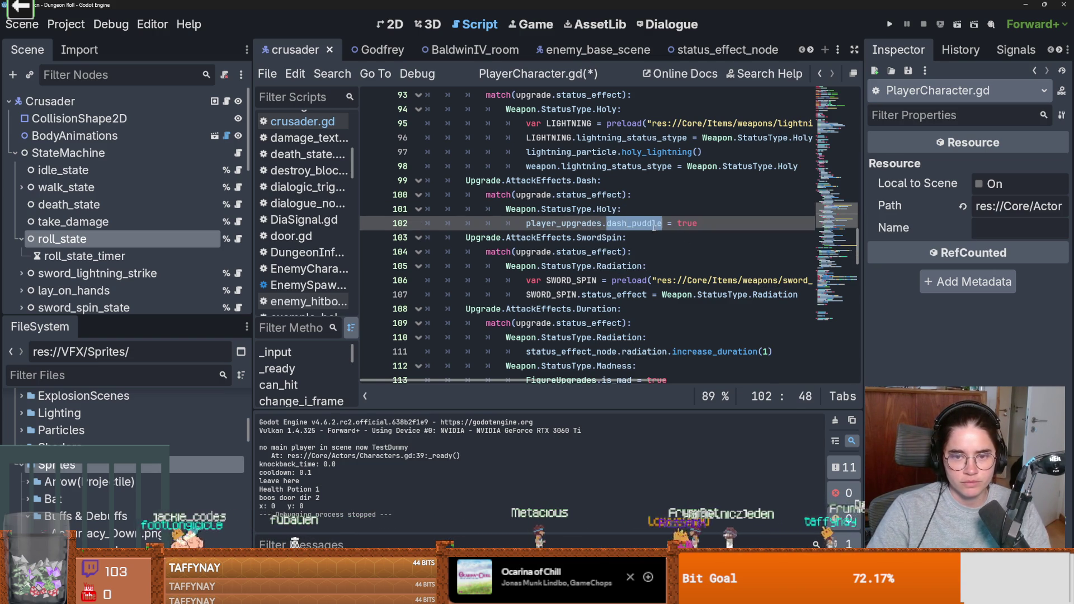
pyautogui.click(653, 223)
pyautogui.hotkey('alt', 'Left')
pyautogui.hotkey('alt', 'Left')
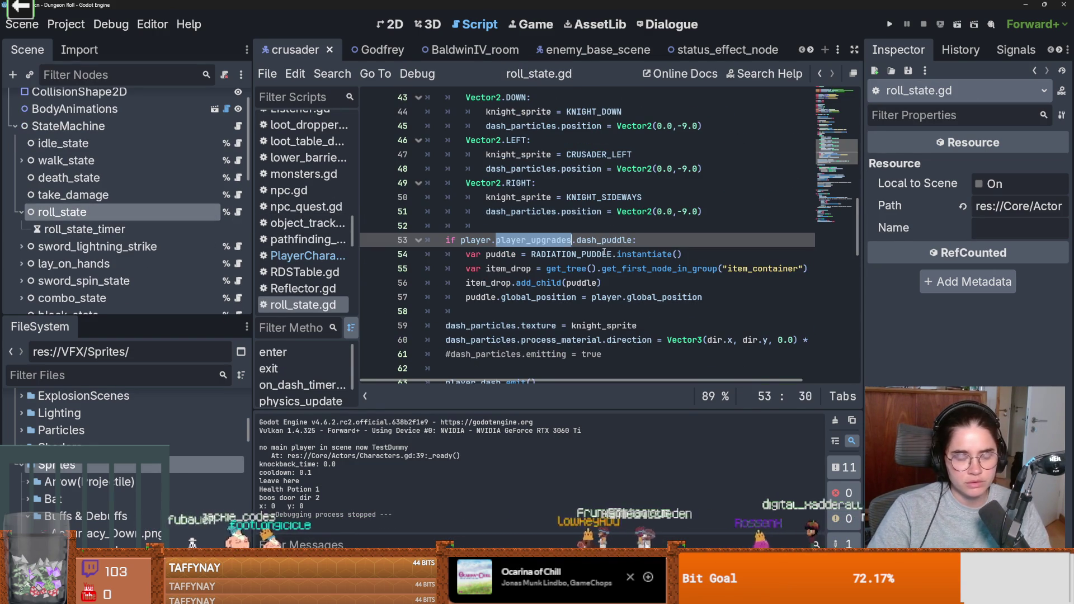
# Step: Delete the radiation puddle instantiate, item_drop and global_position lines under dash_puddle
pyautogui.click(613, 255)
pyautogui.moveTo(684, 254); pyautogui.dragTo(425, 254)
pyautogui.press('BackSpace')
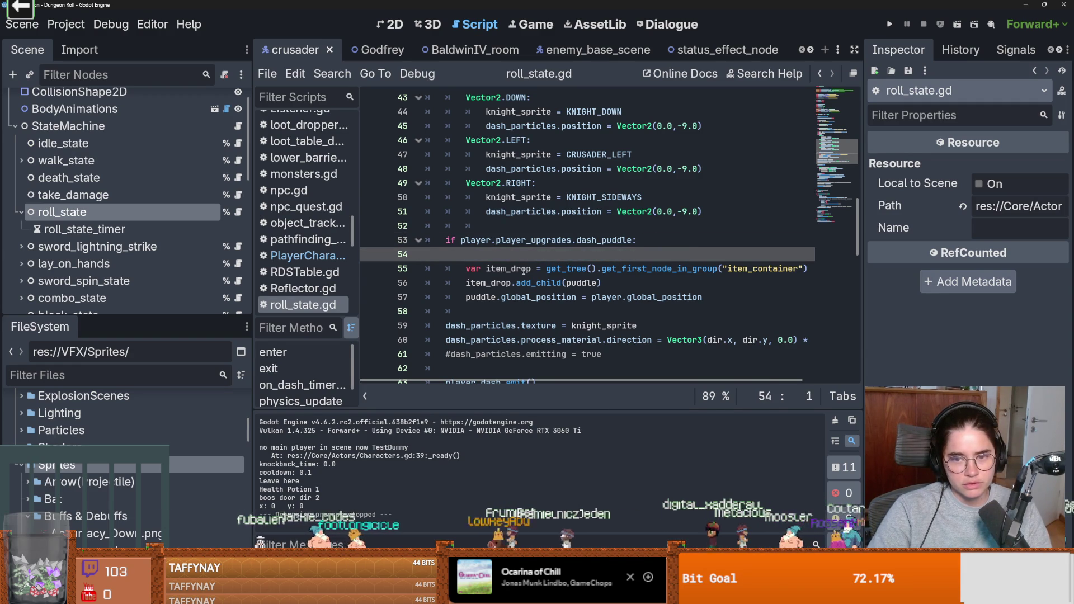
pyautogui.moveTo(601, 282); pyautogui.dragTo(426, 269)
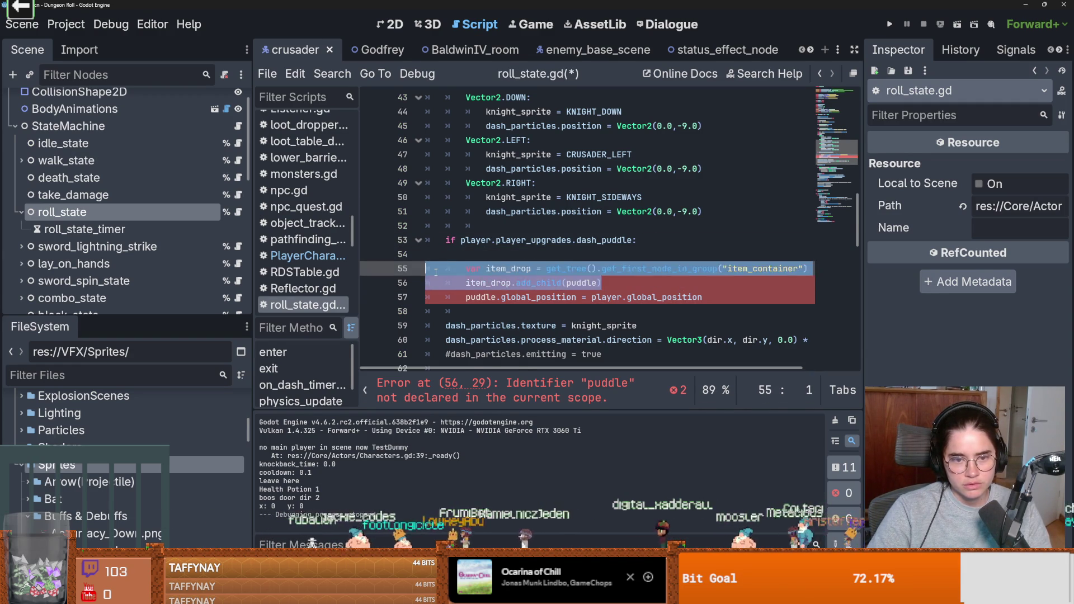
pyautogui.press('BackSpace')
pyautogui.moveTo(702, 283); pyautogui.dragTo(465, 283)
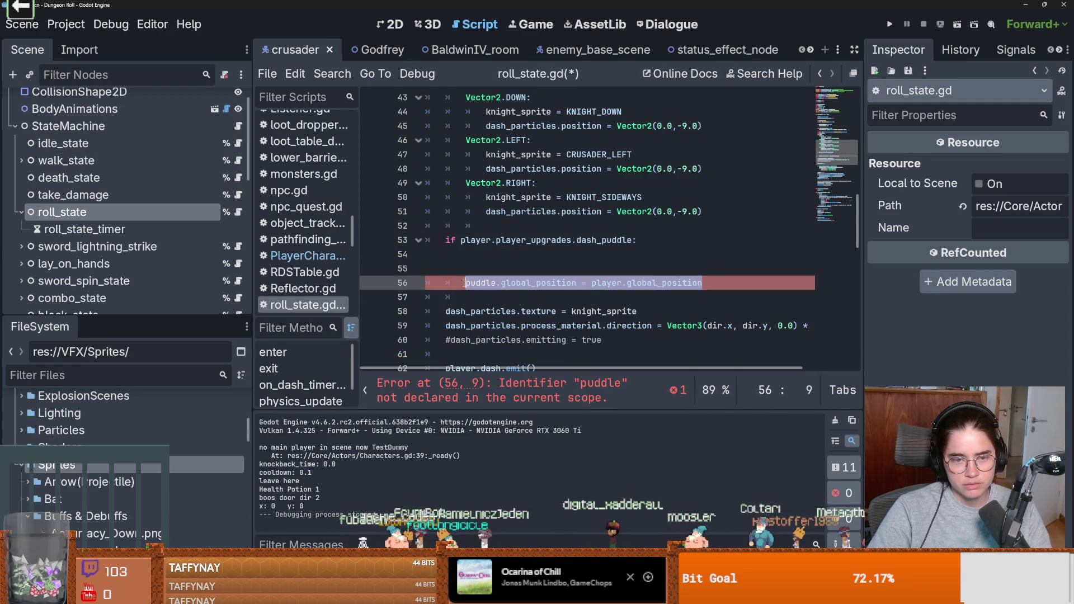
pyautogui.press('BackSpace')
pyautogui.click(485, 265)
# Step: Put an indented pass under the dash_puddle check and save roll_state.gd
pyautogui.click(509, 252)
pyautogui.press('Tab')
pyautogui.press('Tab')
pyautogui.write('pa')
pyautogui.hotkey('ctrl', 's')
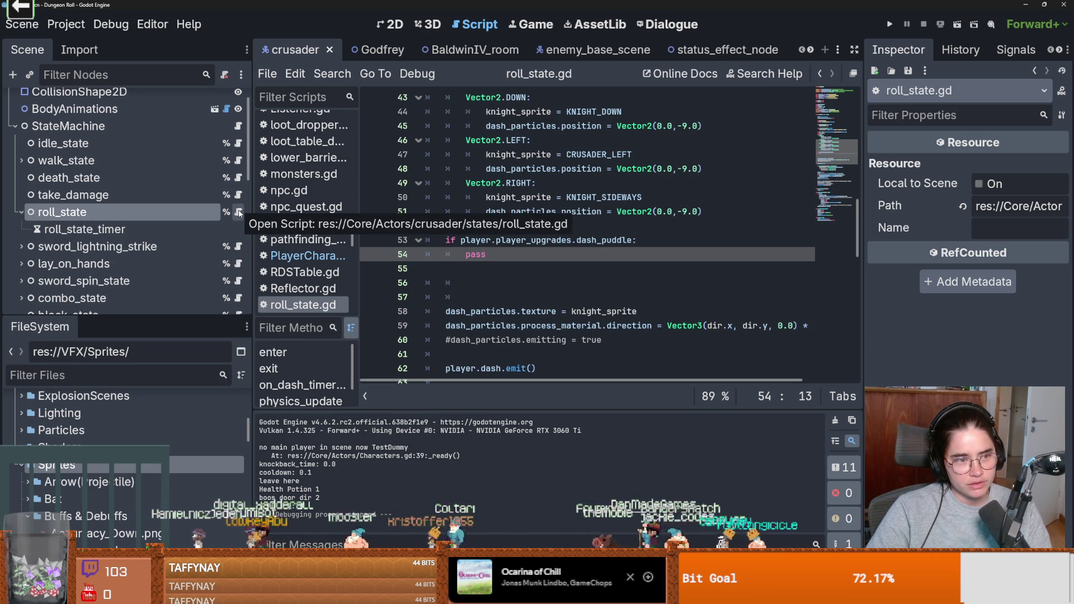
pyautogui.scroll(-3)
pyautogui.click(21, 173)
pyautogui.click(21, 173)
pyautogui.click(21, 190)
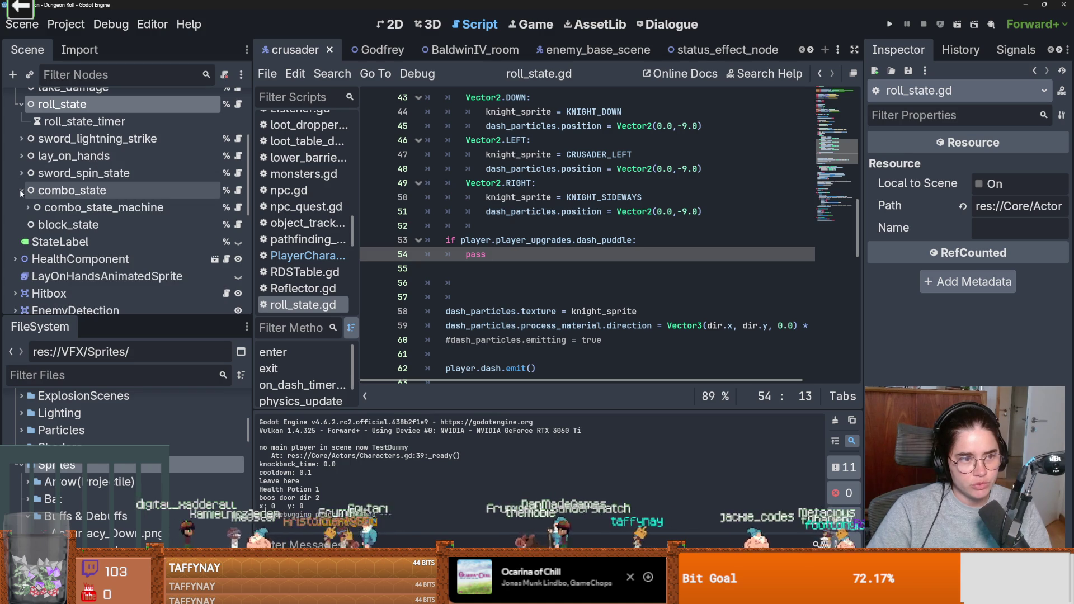
pyautogui.click(28, 207)
pyautogui.click(88, 242)
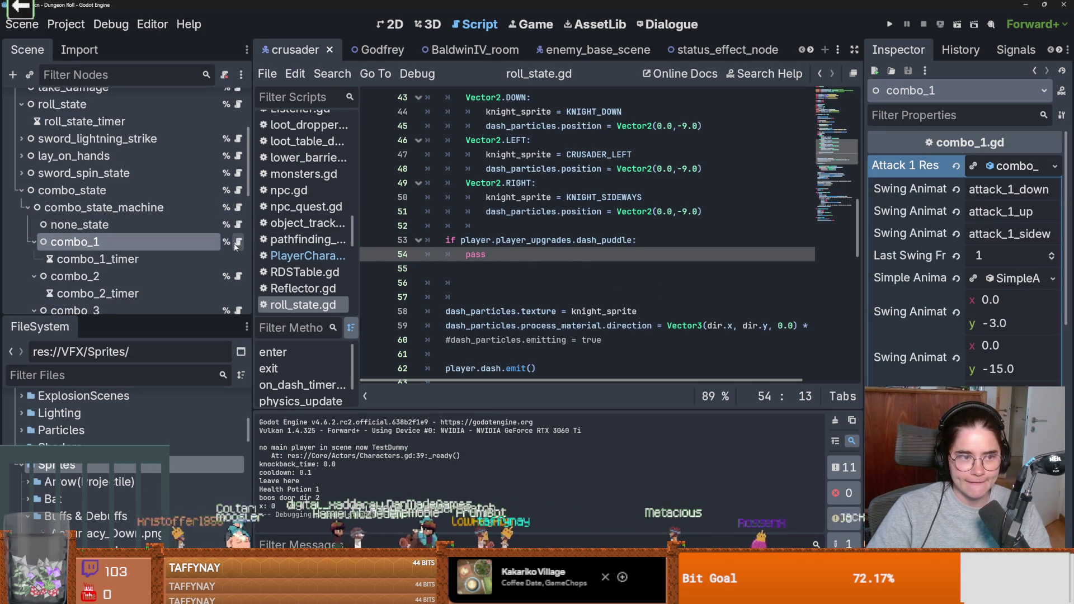
pyautogui.scroll(3)
pyautogui.click(463, 269)
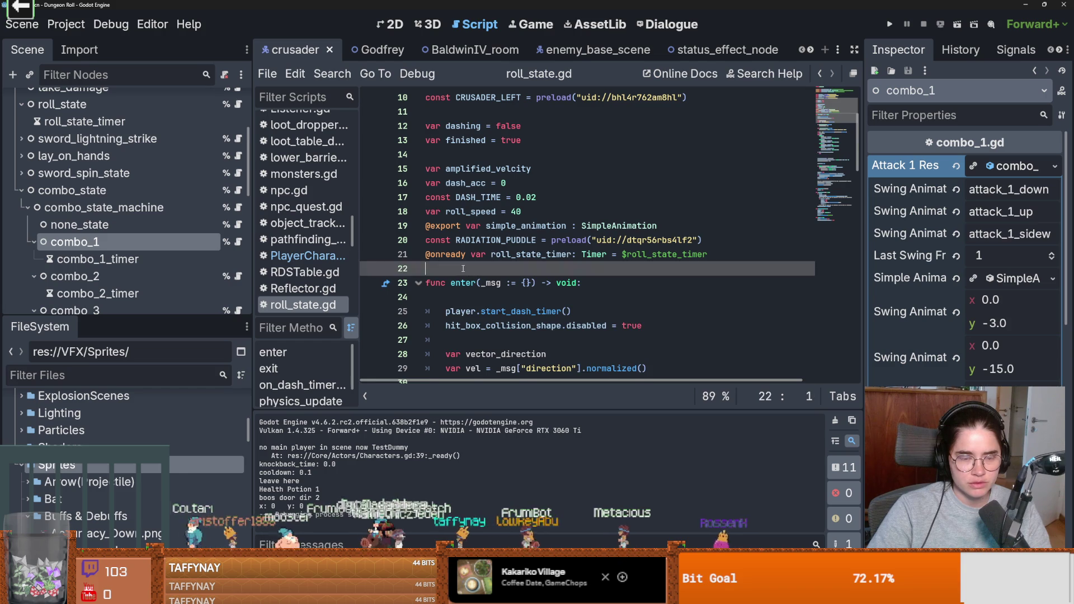
pyautogui.moveTo(73, 242); pyautogui.dragTo(499, 269)
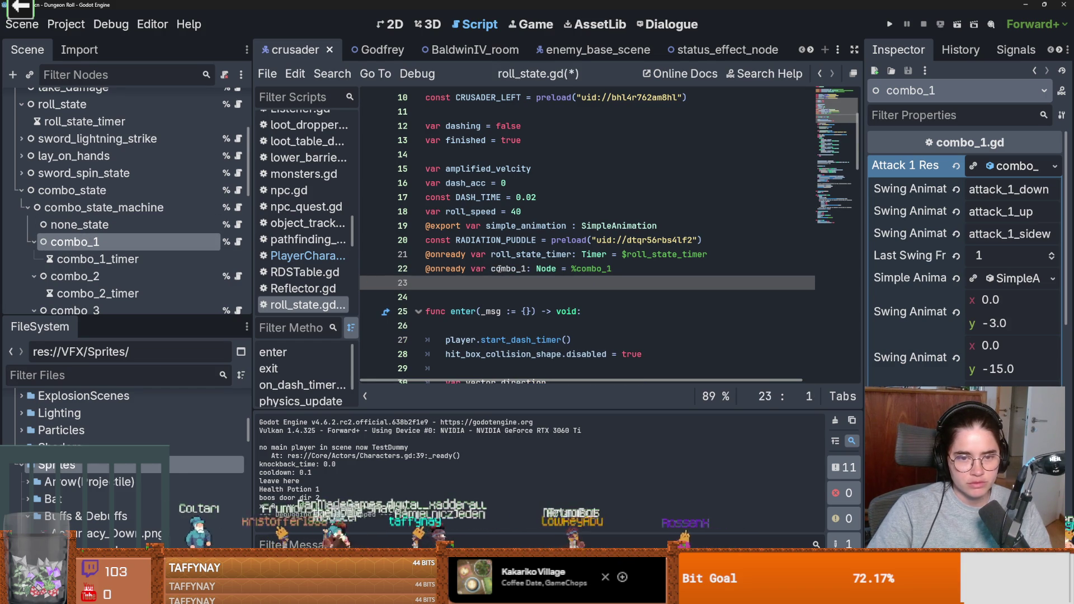
pyautogui.scroll(-3)
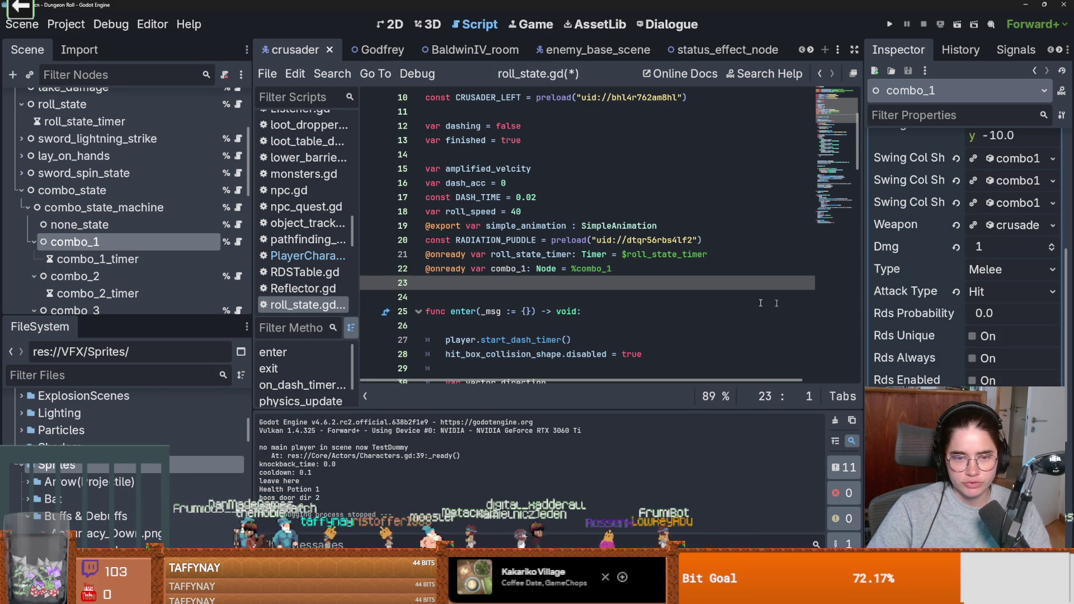
pyautogui.moveTo(637, 276); pyautogui.dragTo(397, 269)
pyautogui.press('BackSpace')
pyautogui.hotkey('ctrl', 's')
pyautogui.press('BackSpace')
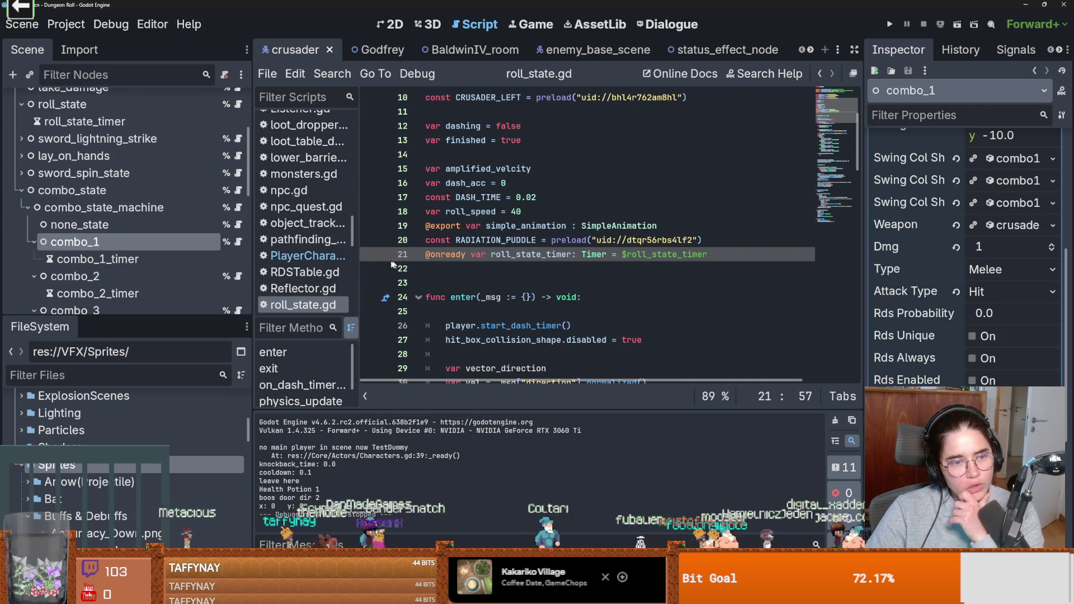
pyautogui.scroll(3)
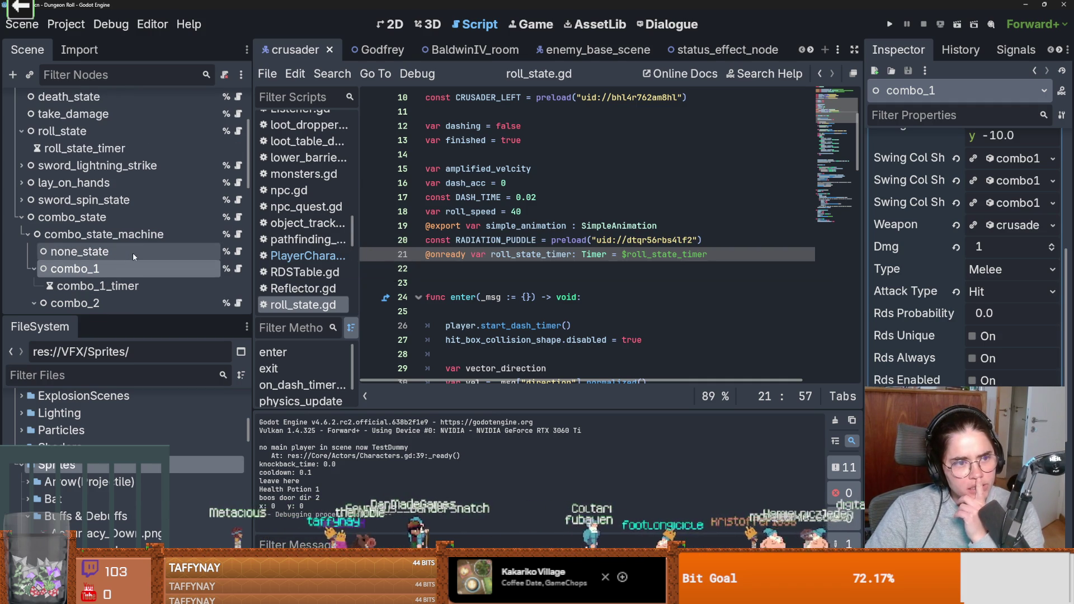
pyautogui.scroll(-3)
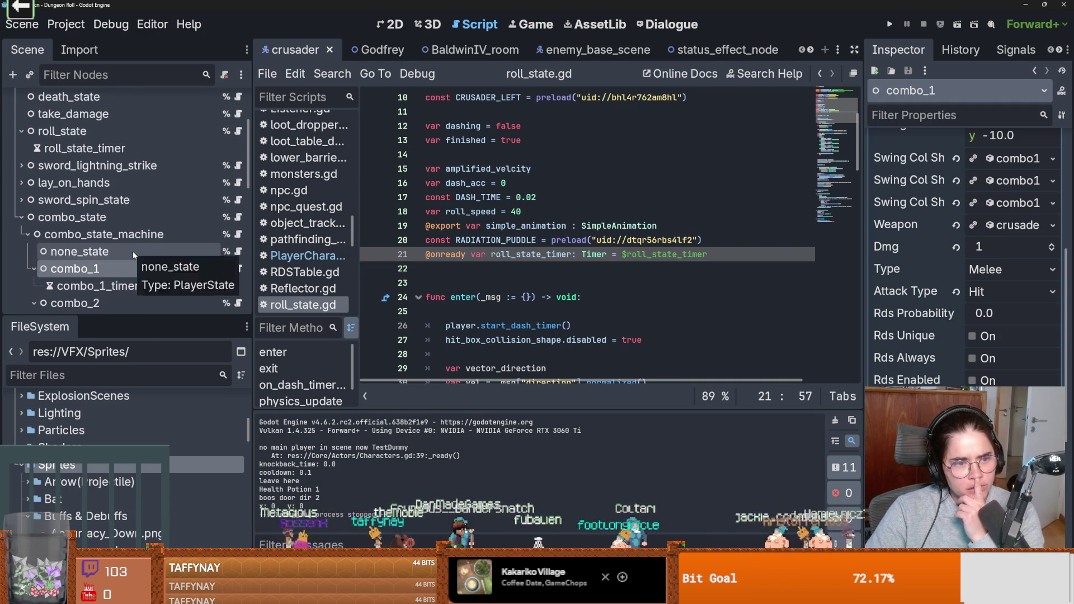
pyautogui.scroll(-3)
pyautogui.scroll(-3)
pyautogui.scroll(-3)
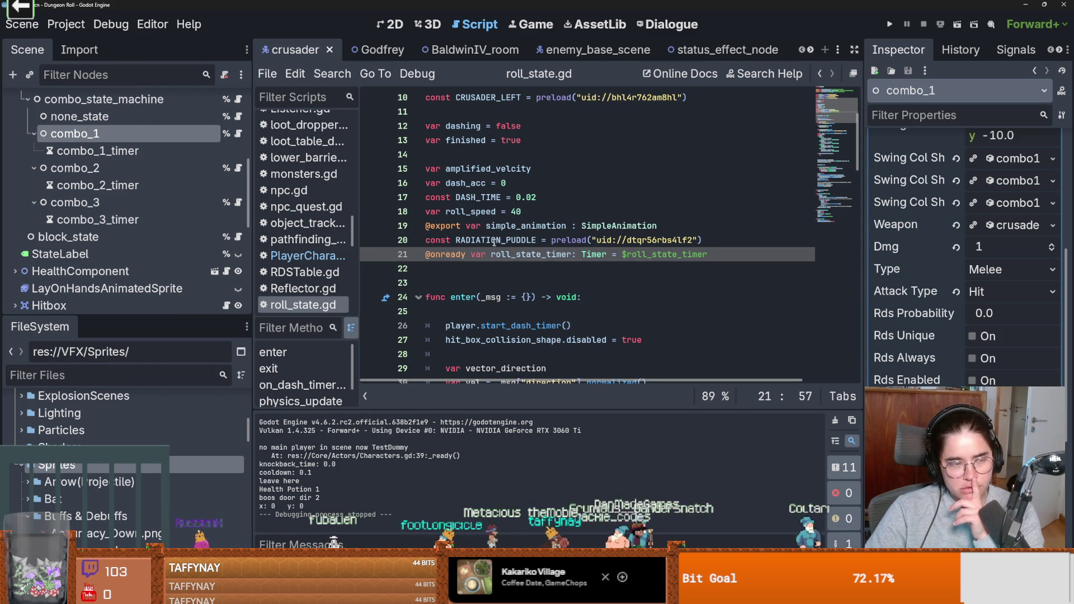
pyautogui.click(395, 24)
pyautogui.scroll(-3)
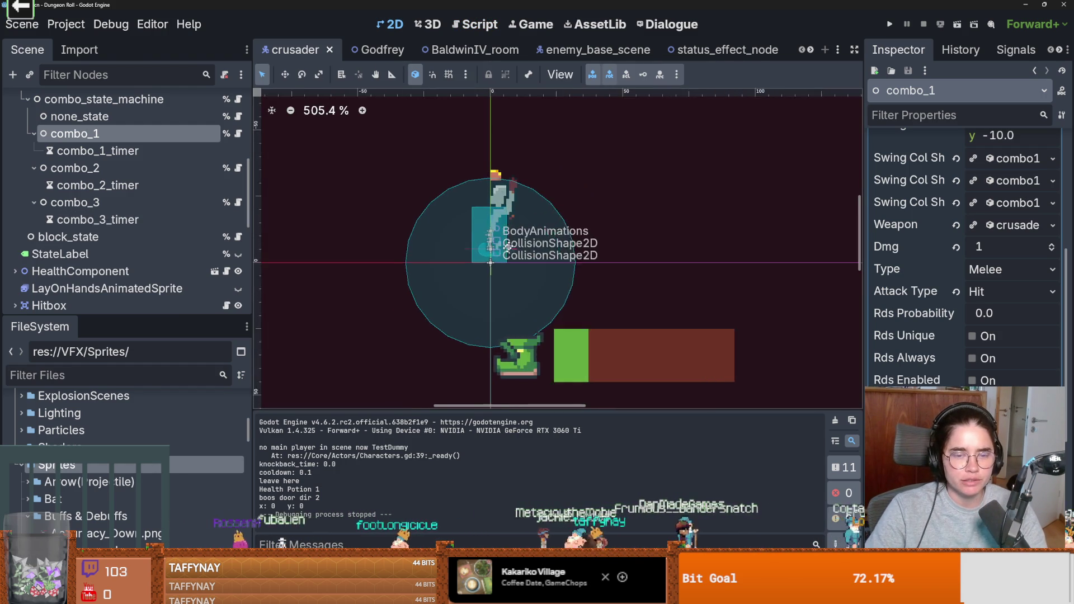
pyautogui.scroll(3)
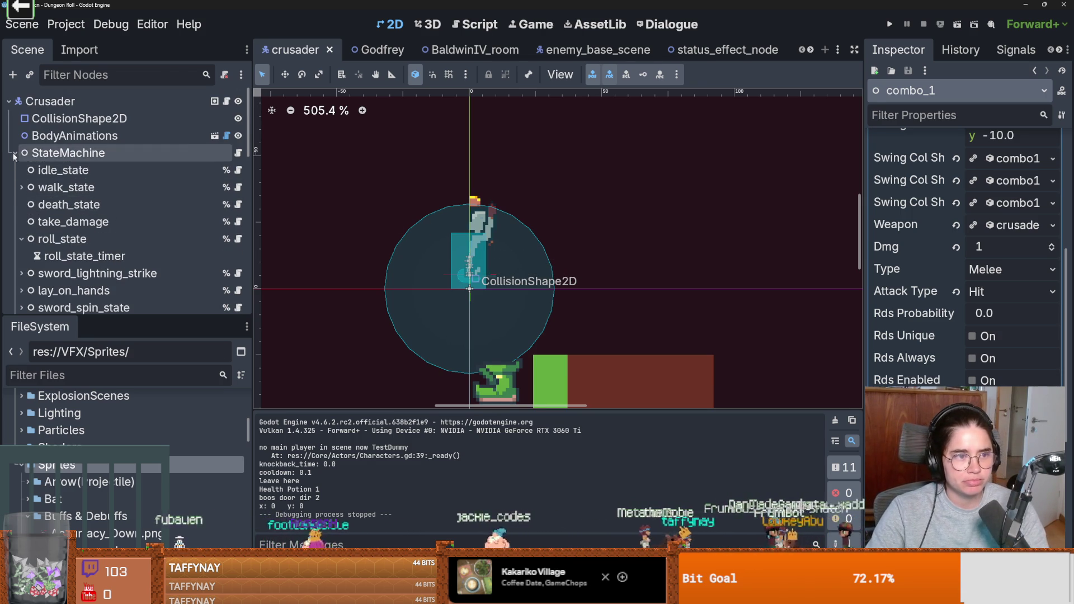
pyautogui.click(27, 239)
pyautogui.click(22, 308)
pyautogui.scroll(-3)
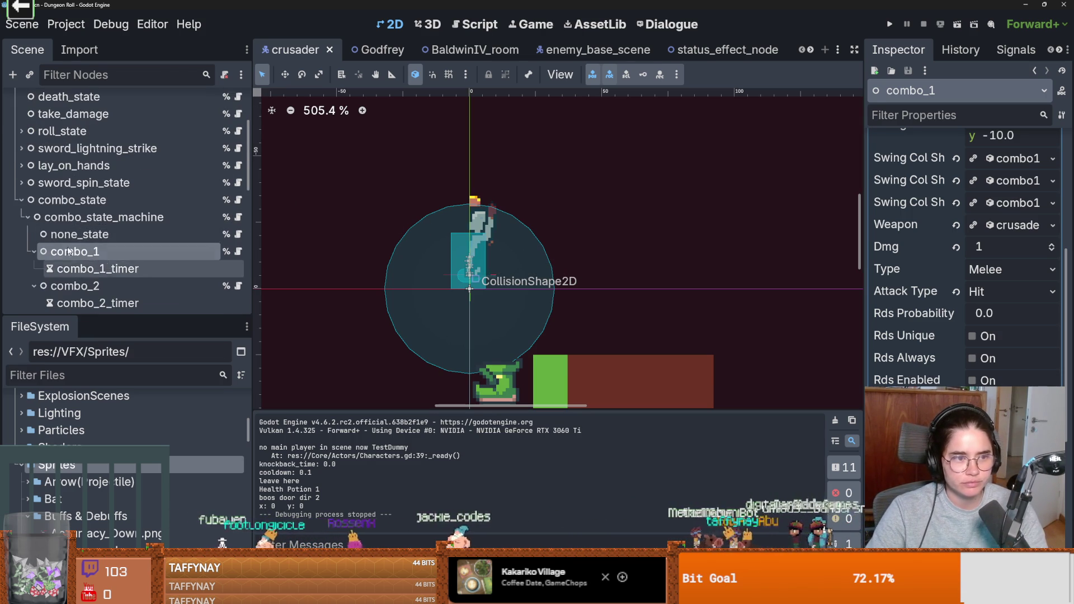
pyautogui.click(21, 200)
pyautogui.scroll(3)
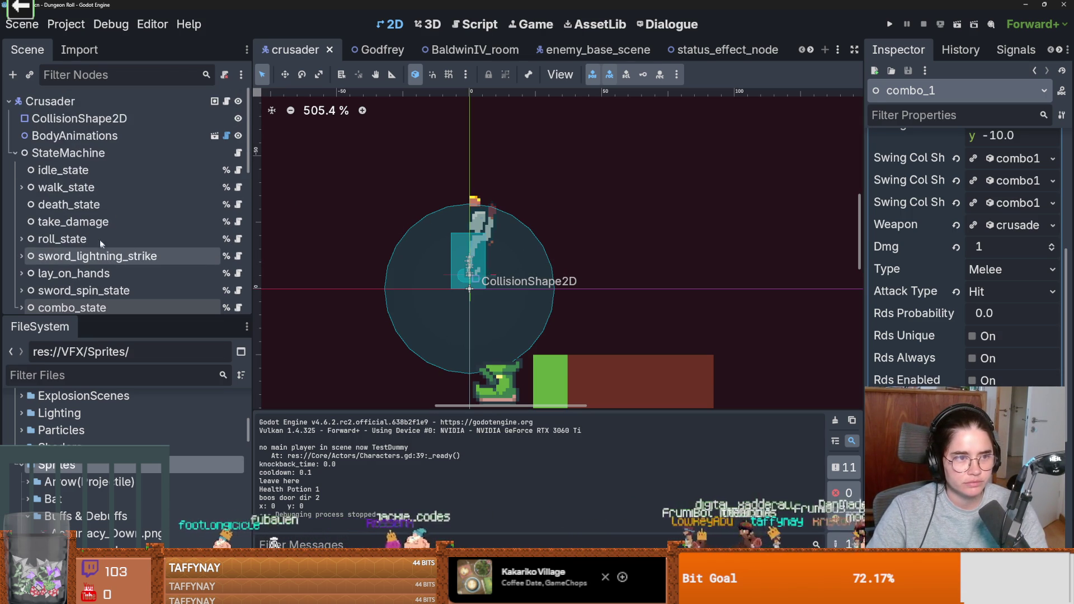
pyautogui.click(14, 153)
pyautogui.hotkey('ctrl', 's')
pyautogui.scroll(-3)
pyautogui.scroll(3)
pyautogui.scroll(-3)
pyautogui.scroll(3)
pyautogui.scroll(-3)
pyautogui.scroll(-3)
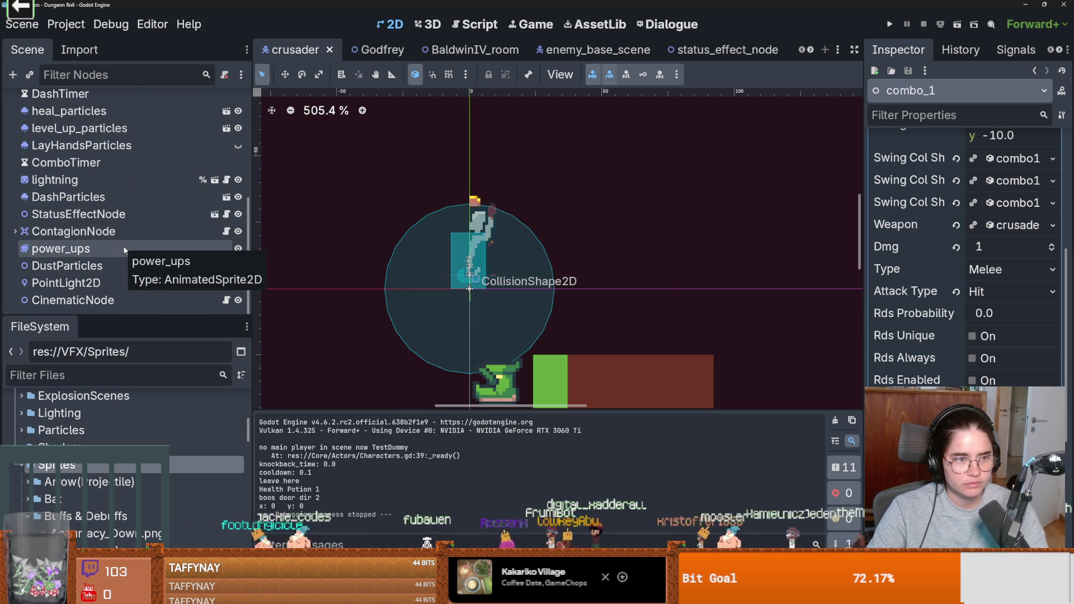
pyautogui.scroll(3)
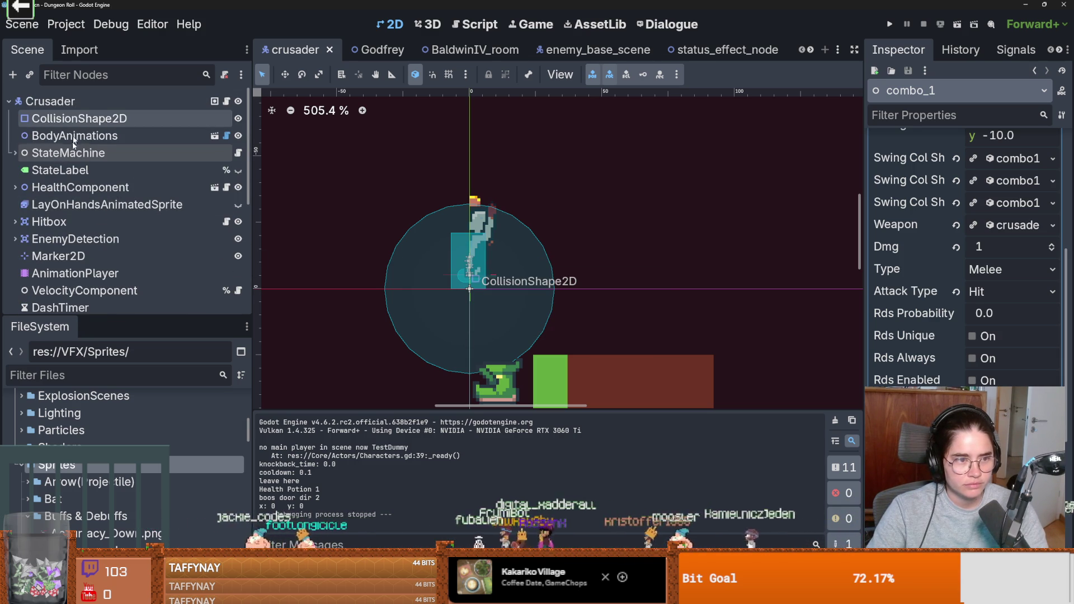
pyautogui.rightClick(80, 101)
# Step: Add an Area2D child to Crusader and rename it DashArea
pyautogui.click(112, 132)
pyautogui.write('are')
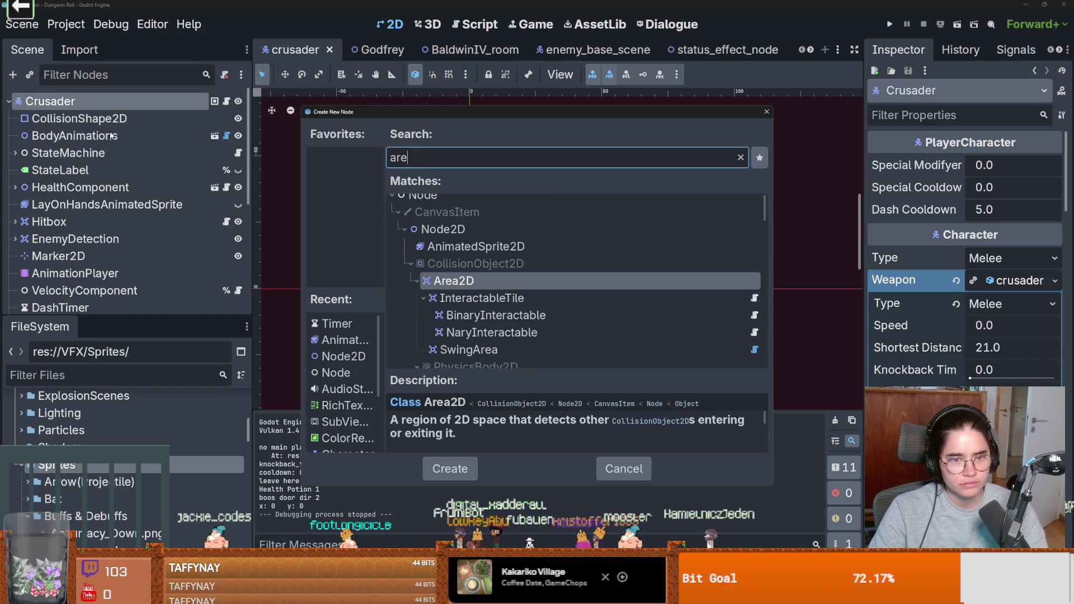
pyautogui.press('Return')
pyautogui.click(88, 299)
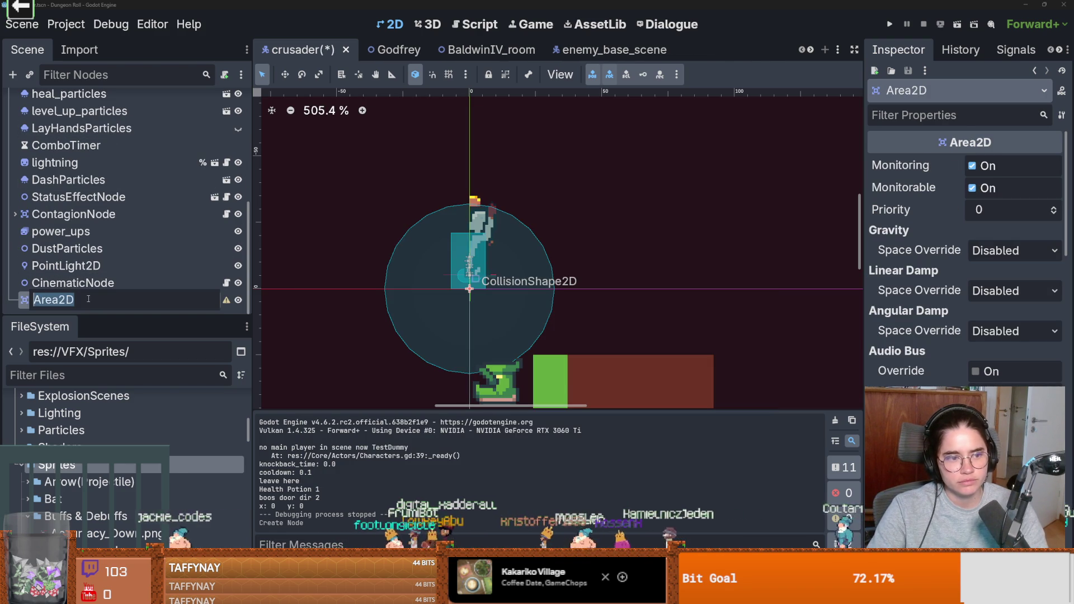
pyautogui.write('DashAre')
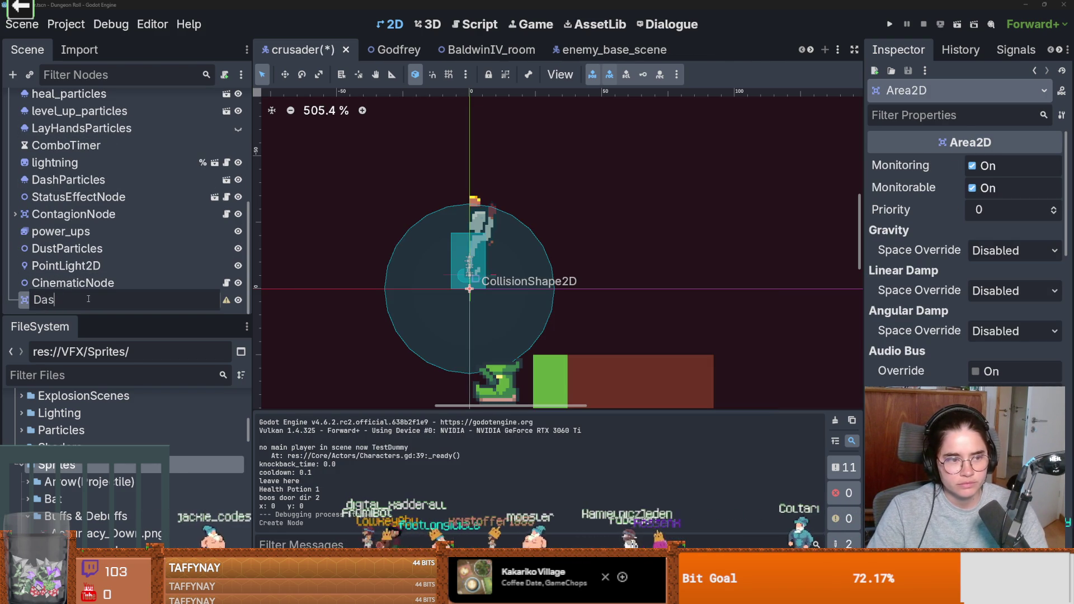
pyautogui.write('a')
pyautogui.press('Return')
# Step: Give DashArea a CollisionShape2D with a CircleShape2D moved onto the body, and save
pyautogui.rightClick(87, 298)
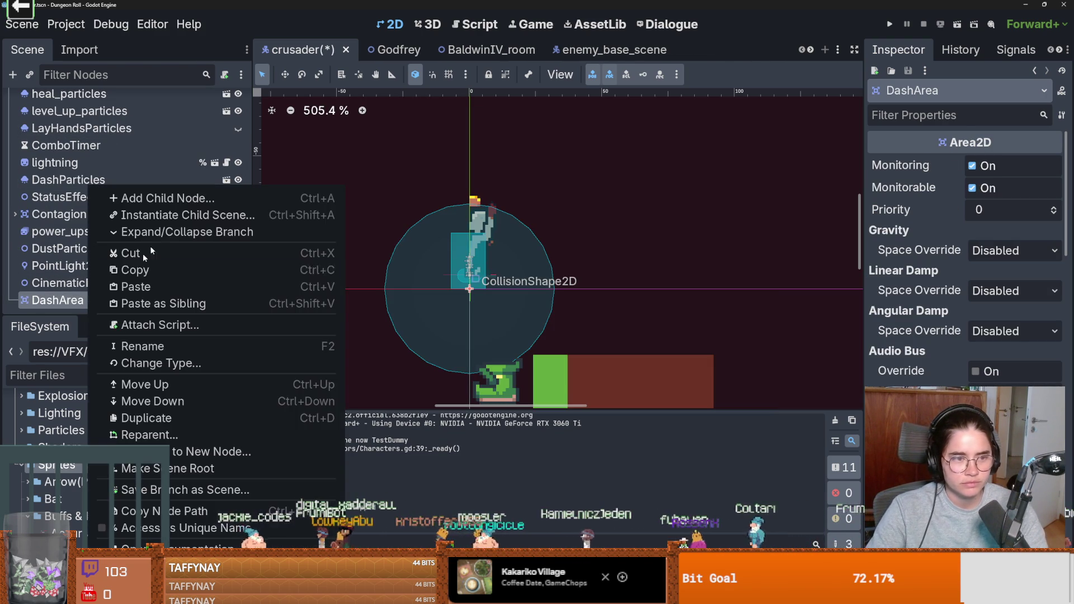
pyautogui.click(140, 199)
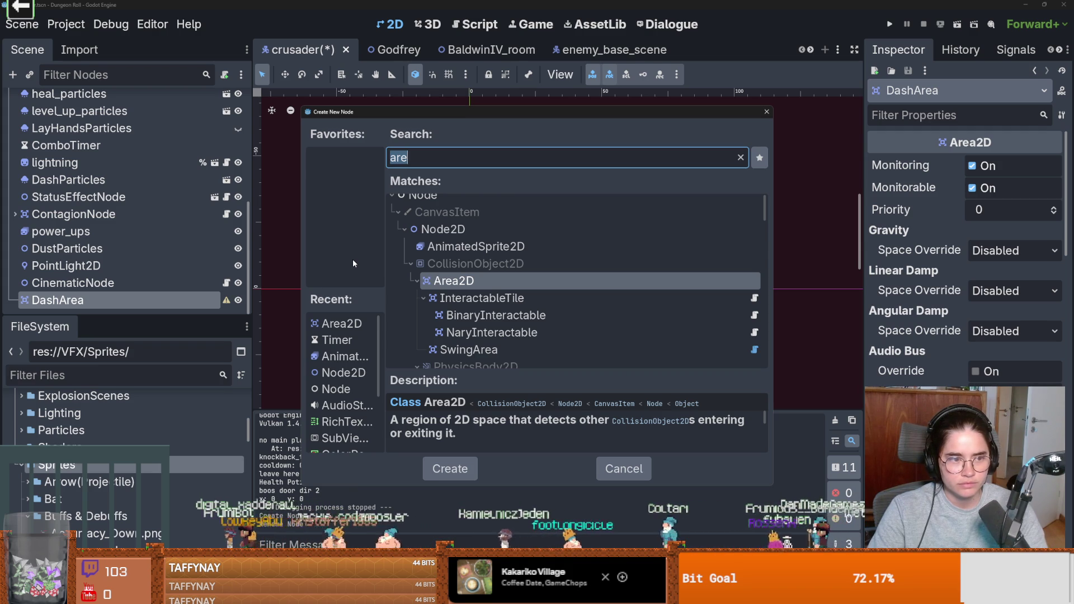
pyautogui.write('colli')
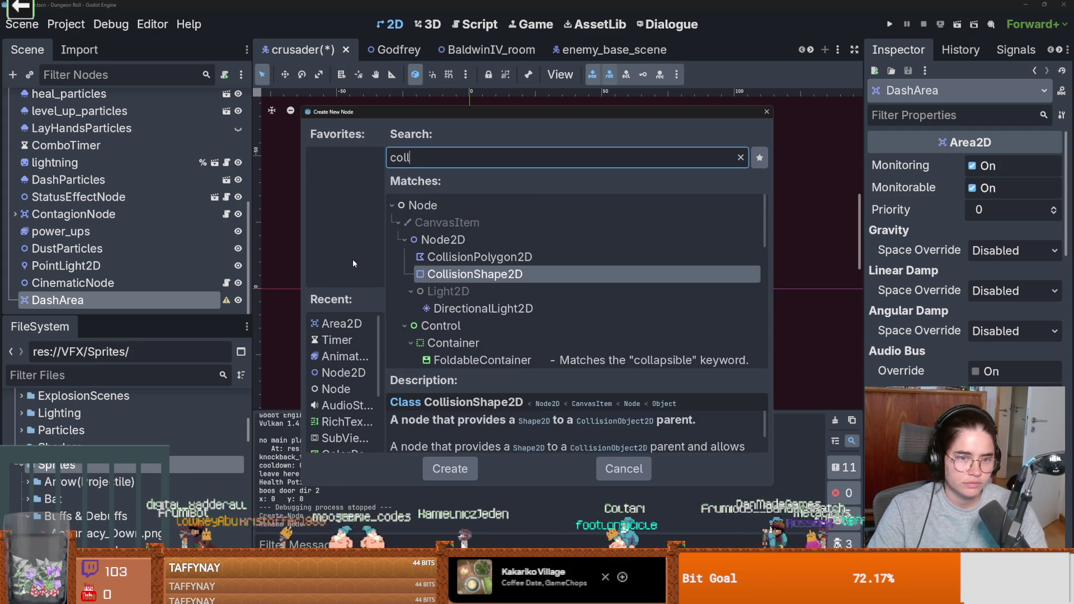
pyautogui.press('Return')
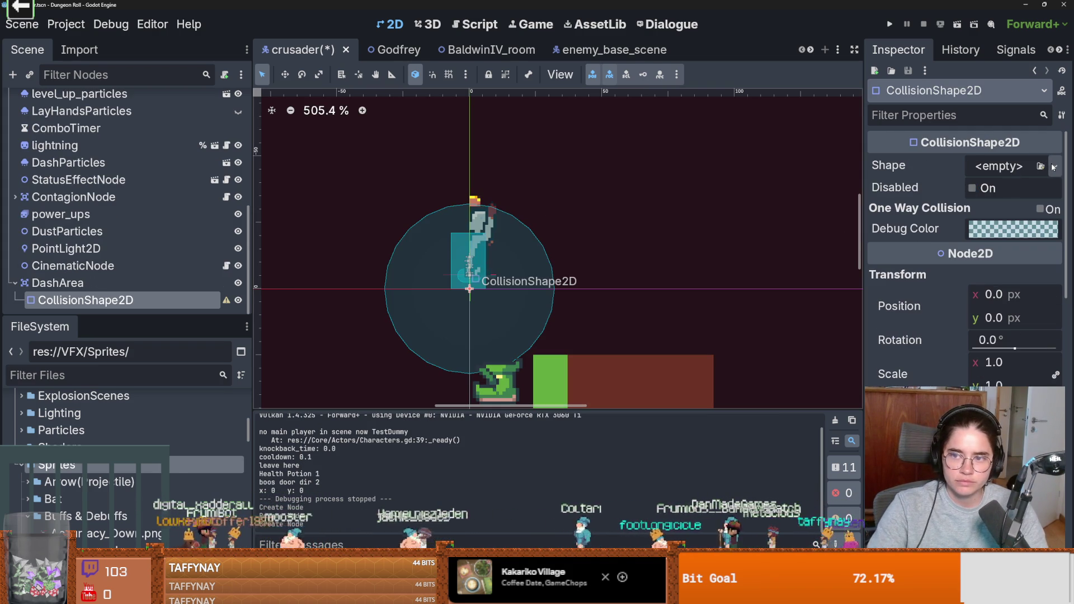
pyautogui.click(1055, 166)
pyautogui.click(974, 257)
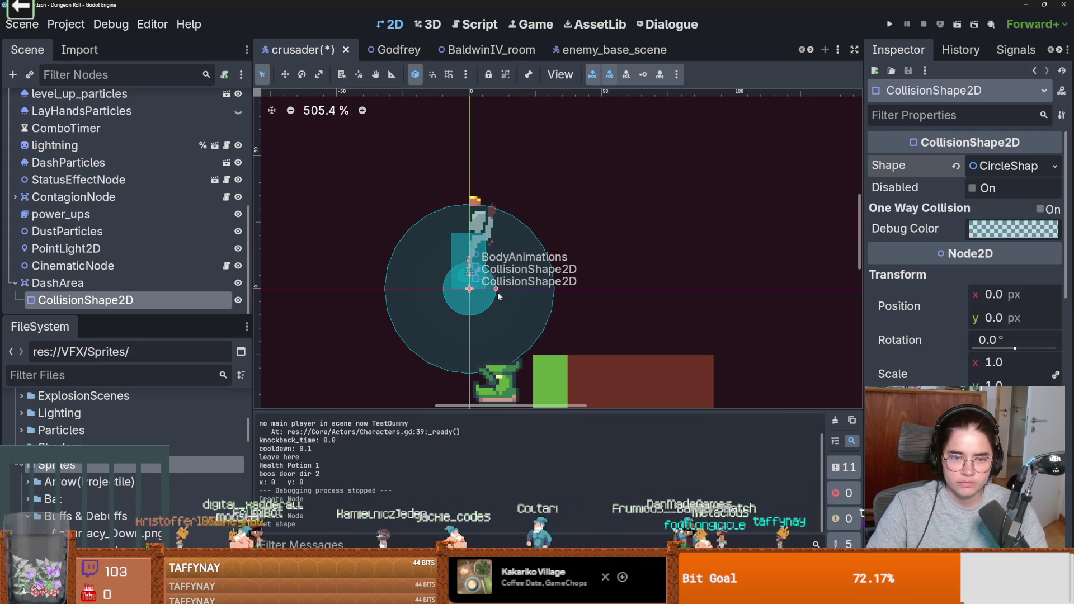
pyautogui.moveTo(496, 291); pyautogui.dragTo(511, 266)
pyautogui.hotkey('ctrl', 's')
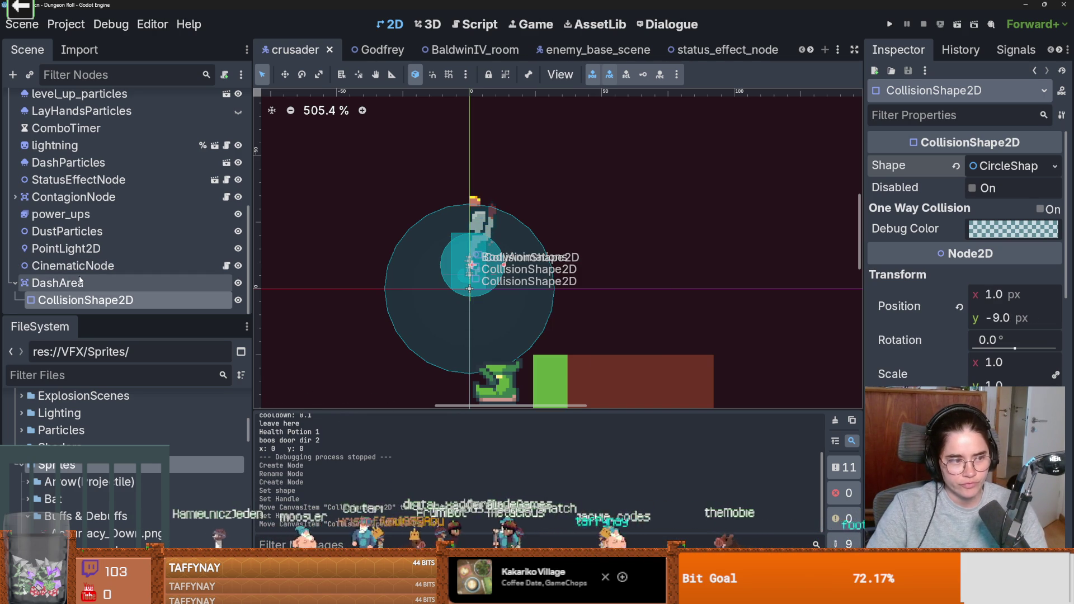
# Step: Reselect DashArea after inspecting its CollisionShape2D child
pyautogui.click(81, 283)
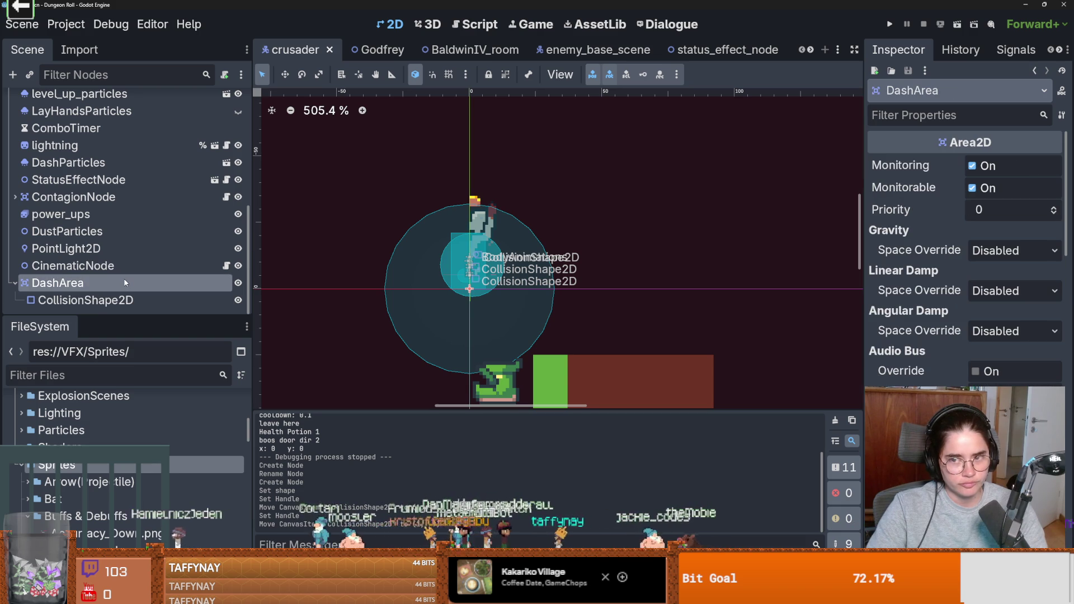
pyautogui.click(106, 302)
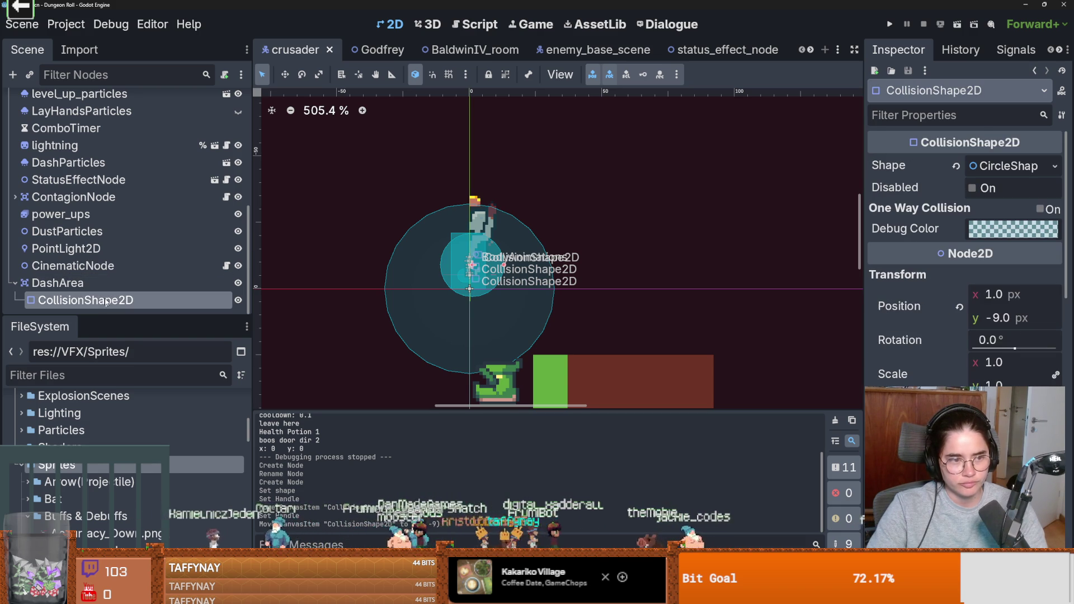
pyautogui.rightClick(106, 303)
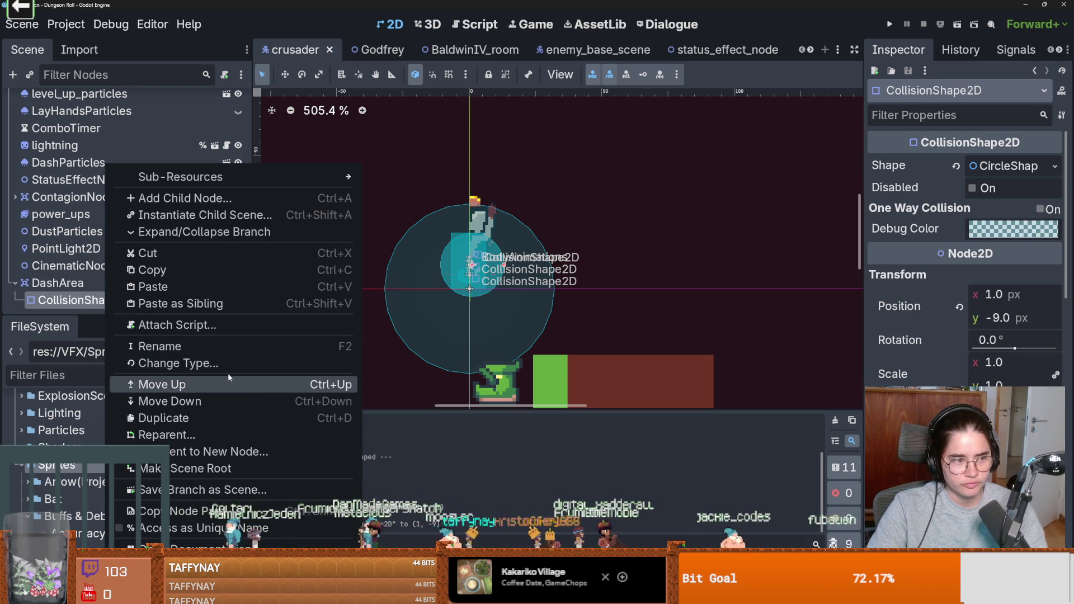
pyautogui.click(71, 288)
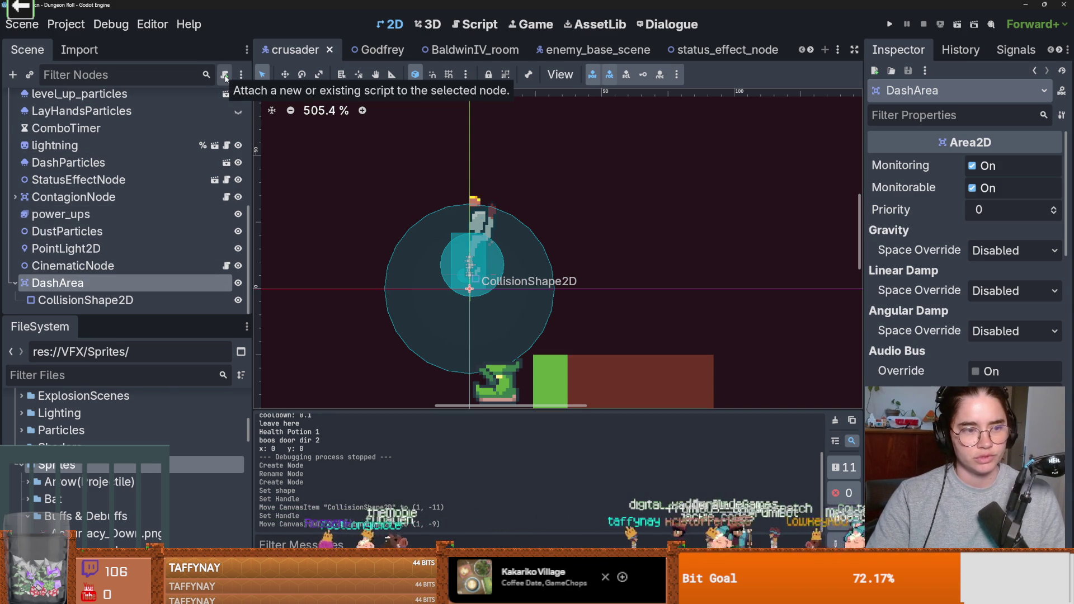
# Step: Open Attach Script for DashArea, proposing dash_area.gd inheriting Area2D
pyautogui.click(226, 77)
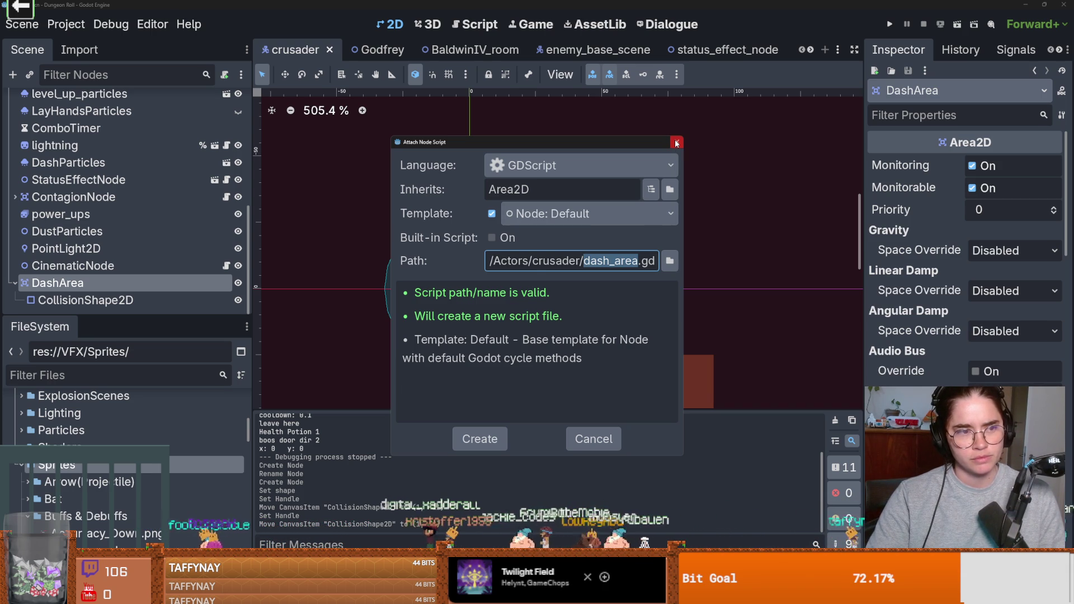
# Step: Cancel the script dialog, move DashArea from layer 1 to PlayerWeaponArea, and save
pyautogui.click(676, 143)
pyautogui.click(883, 340)
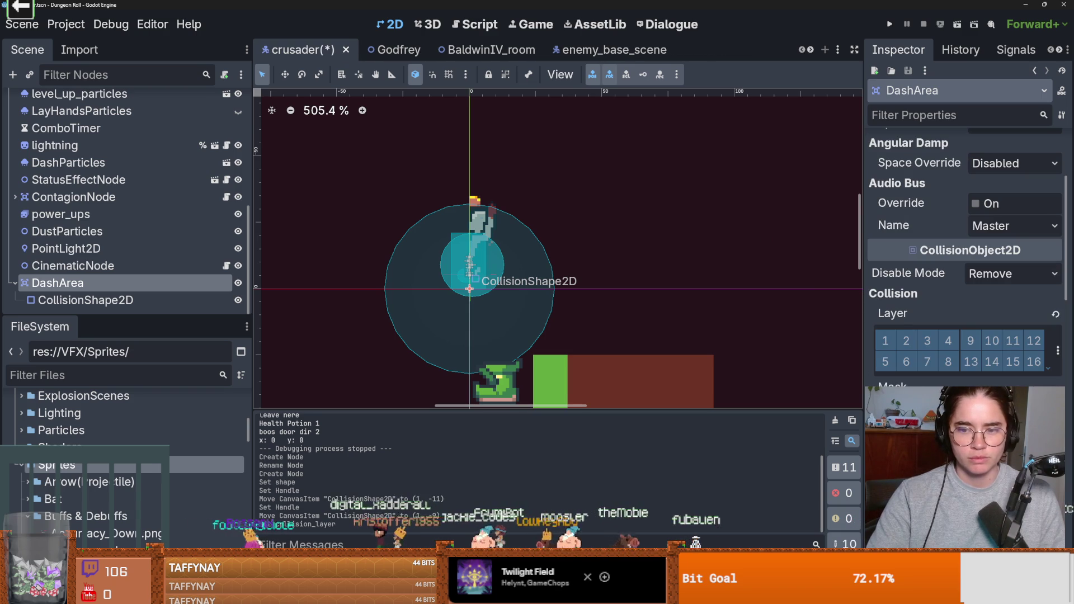
pyautogui.click(1058, 350)
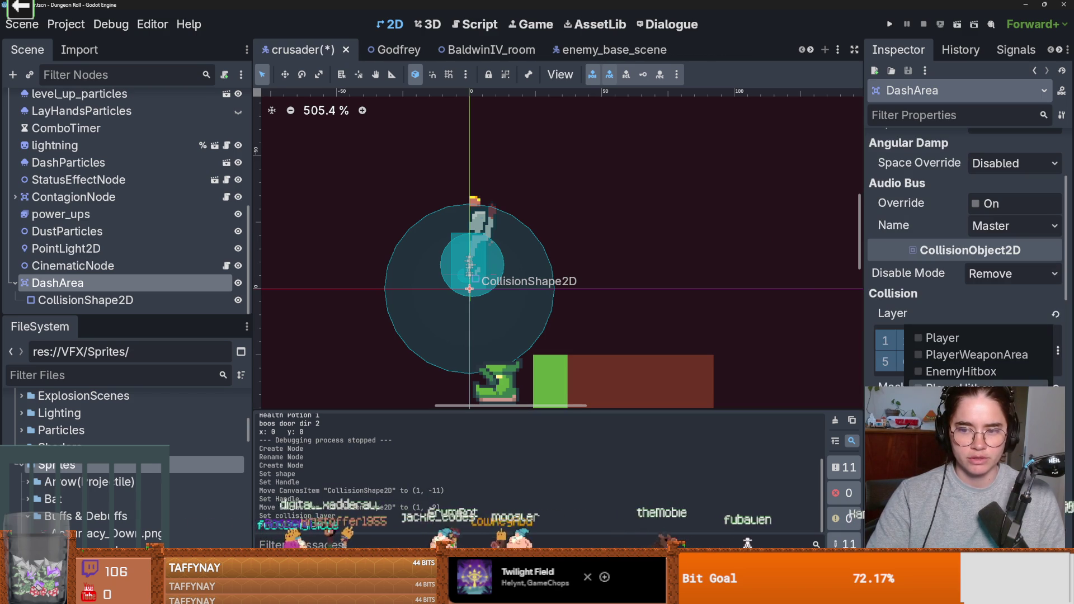
pyautogui.click(974, 358)
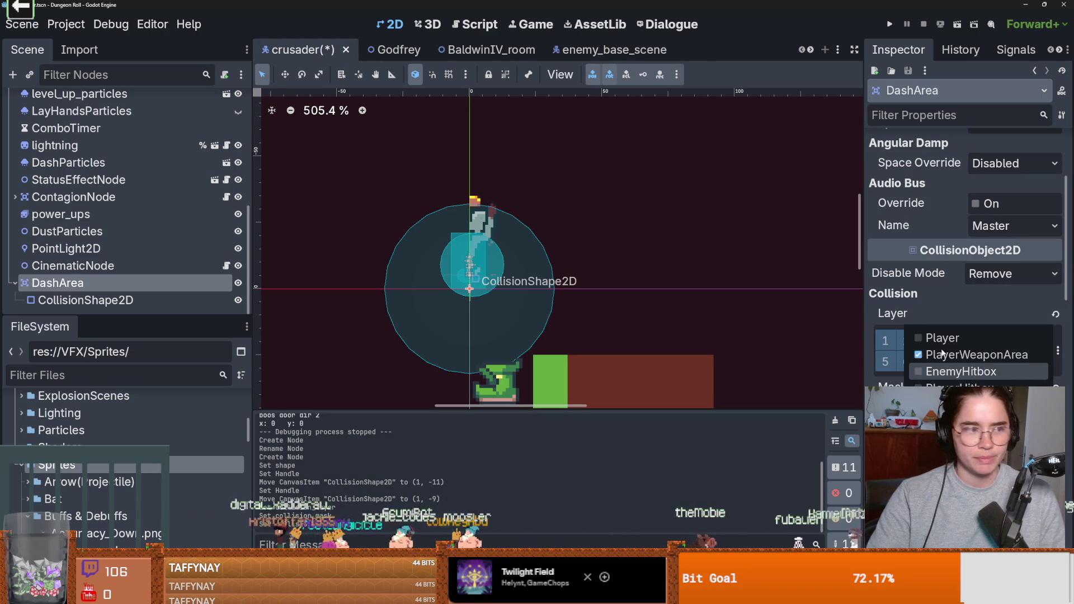
pyautogui.click(930, 309)
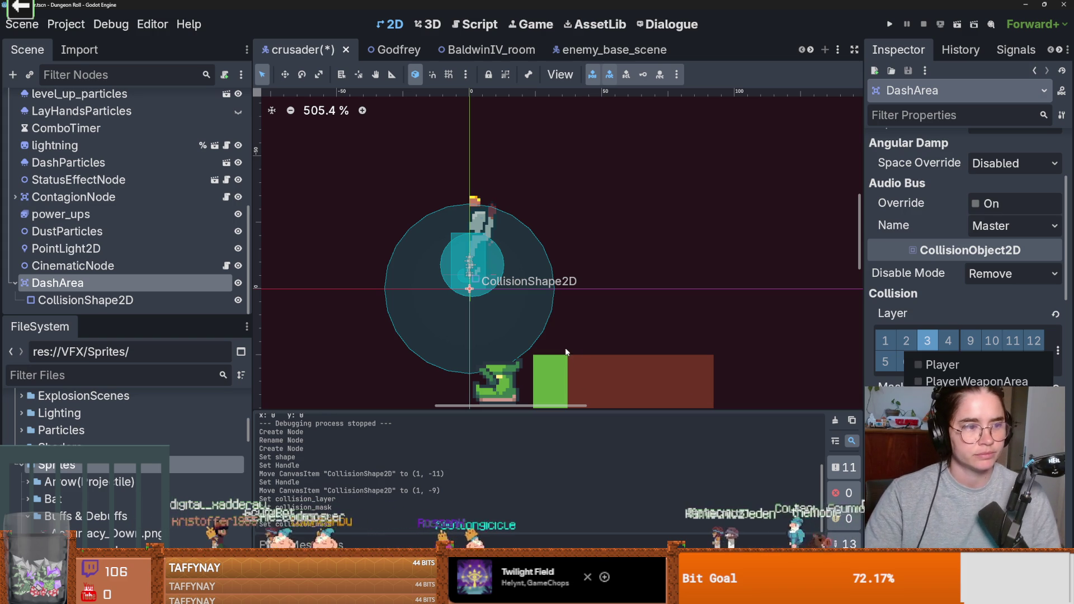
pyautogui.hotkey('ctrl', 's')
pyautogui.scroll(3)
pyautogui.hotkey('ctrl', 's')
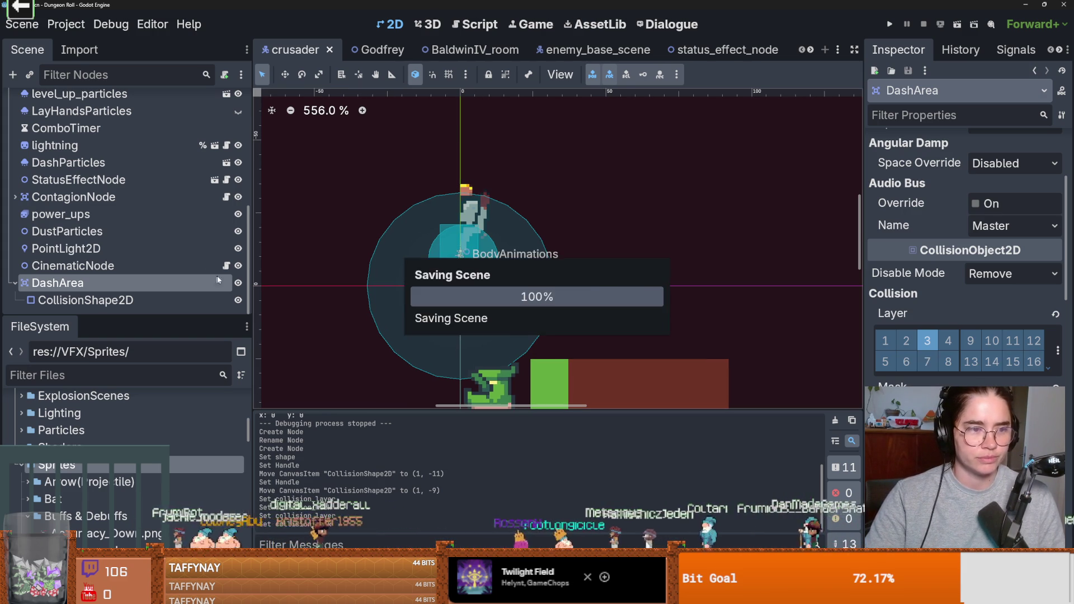
pyautogui.scroll(3)
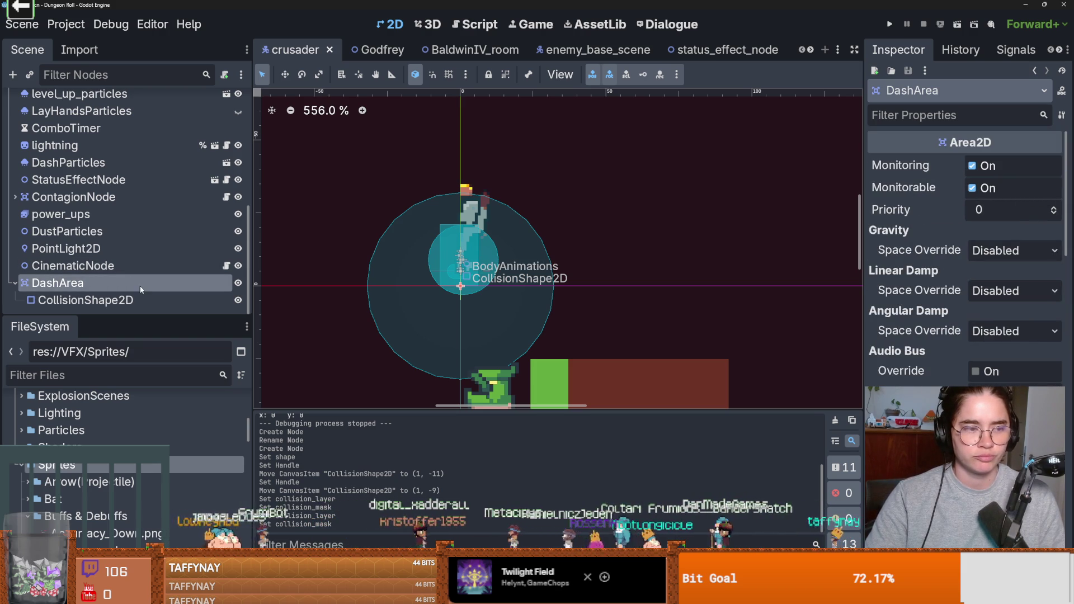
# Step: Instance swing_area.tscn and move the new SwingArea out of DashArea to sit above it
pyautogui.scroll(3)
pyautogui.scroll(-3)
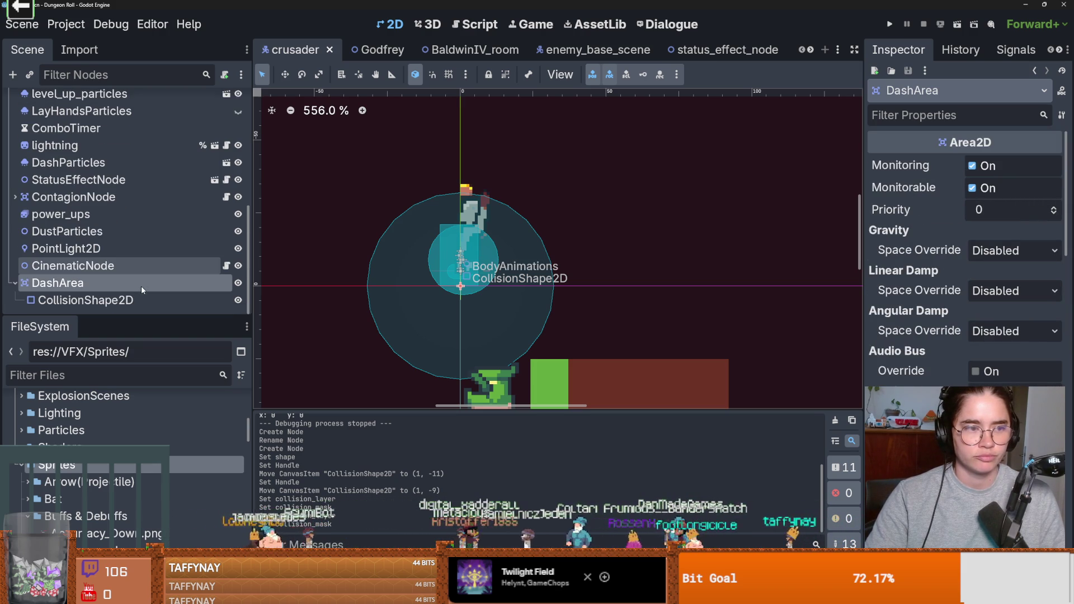
pyautogui.scroll(3)
pyautogui.scroll(3)
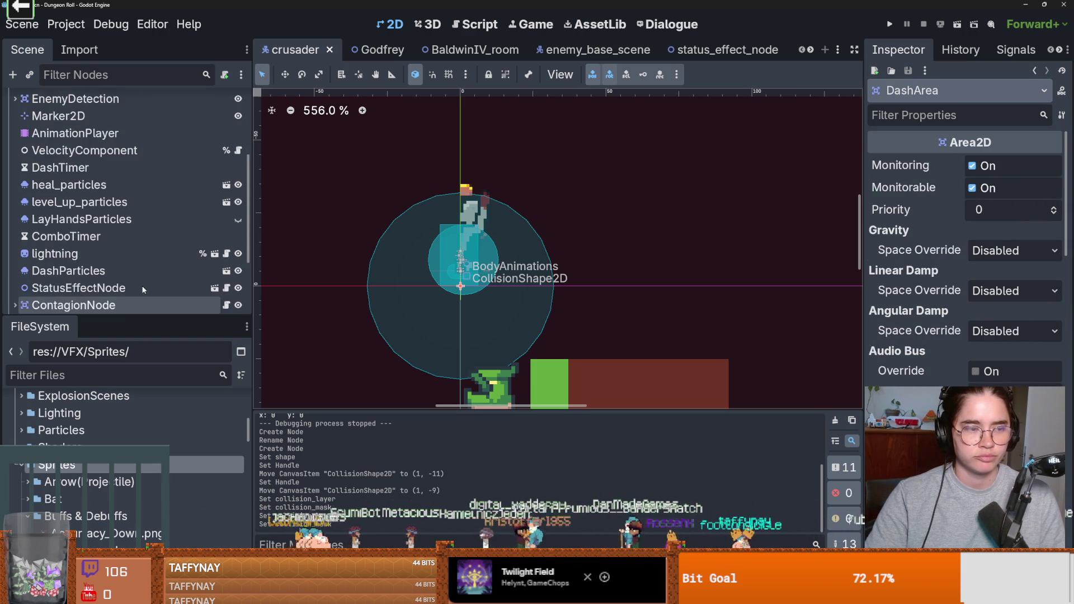
pyautogui.scroll(-3)
pyautogui.scroll(-3)
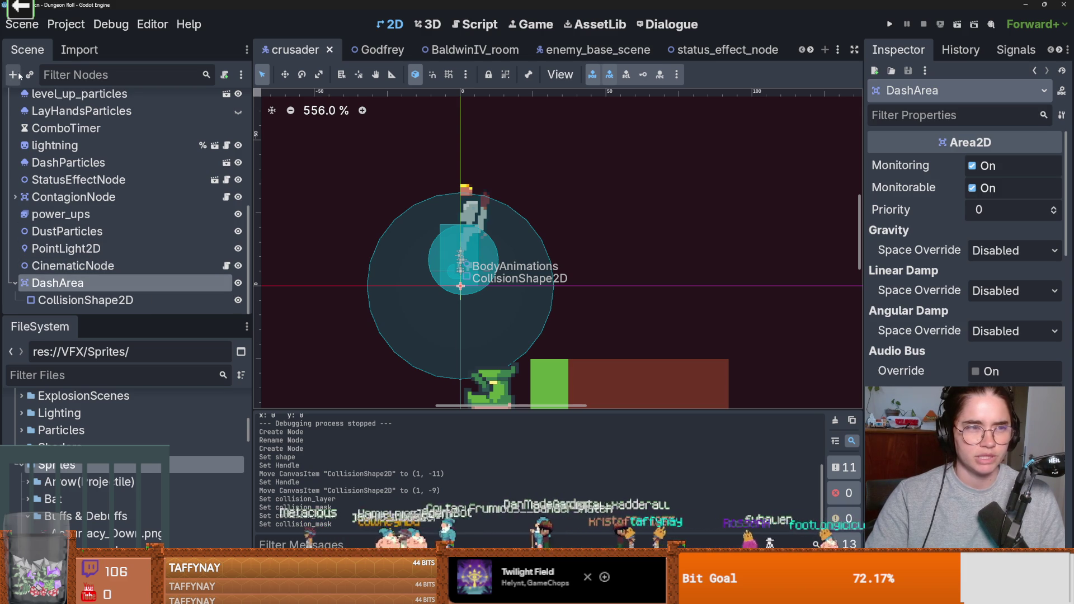
pyautogui.click(28, 76)
pyautogui.write('swing')
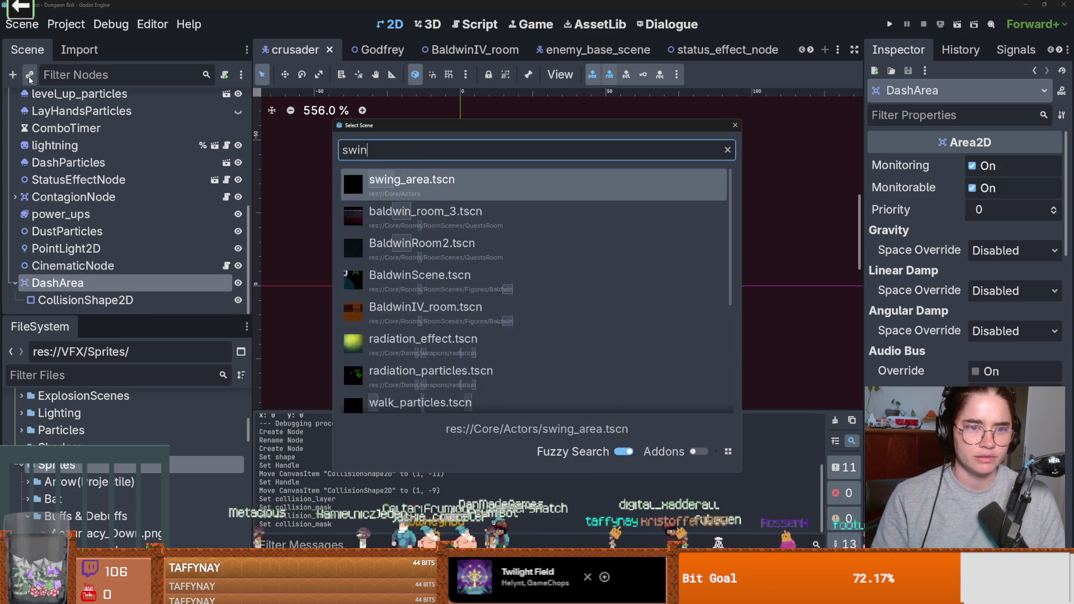
pyautogui.press('Return')
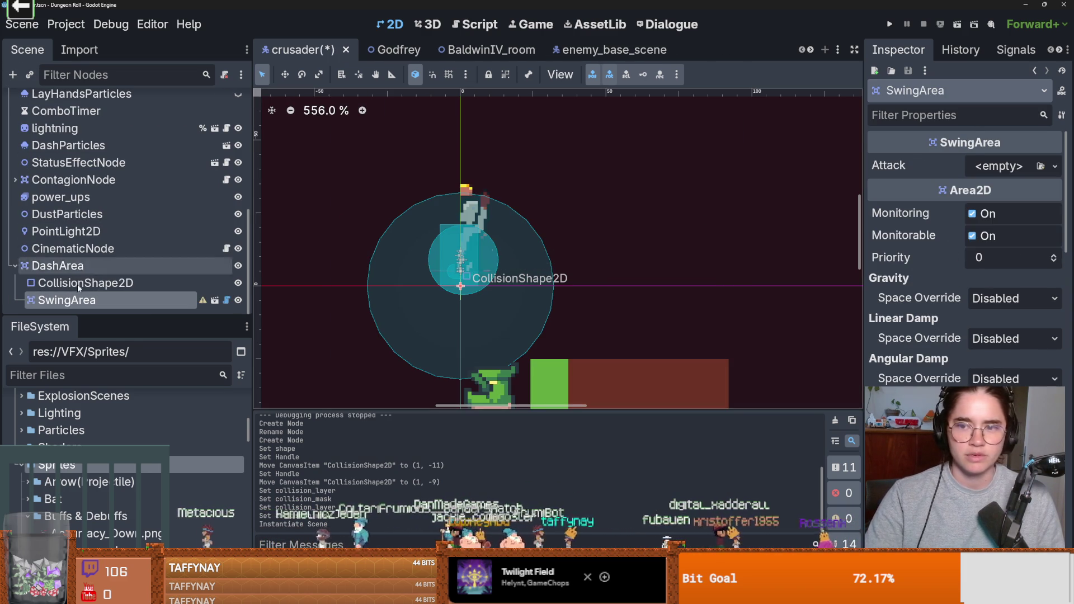
pyautogui.rightClick(117, 266)
pyautogui.press('Escape')
pyautogui.moveTo(67, 300); pyautogui.dragTo(80, 267)
# Step: Move the CollisionShape2D into the SwingArea, delete the old DashArea, and rename the SwingArea DashArea
pyautogui.doubleClick(82, 265)
pyautogui.write('Dash')
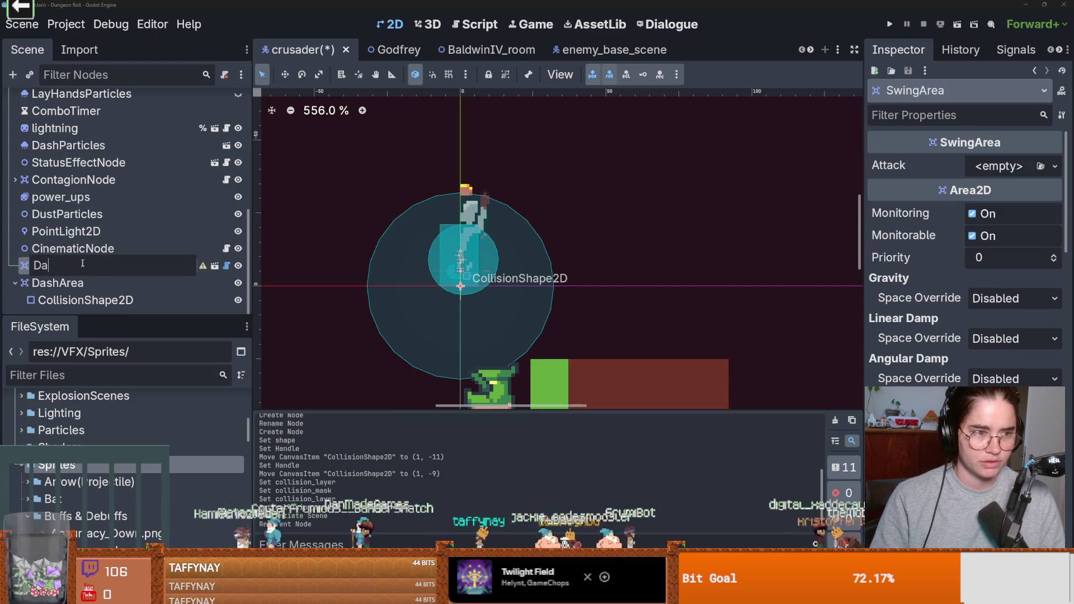
pyautogui.write('Are')
pyautogui.moveTo(67, 300); pyautogui.dragTo(62, 267)
pyautogui.rightClick(44, 305)
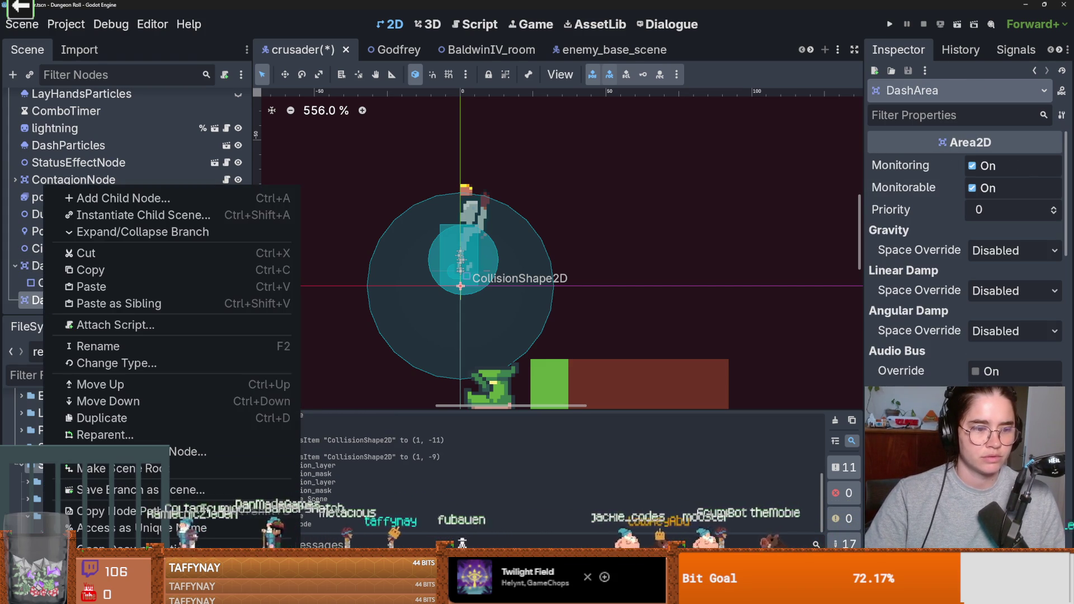
pyautogui.press('Delete')
pyautogui.press('Return')
pyautogui.click(106, 284)
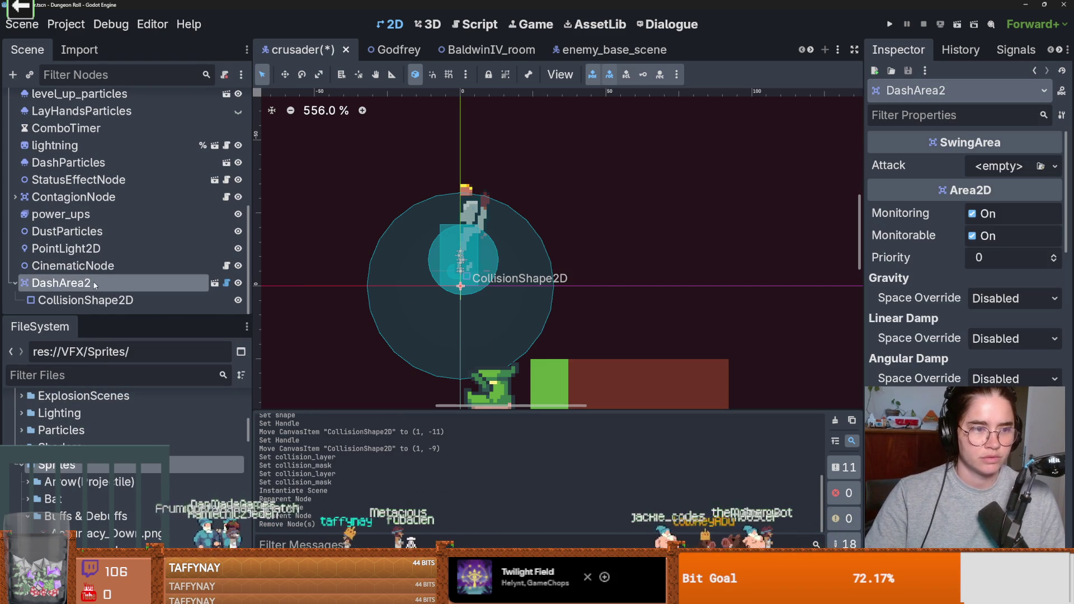
pyautogui.press('BackSpace')
pyautogui.press('Return')
# Step: Give DashArea a new Attack resource with crusader_sword.tres quick-loaded as its Weapon
pyautogui.click(1053, 167)
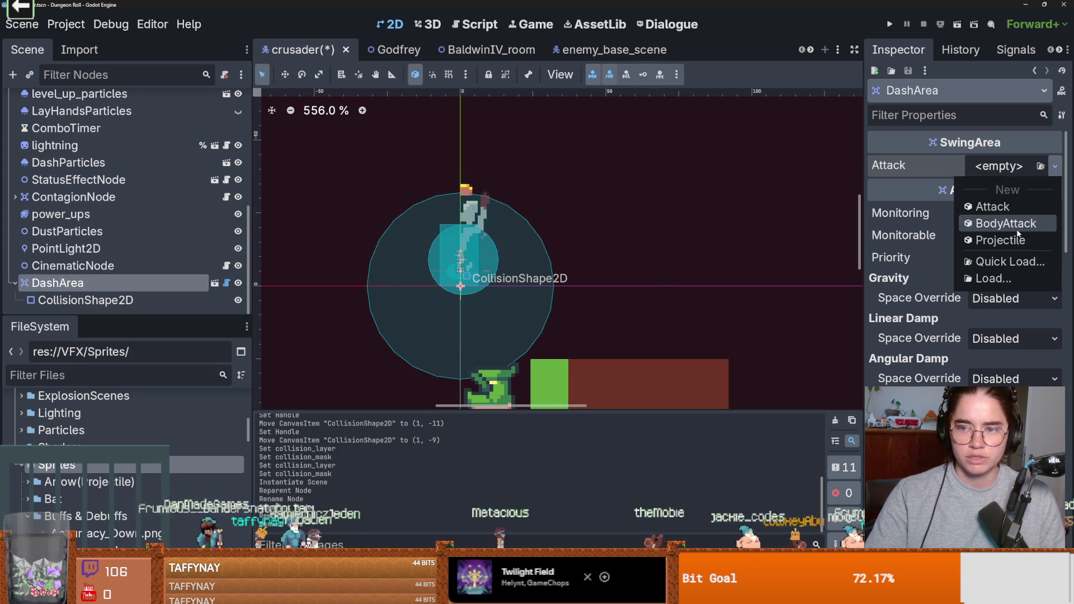
pyautogui.click(996, 260)
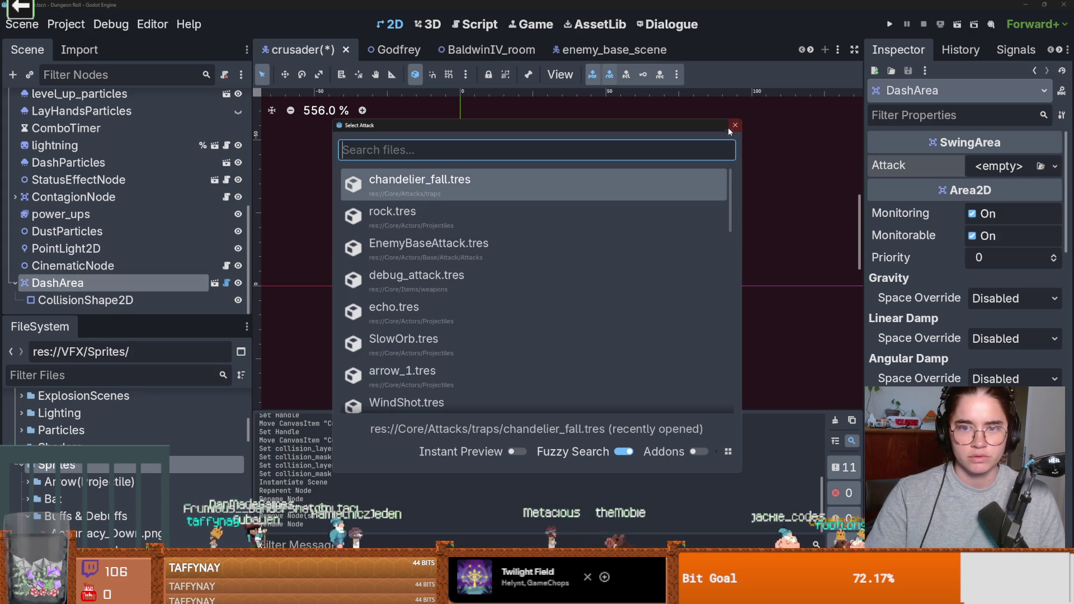
pyautogui.click(735, 124)
pyautogui.click(1055, 166)
pyautogui.click(1000, 208)
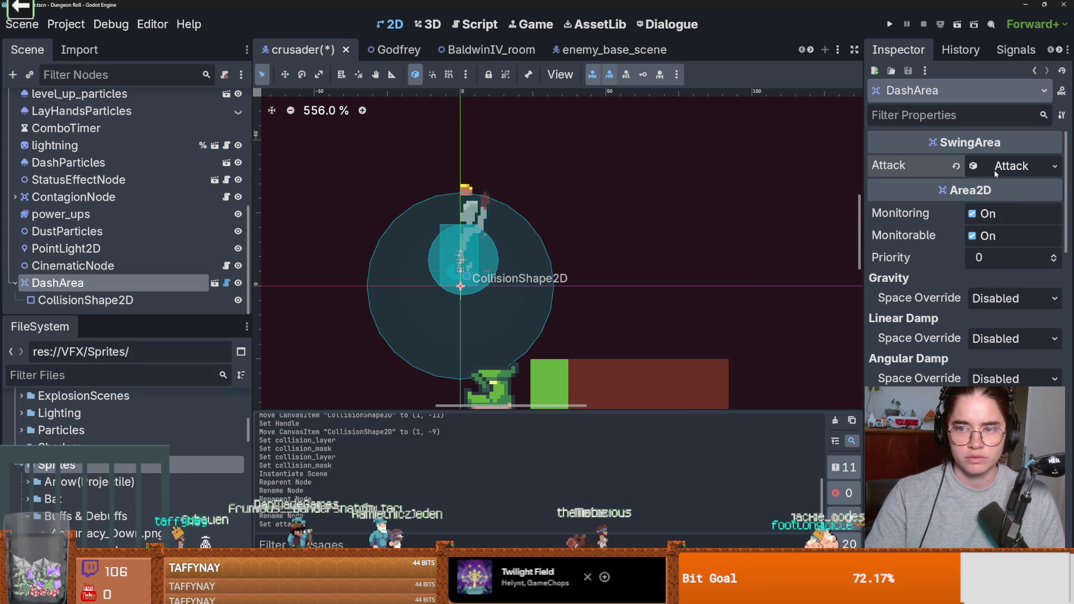
pyautogui.click(1001, 167)
pyautogui.moveTo(865, 206); pyautogui.dragTo(764, 206)
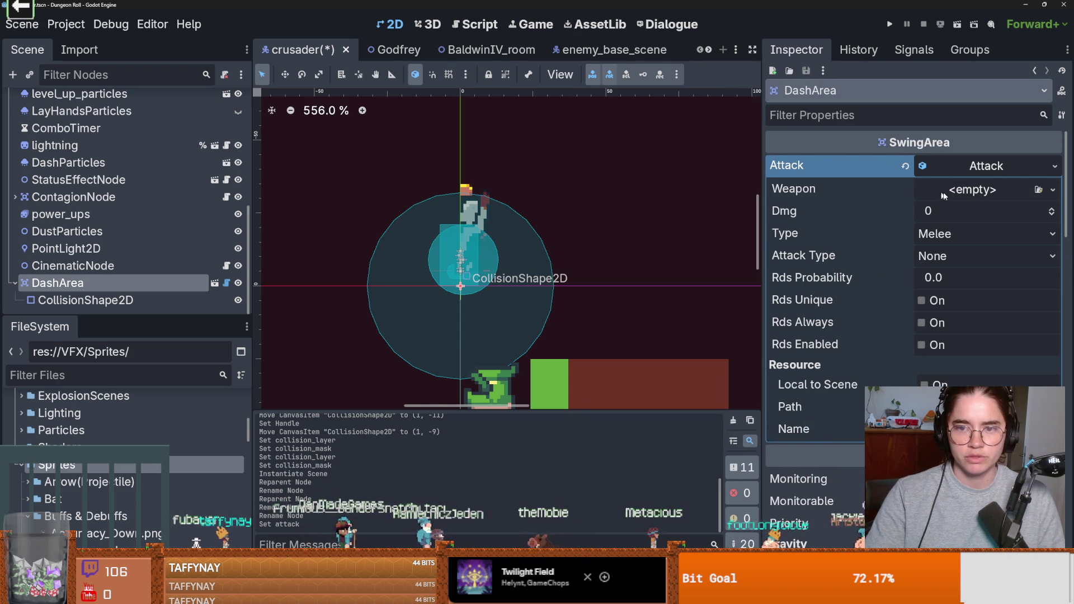
pyautogui.click(1053, 189)
pyautogui.click(999, 251)
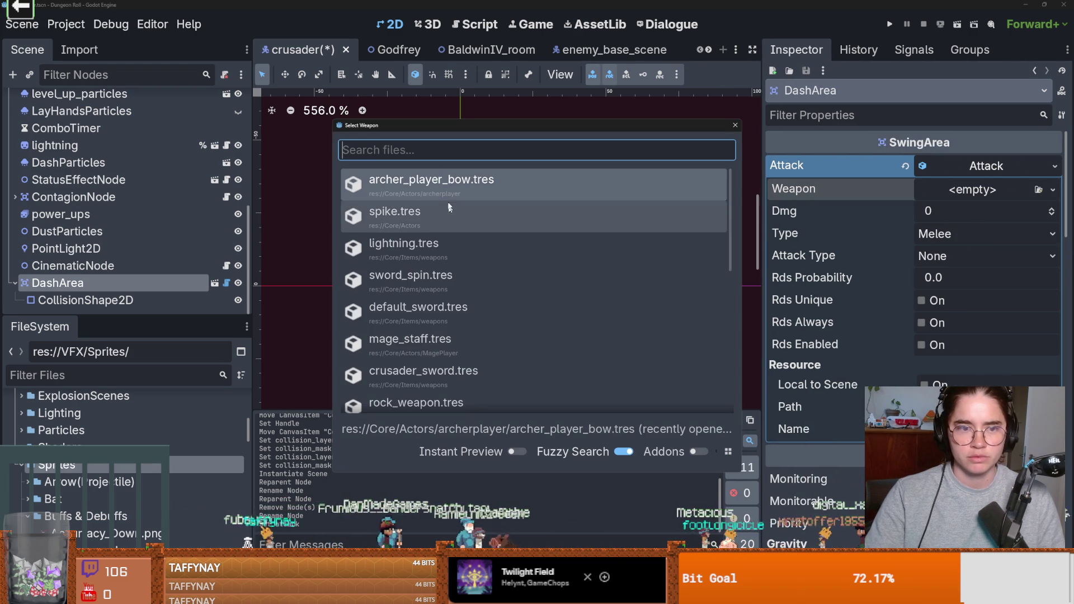
pyautogui.write('cru')
pyautogui.press('Return')
# Step: Set the DashArea attack's Attack Type to Dash
pyautogui.click(66, 248)
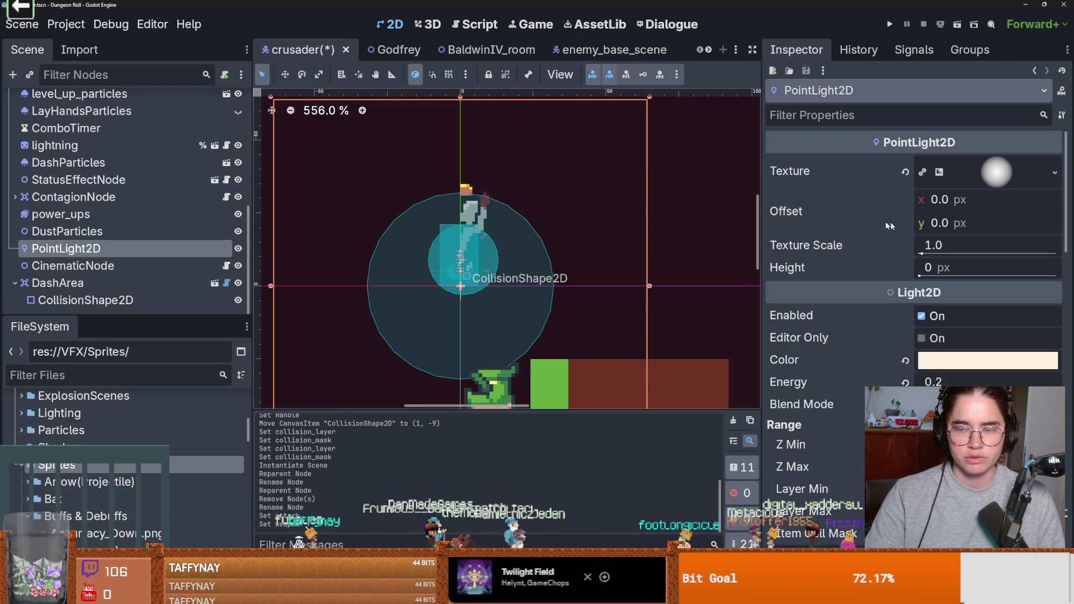
pyautogui.click(58, 283)
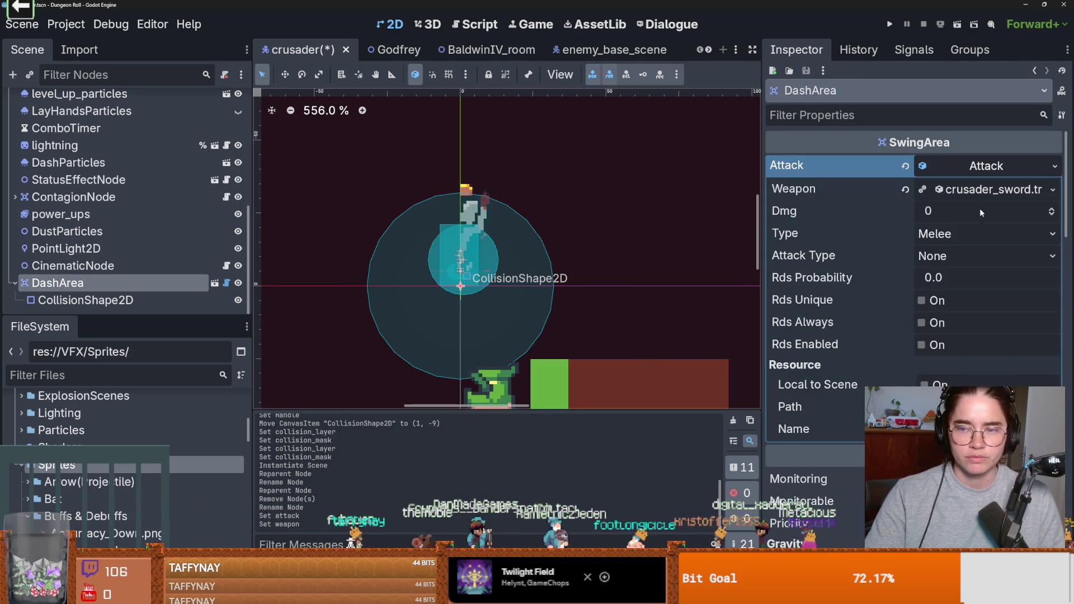
pyautogui.click(949, 257)
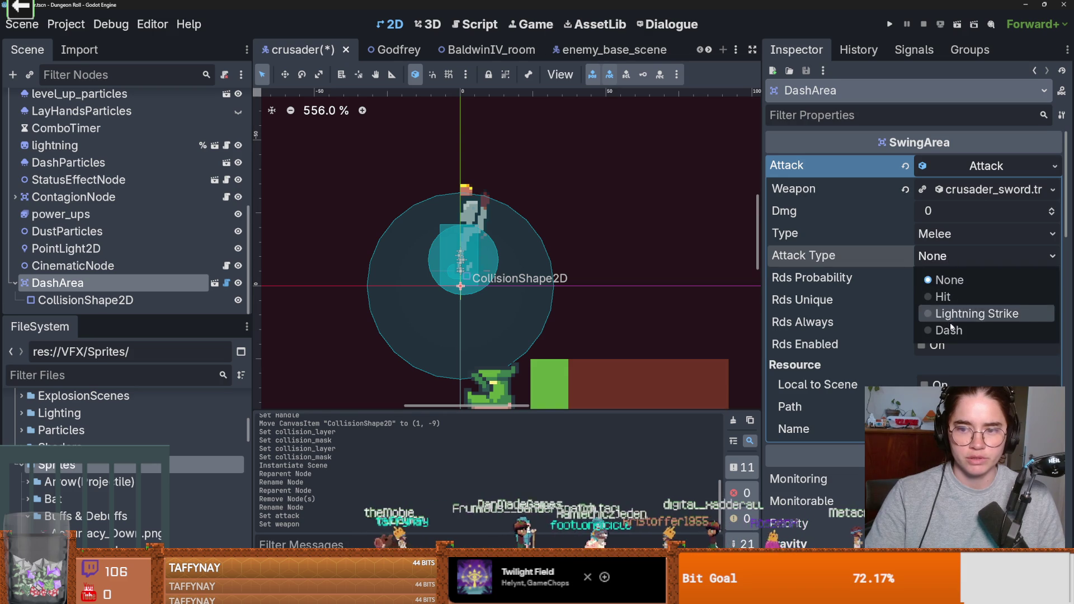
pyautogui.click(951, 329)
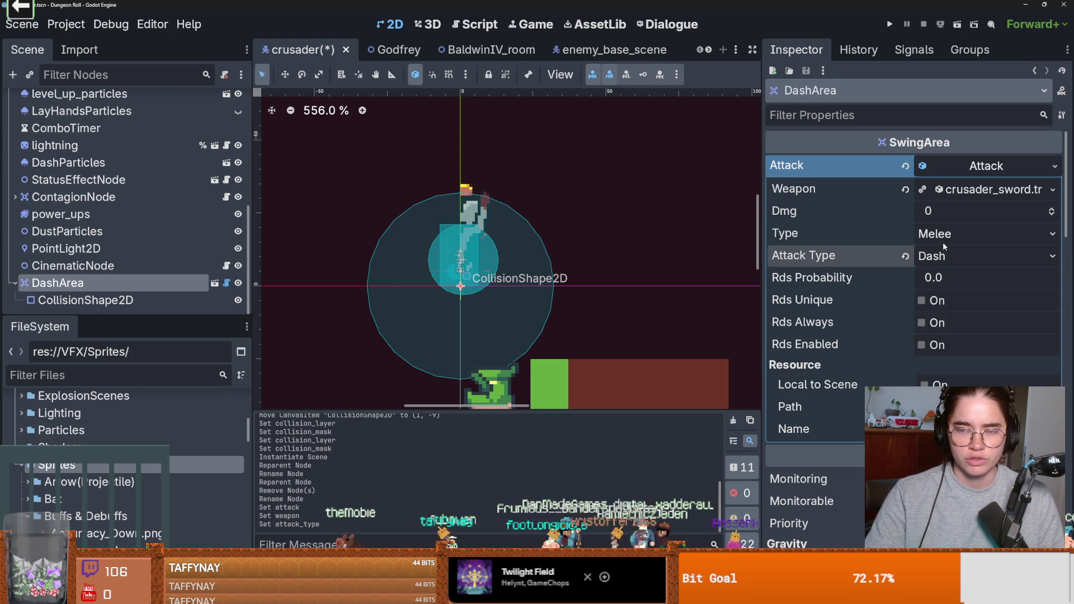
# Step: Review the crusader_sword weapon properties and save the crusader scene
pyautogui.click(962, 196)
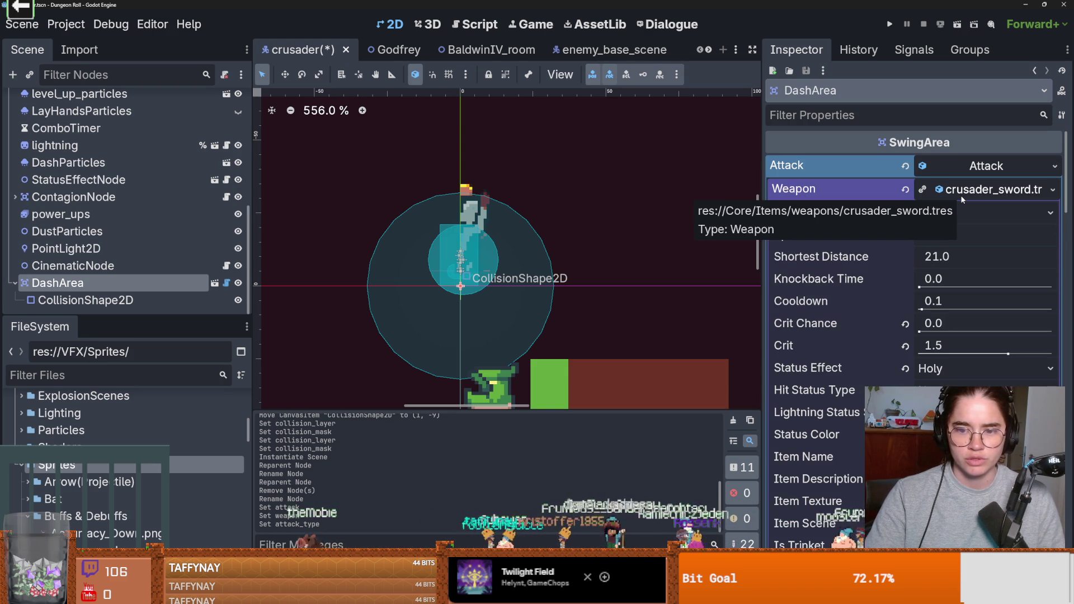
pyautogui.click(962, 195)
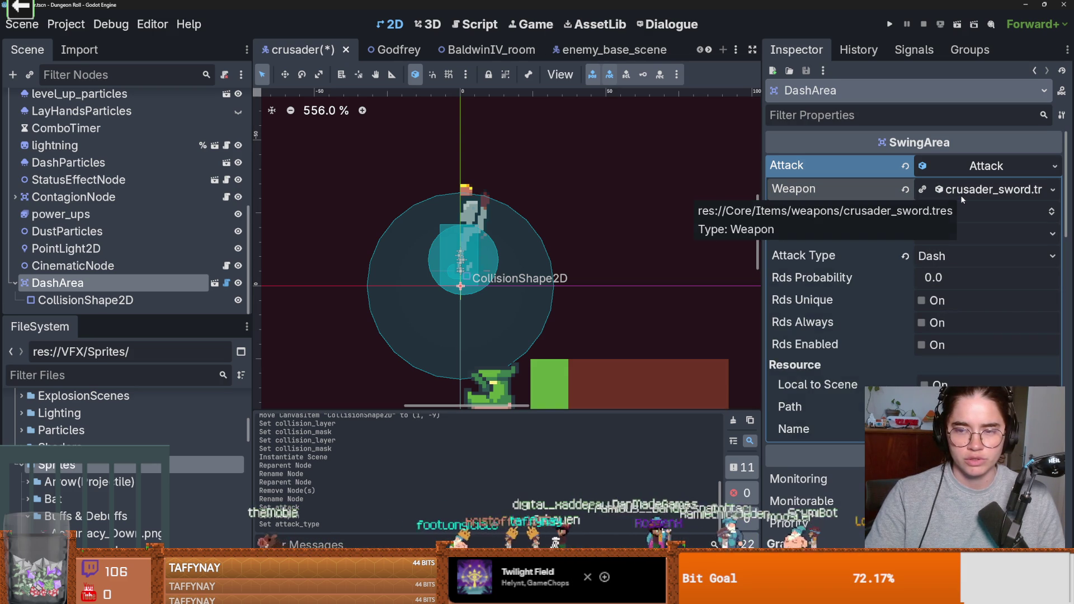
pyautogui.click(949, 195)
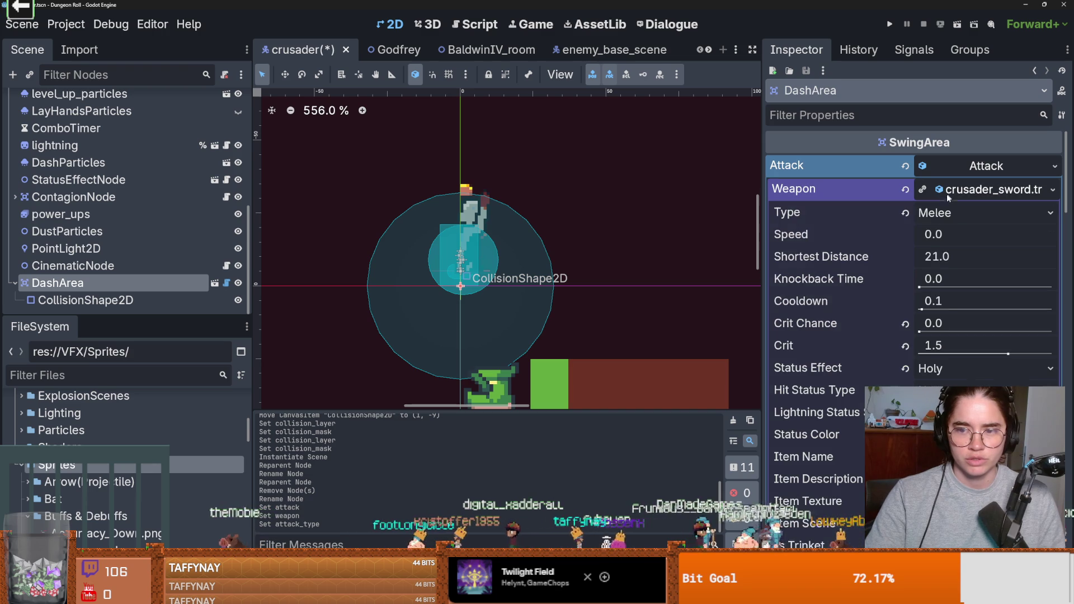
pyautogui.scroll(-3)
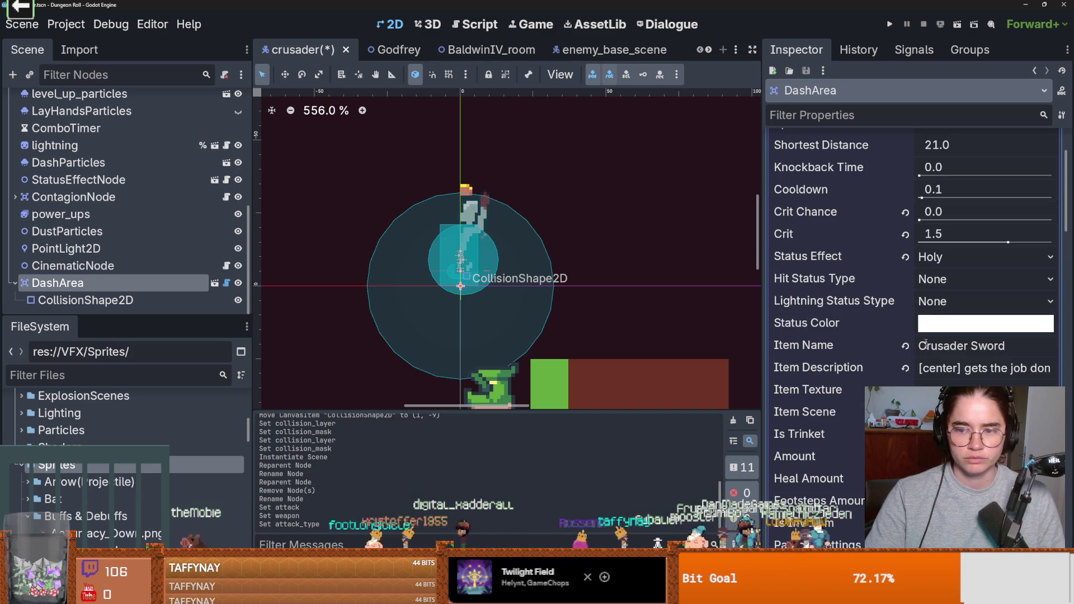
pyautogui.moveTo(893, 303)
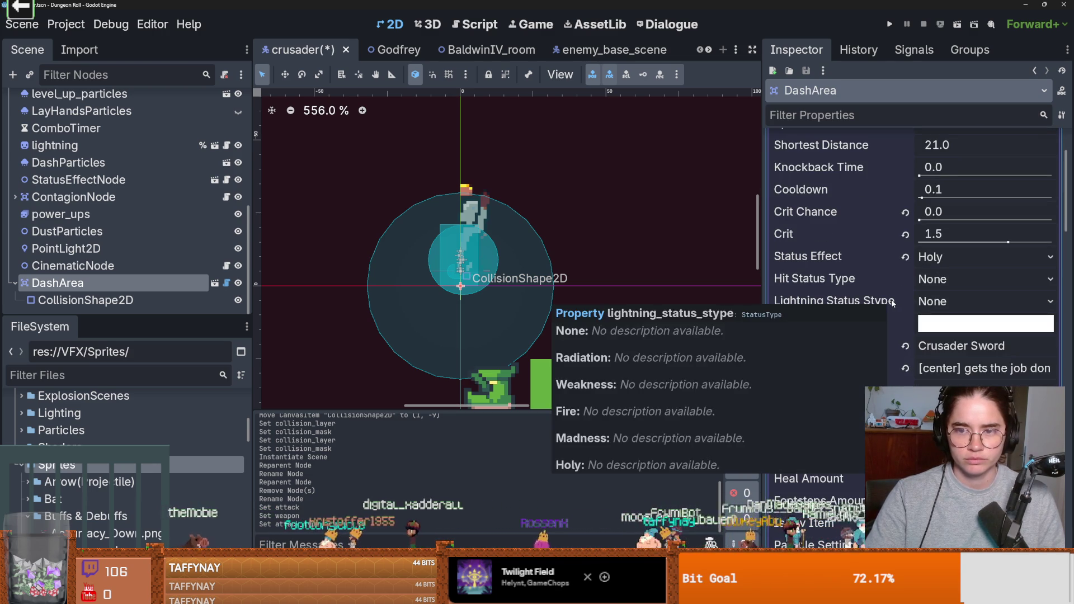
pyautogui.scroll(3)
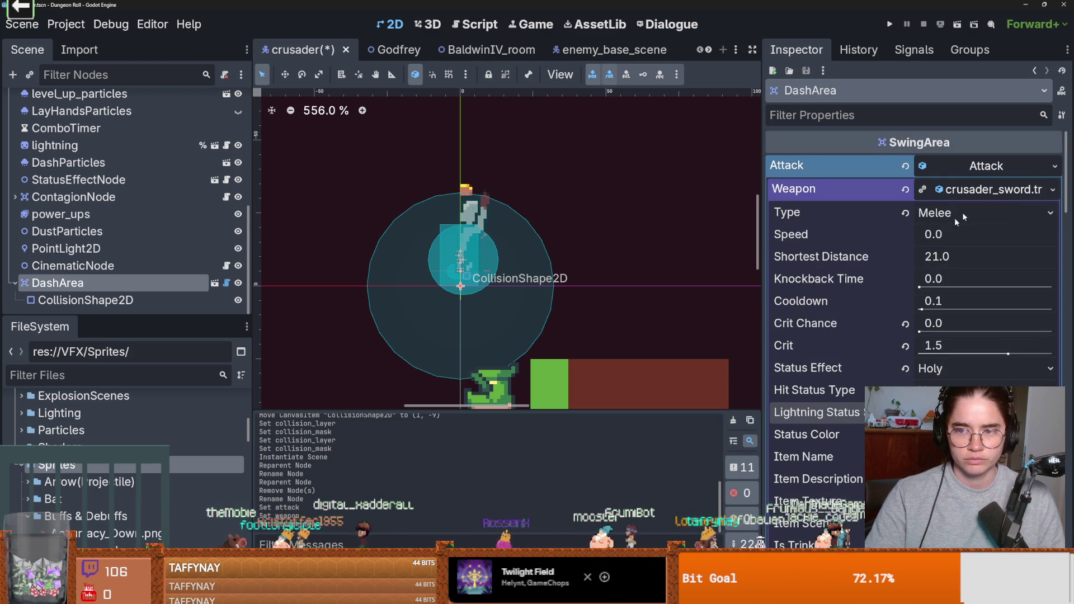
pyautogui.click(980, 193)
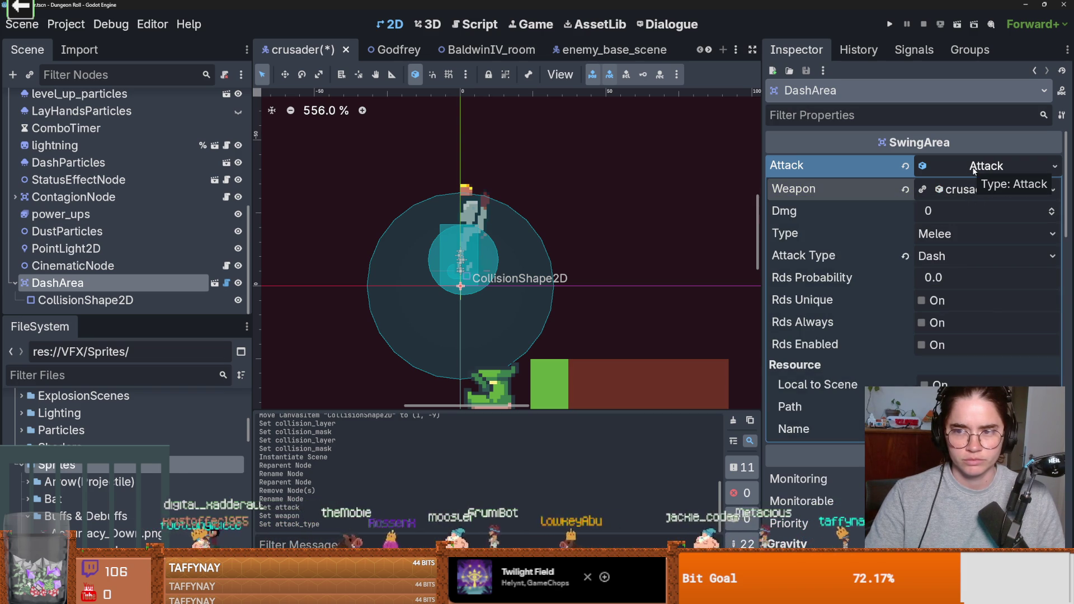
pyautogui.click(974, 166)
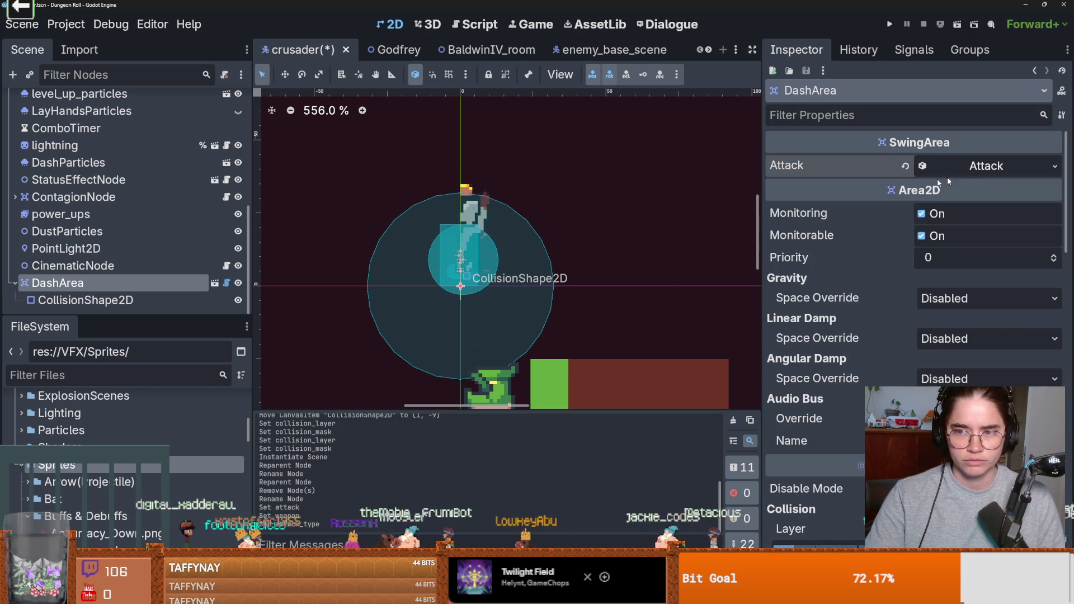
pyautogui.hotkey('ctrl', 's')
pyautogui.click(987, 166)
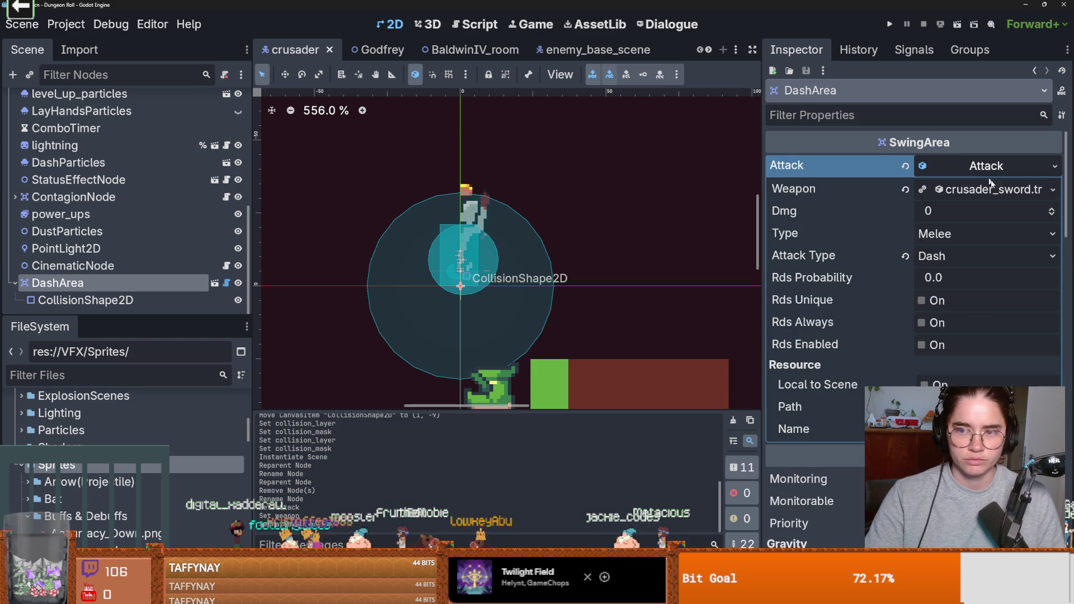
# Step: Inspect the crusader_sword Weapon sub-resource and browse the crusader Scene tree
pyautogui.click(989, 194)
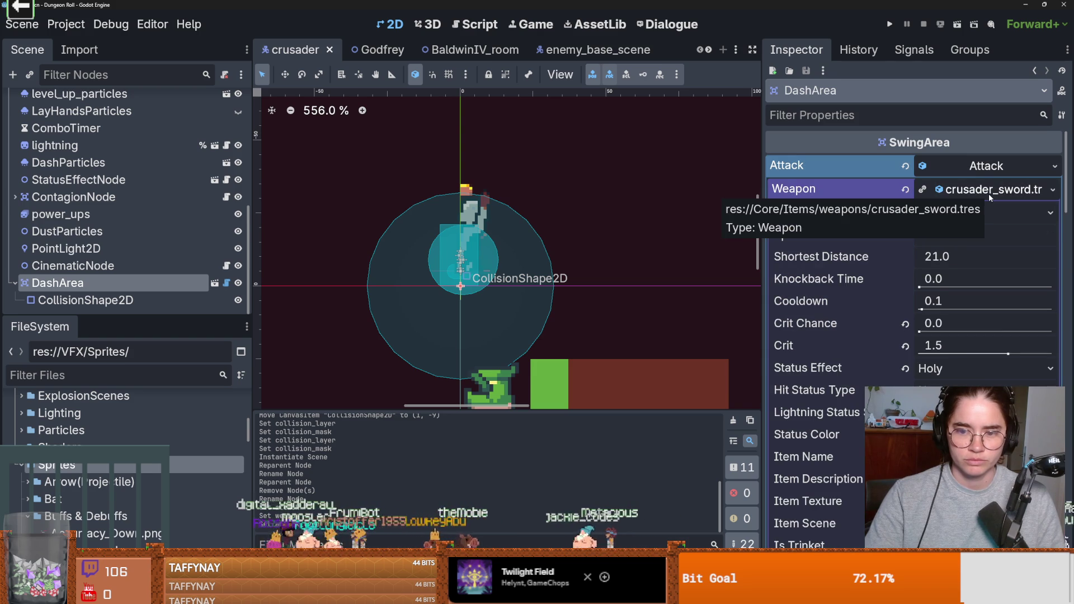
pyautogui.click(989, 193)
pyautogui.scroll(3)
pyautogui.rightClick(166, 220)
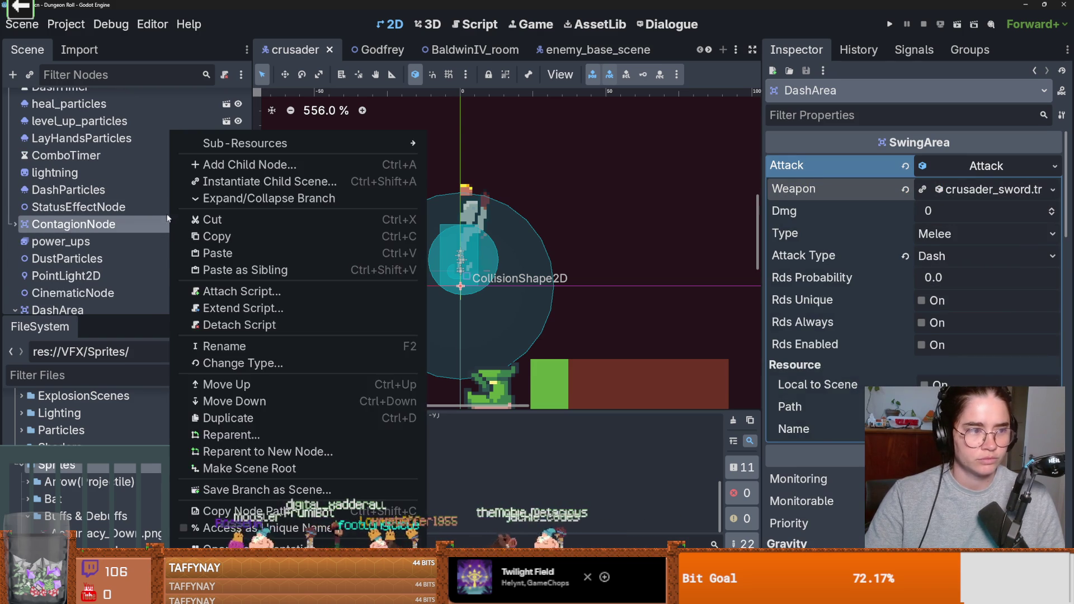
pyautogui.press('Escape')
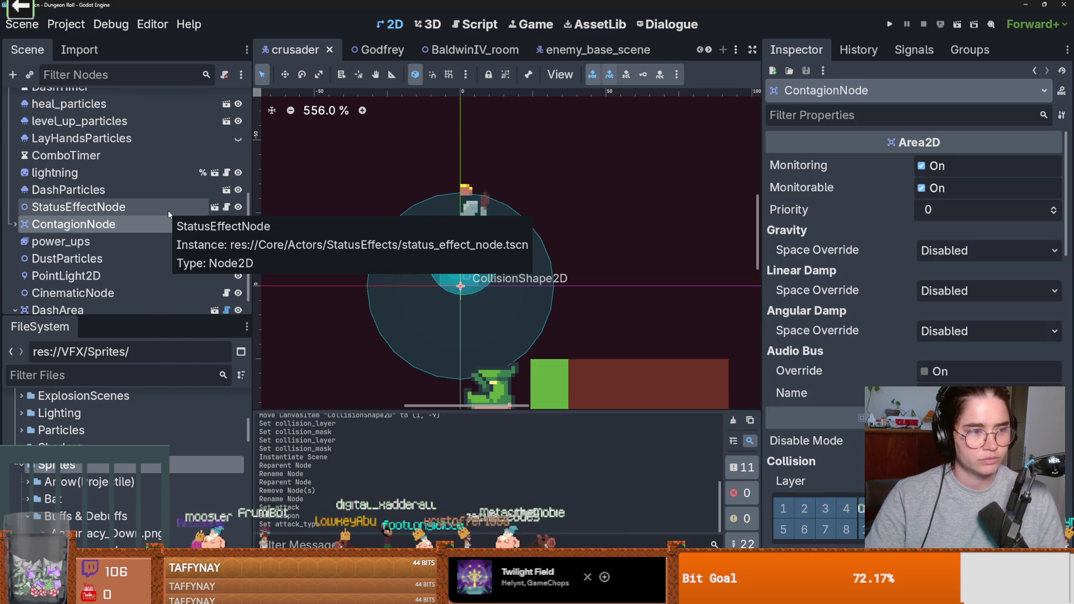
pyautogui.scroll(3)
pyautogui.scroll(-3)
pyautogui.scroll(3)
pyautogui.scroll(-3)
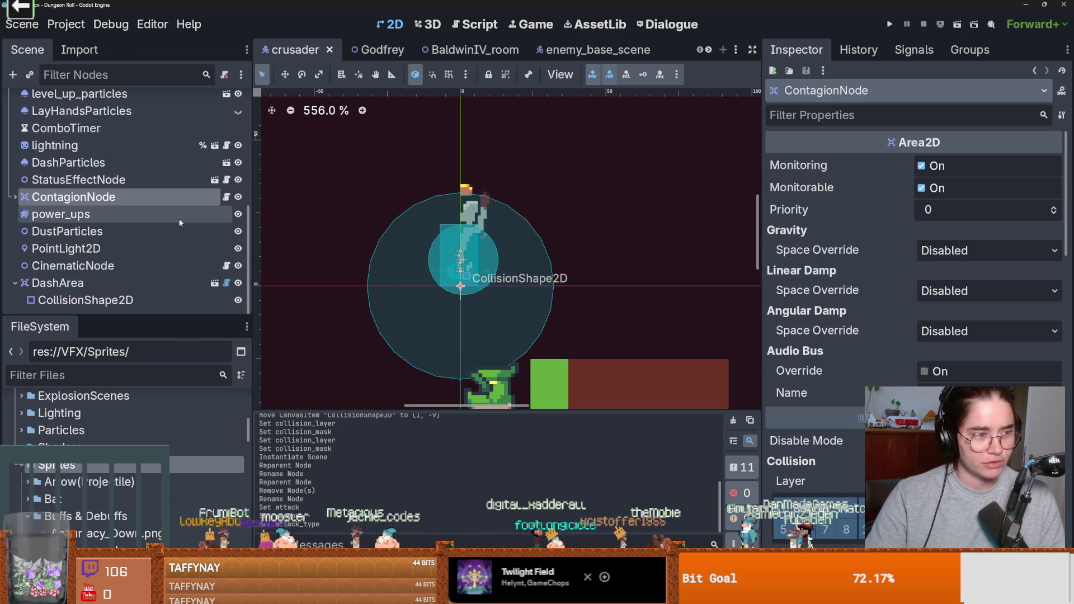
pyautogui.scroll(3)
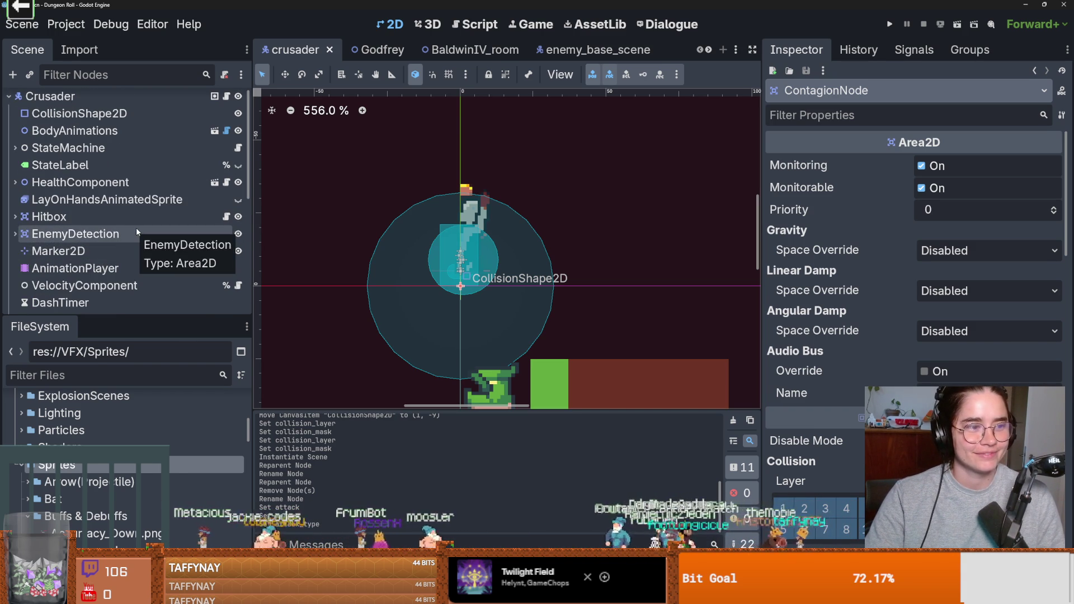
pyautogui.scroll(3)
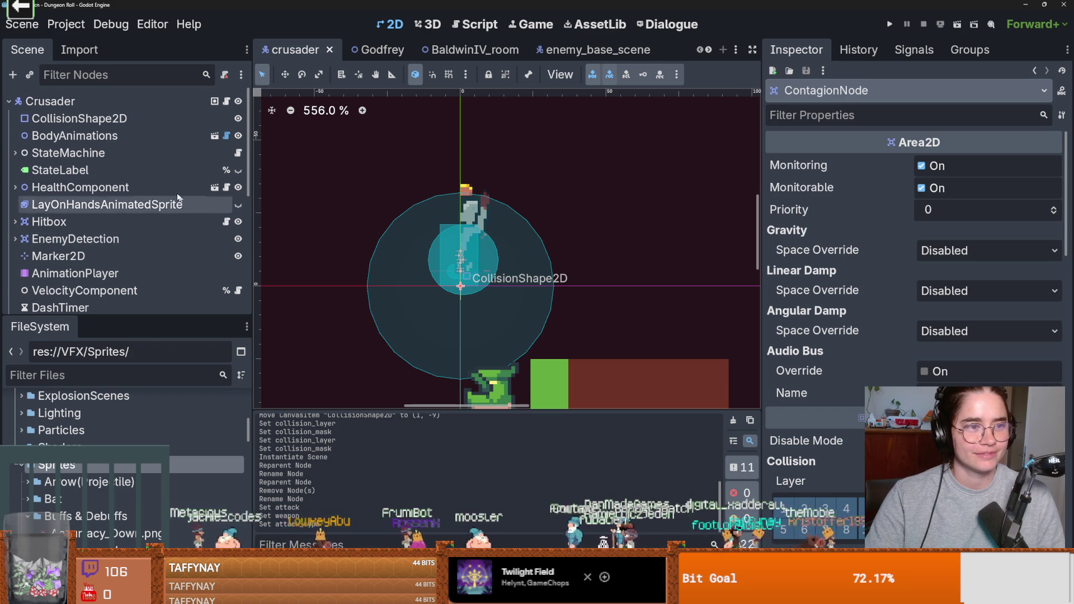
# Step: Expand StateMachine, then open the Crusader root's PlayerCharacter.gd script
pyautogui.click(15, 153)
pyautogui.scroll(-3)
pyautogui.scroll(-3)
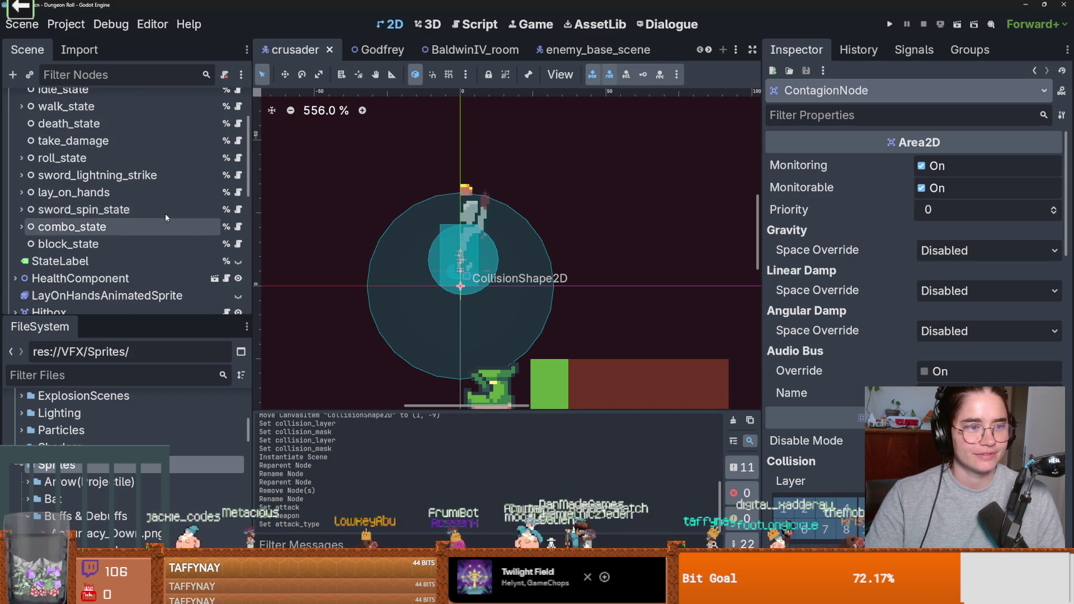
pyautogui.scroll(3)
pyautogui.click(228, 103)
pyautogui.scroll(-3)
pyautogui.scroll(-3)
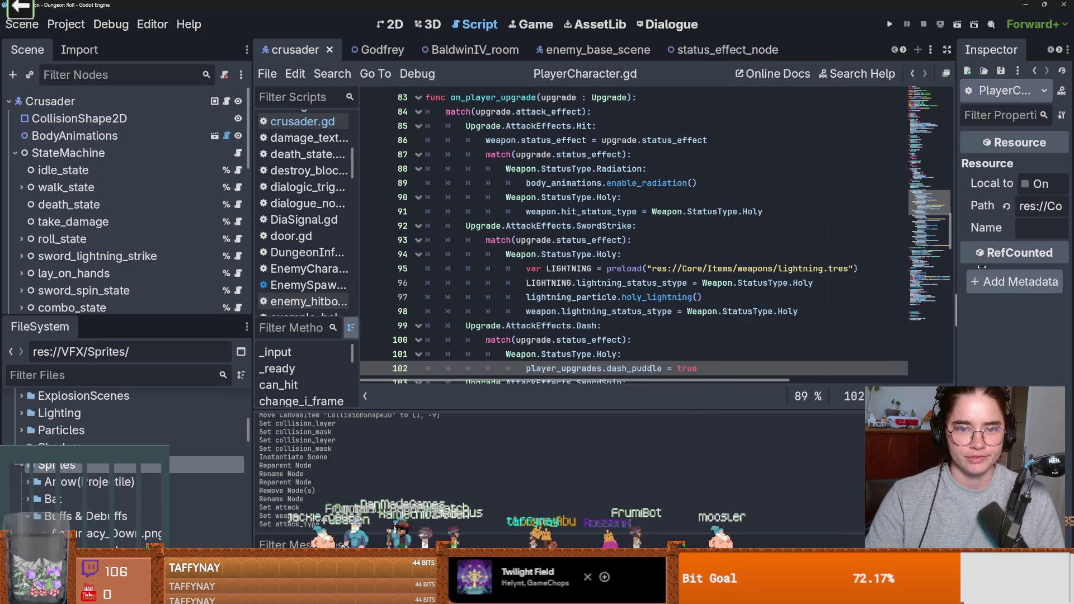
# Step: Follow lightning_status_stype on line 98 to its declaration among Weapon.gd's StatusType exports
pyautogui.scroll(-3)
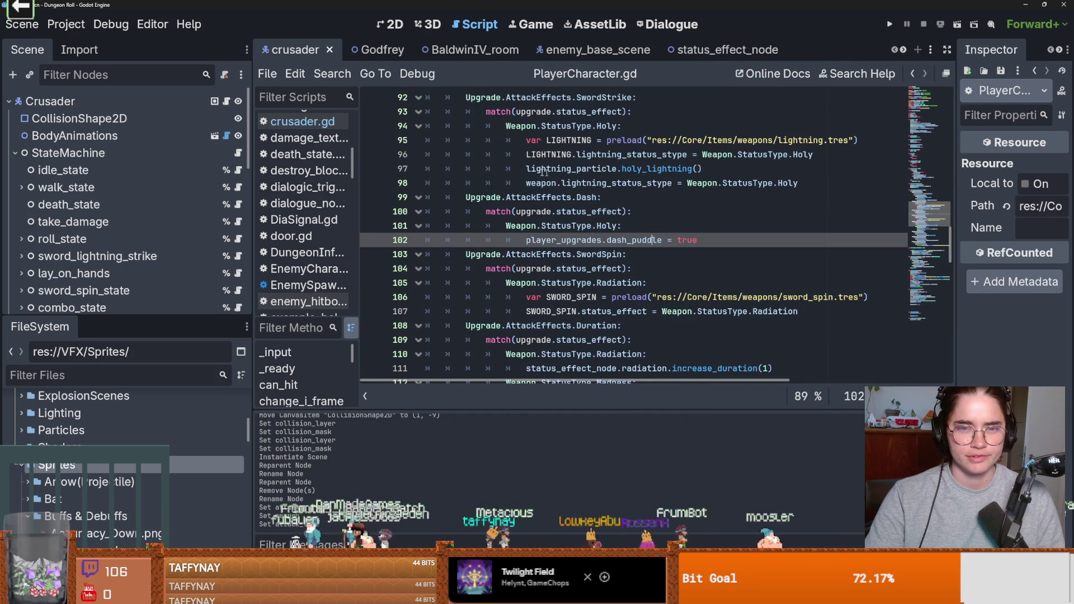
pyautogui.click(556, 183)
pyautogui.doubleClick(615, 183)
pyautogui.scroll(3)
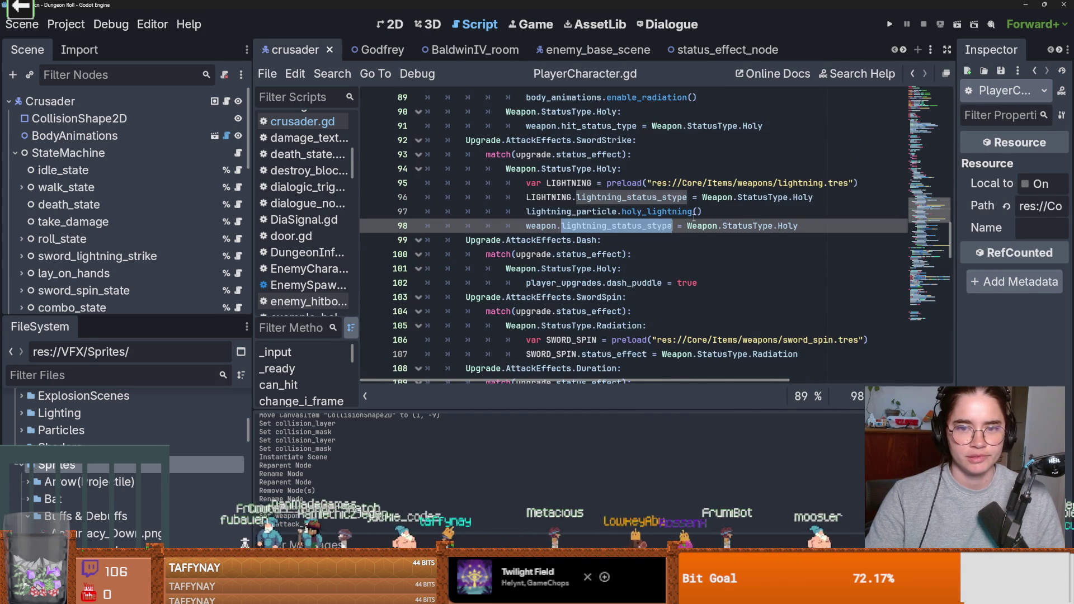
pyautogui.click(694, 225)
pyautogui.doubleClick(626, 259)
pyautogui.click(677, 277)
pyautogui.press('Return')
pyautogui.write('@exoirt v')
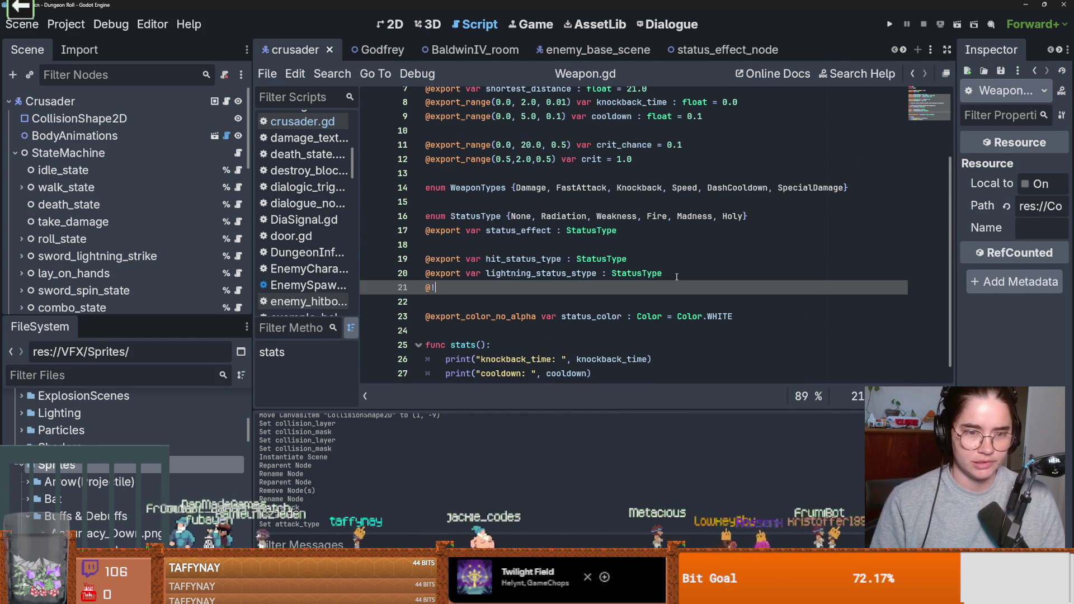
pyautogui.write('ar dash_st')
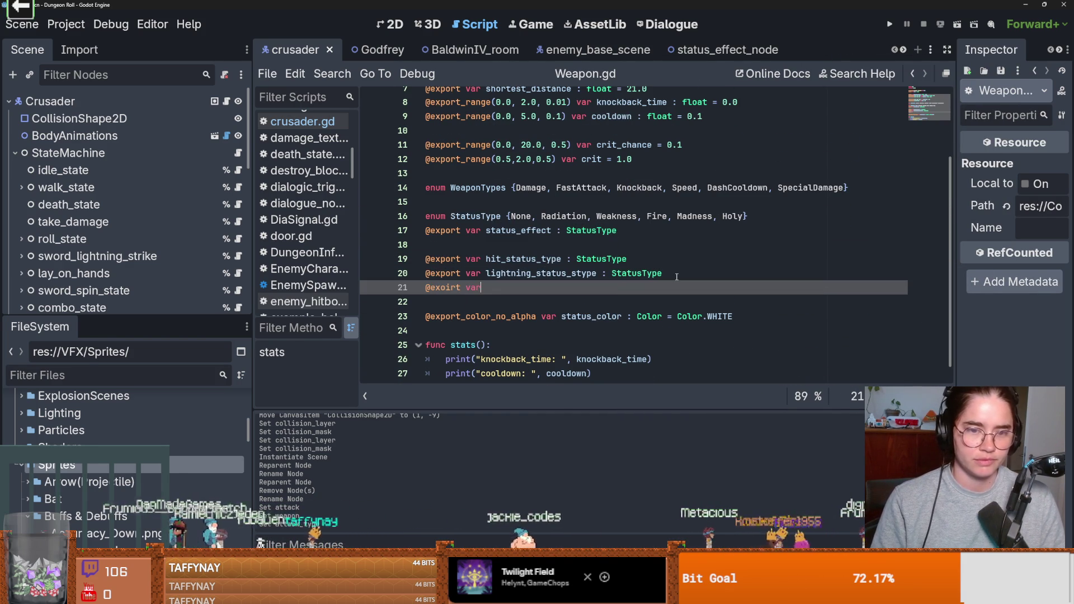
pyautogui.write('atus_typ')
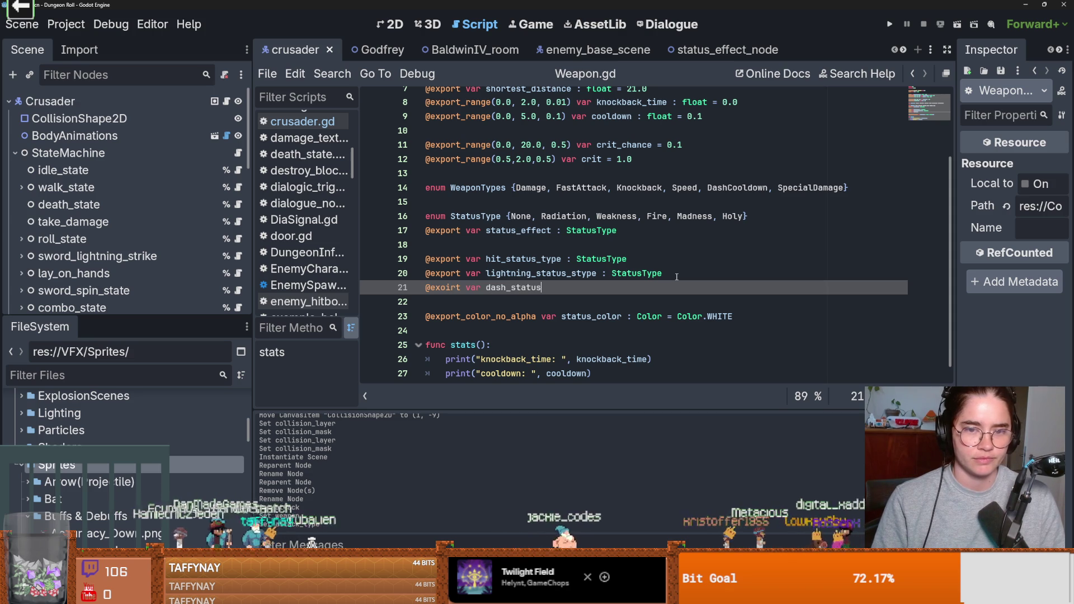
pyautogui.write('e ')
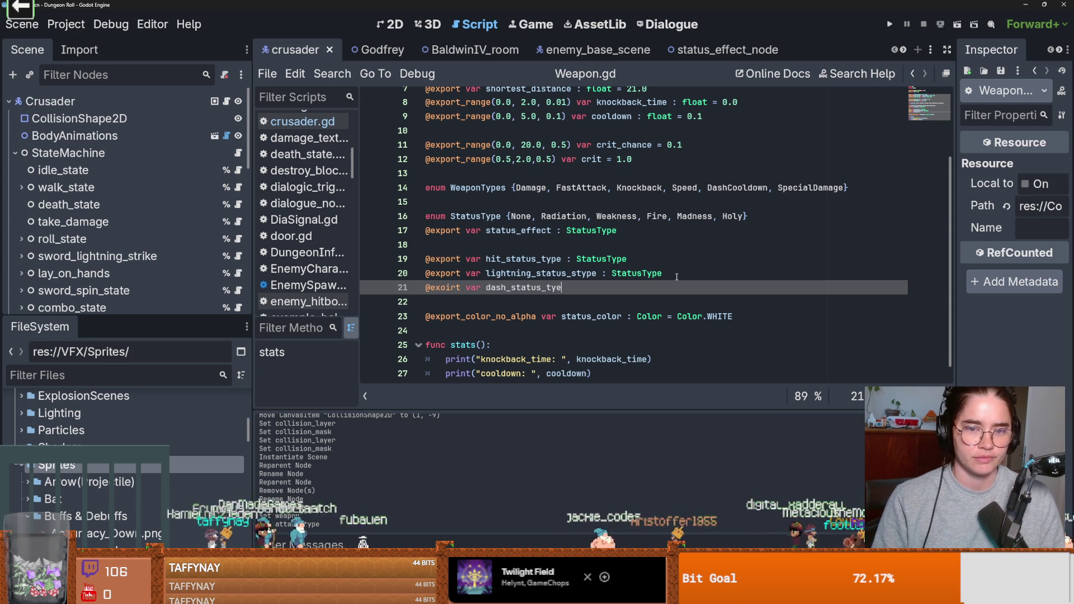
pyautogui.write(':')
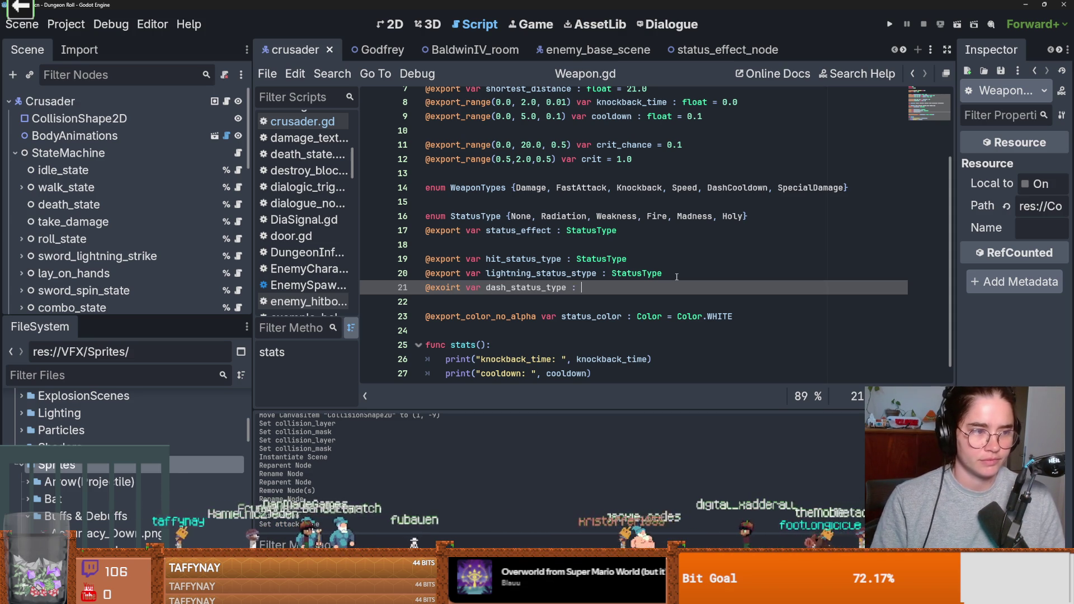
pyautogui.press('BackSpace')
pyautogui.press('BackSpace')
pyautogui.write('usTy')
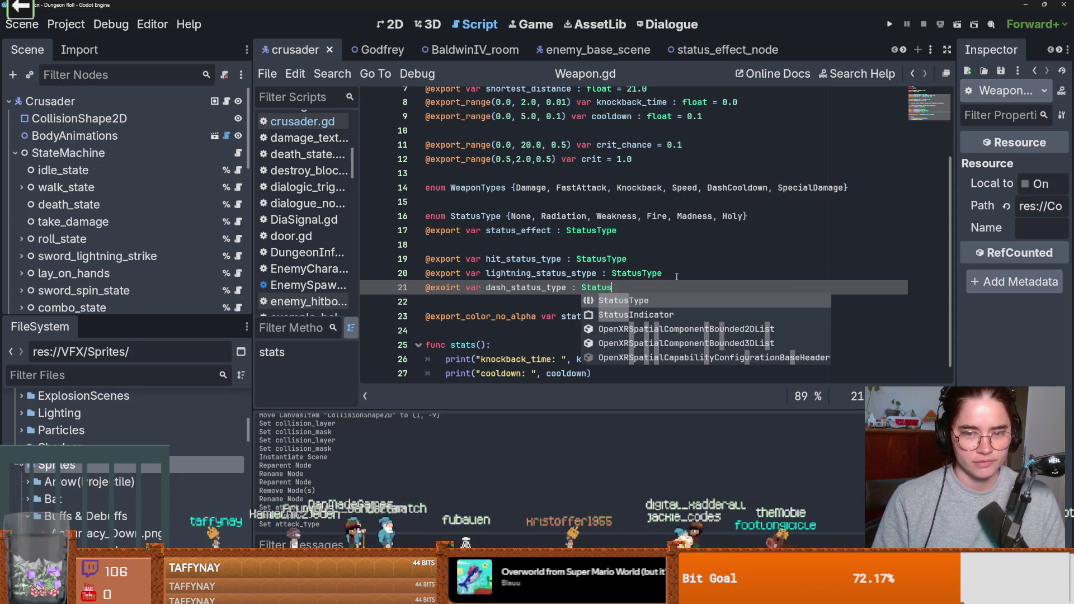
pyautogui.press('Return')
pyautogui.hotkey('ctrl', 's')
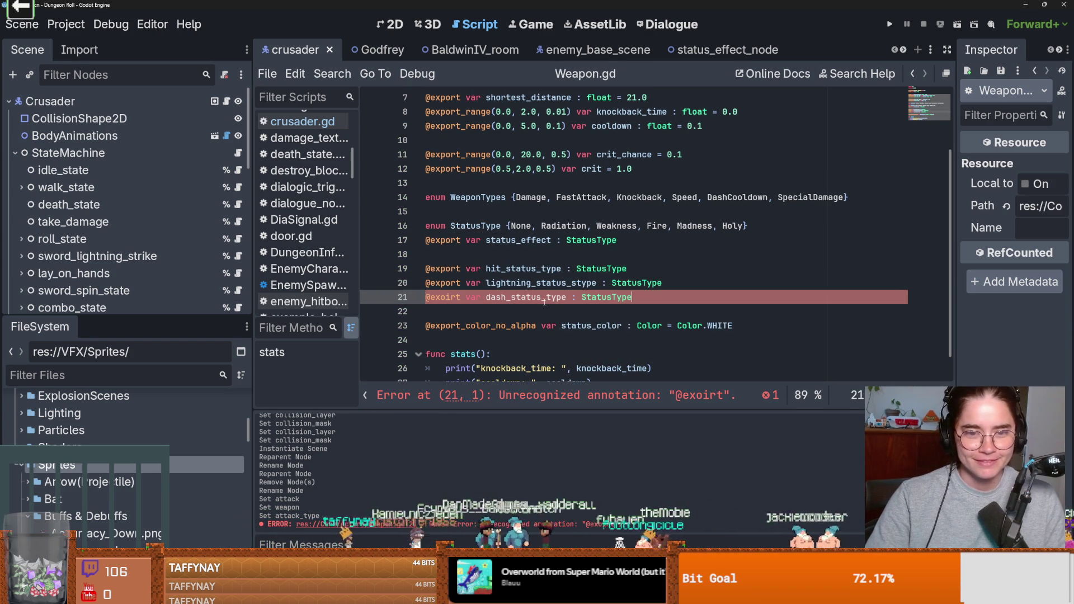
pyautogui.doubleClick(445, 296)
pyautogui.write('export')
pyautogui.hotkey('ctrl', 's')
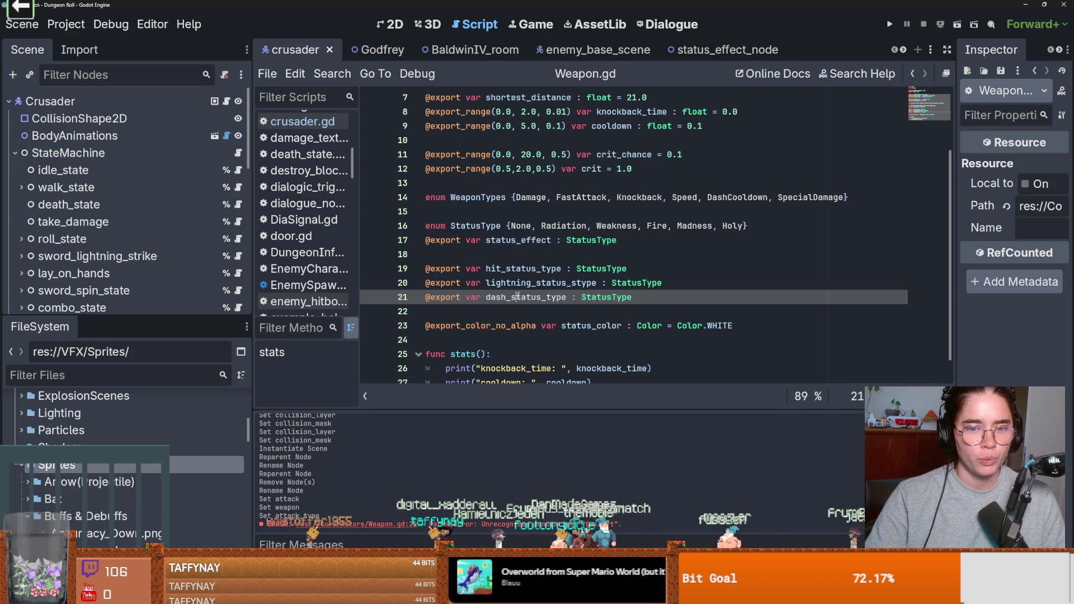
# Step: Copy the dash_status_type name and open the PlayerCharacter parent script
pyautogui.moveTo(187, 322); pyautogui.dragTo(168, 400)
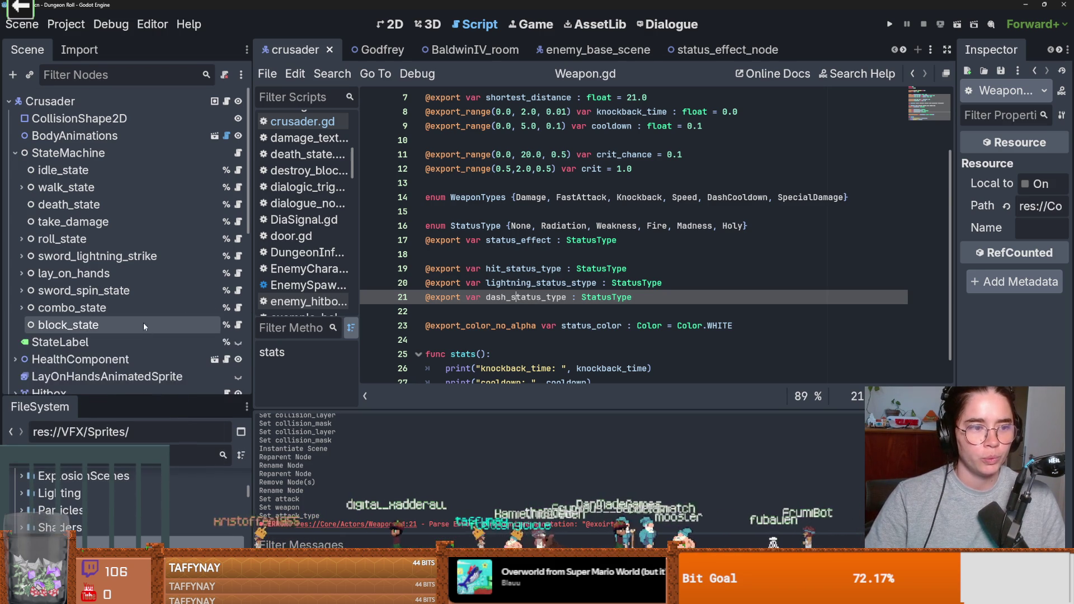
pyautogui.scroll(-3)
pyautogui.scroll(-3)
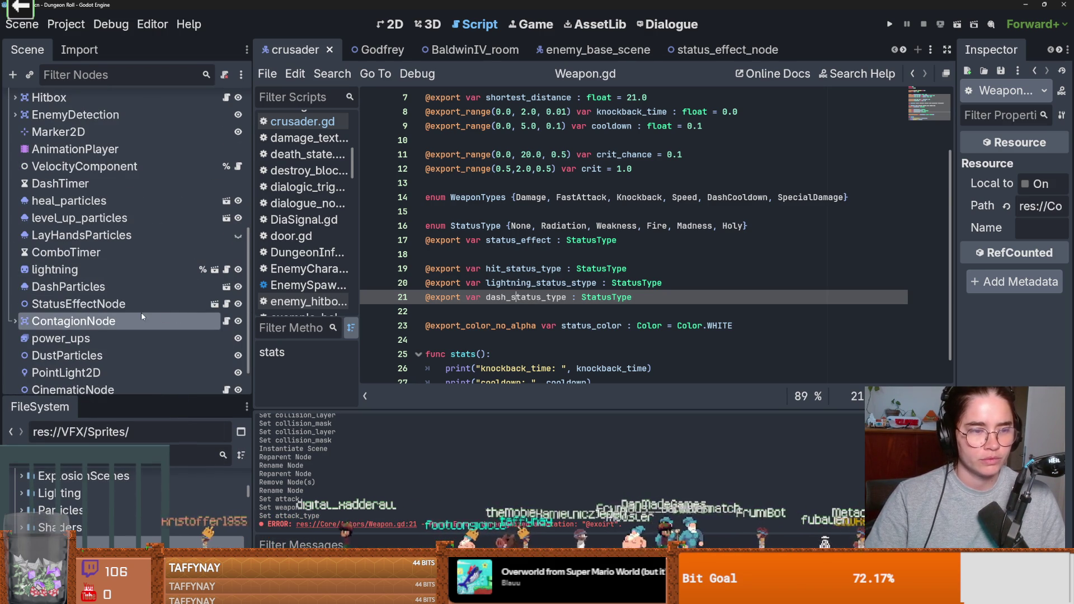
pyautogui.hotkey('ctrl', 'd')
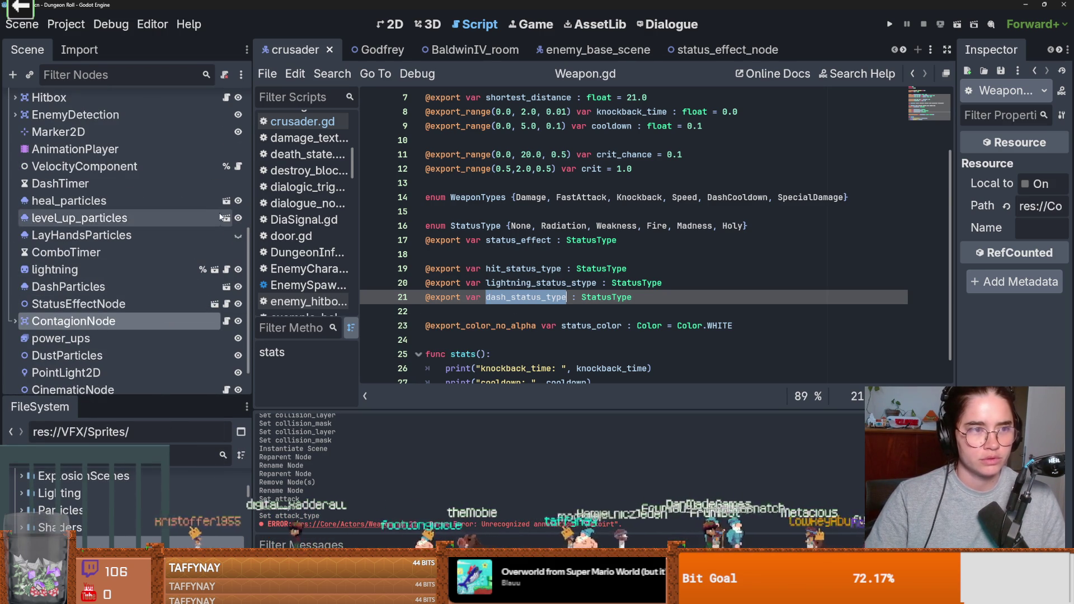
pyautogui.scroll(3)
pyautogui.click(226, 101)
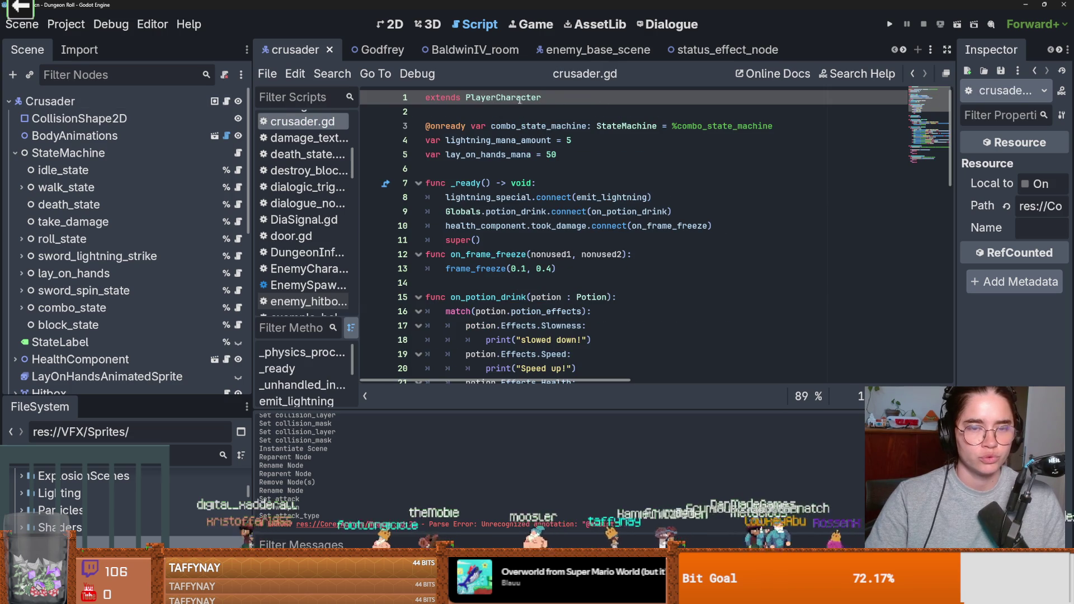
pyautogui.click(525, 98)
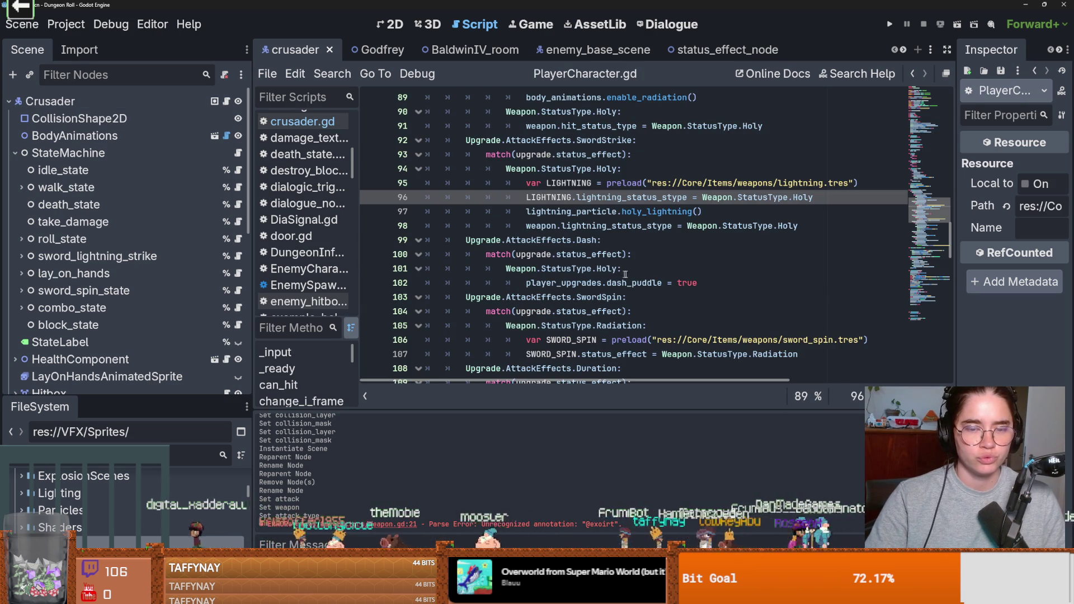
# Step: In the Holy dash case, add 'weapon.dash_status_type = Weapon.StatusType.Holy'
pyautogui.click(666, 270)
pyautogui.press('Return')
pyautogui.write('dash_status_type')
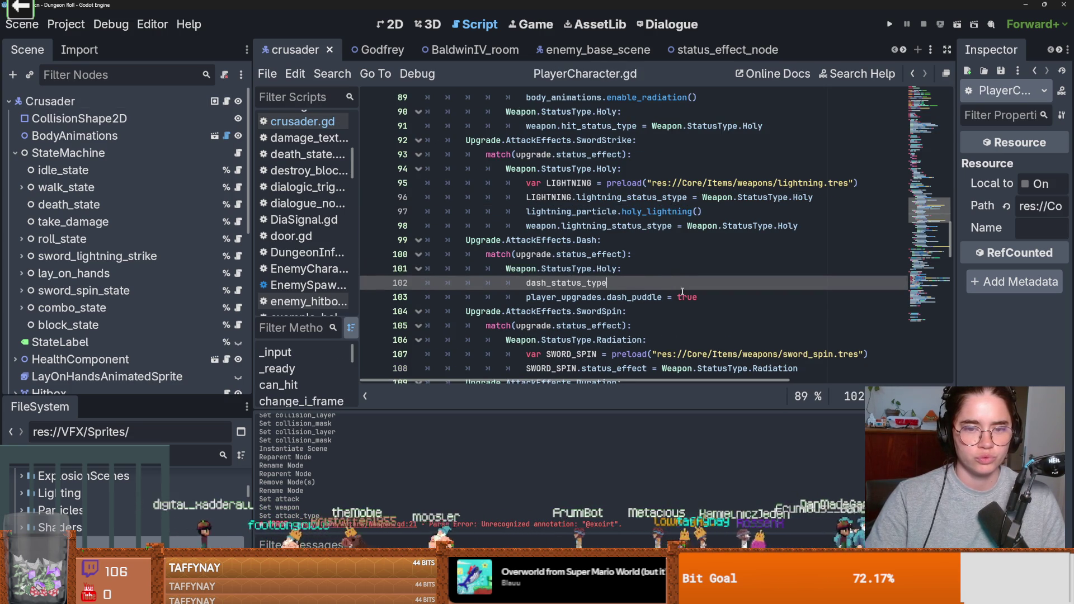
pyautogui.hotkey('ctrl', 'z')
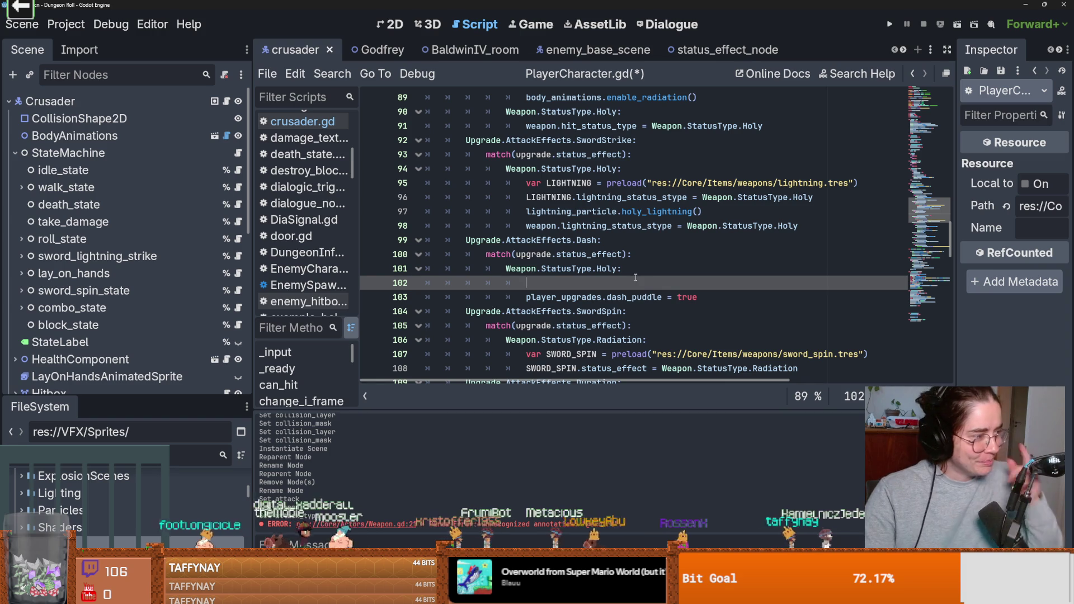
pyautogui.write('weapo')
pyautogui.write('n.dash_status_type')
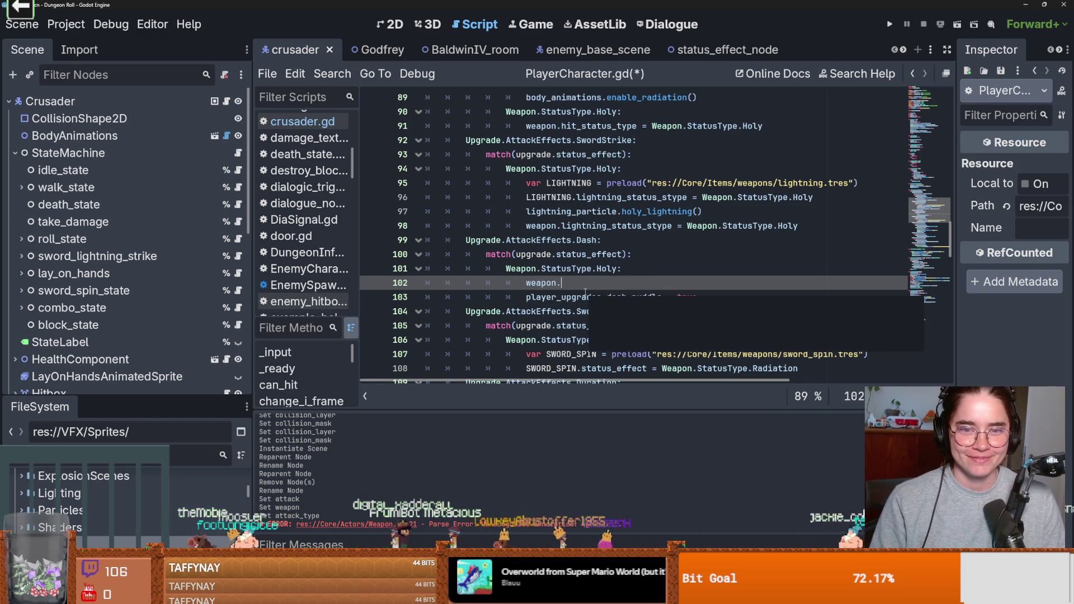
pyautogui.write(' = Weap')
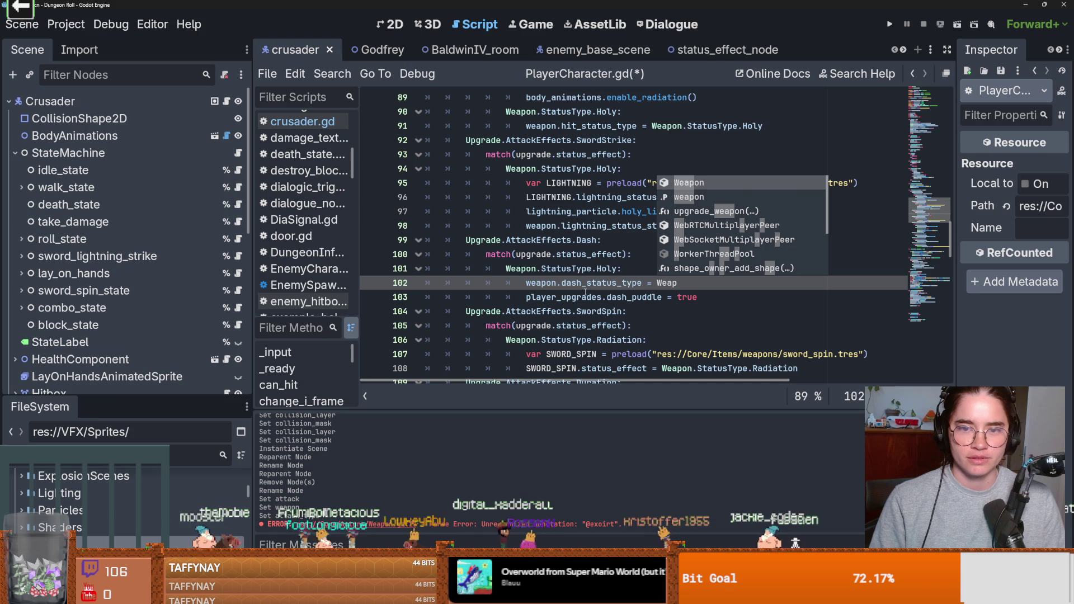
pyautogui.write('on.S')
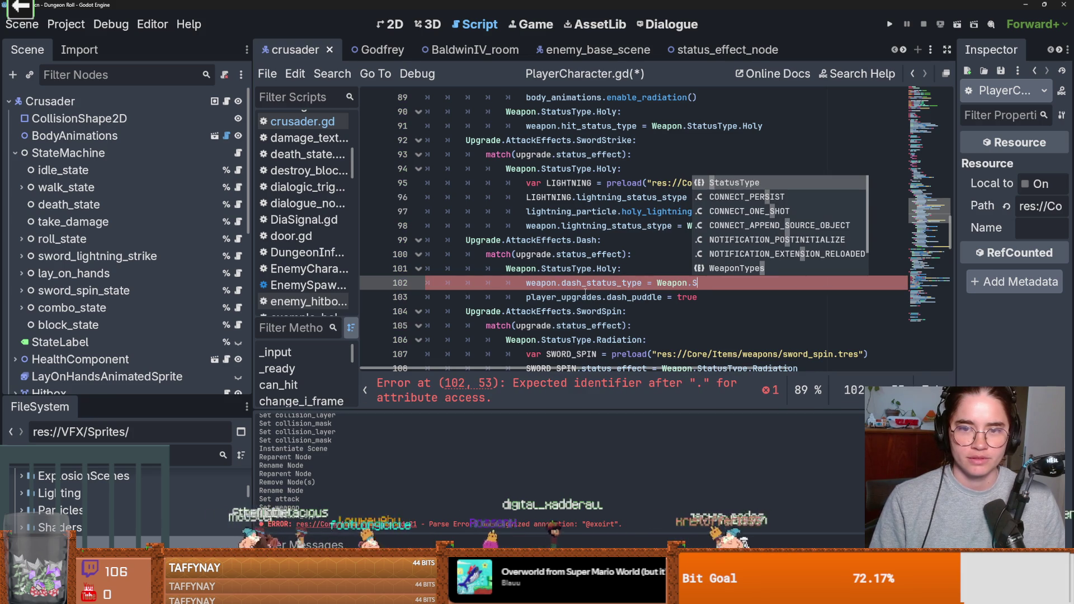
pyautogui.press('Return')
pyautogui.write('.')
pyautogui.write('H')
pyautogui.press('Return')
# Step: Delete the dash_puddle assignment on line 103 and save PlayerCharacter.gd
pyautogui.click(578, 296)
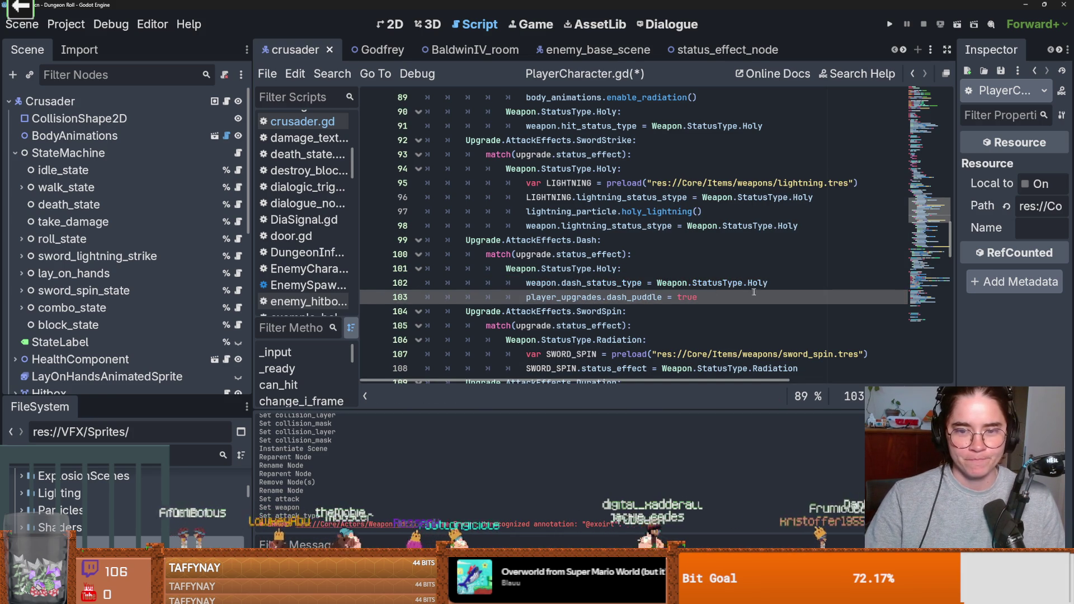
pyautogui.doubleClick(580, 283)
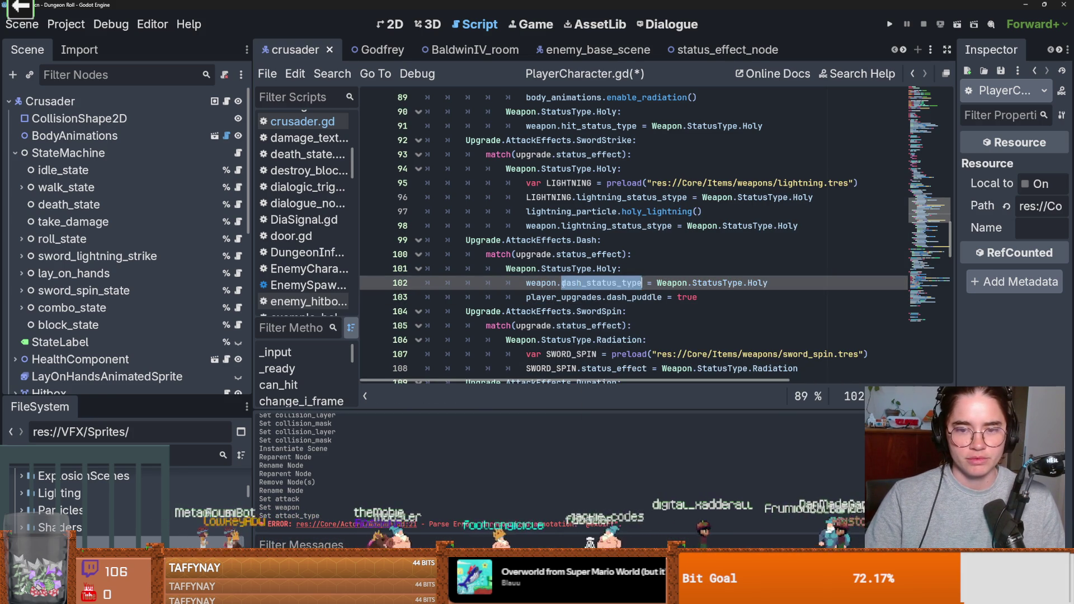
pyautogui.press('Left')
pyautogui.doubleClick(577, 284)
pyautogui.click(578, 283)
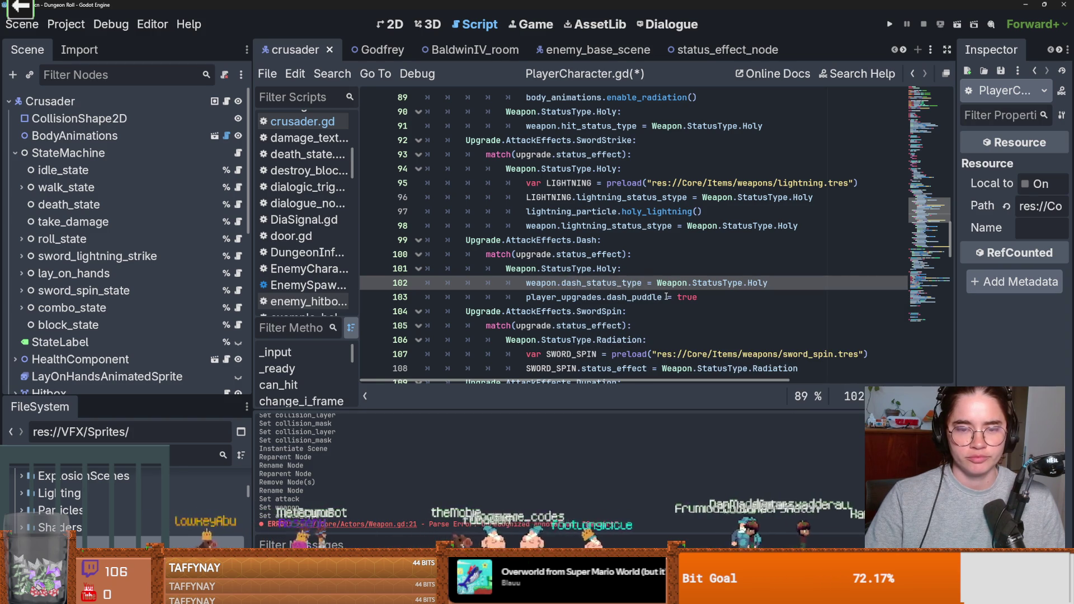
pyautogui.moveTo(698, 297); pyautogui.dragTo(526, 297)
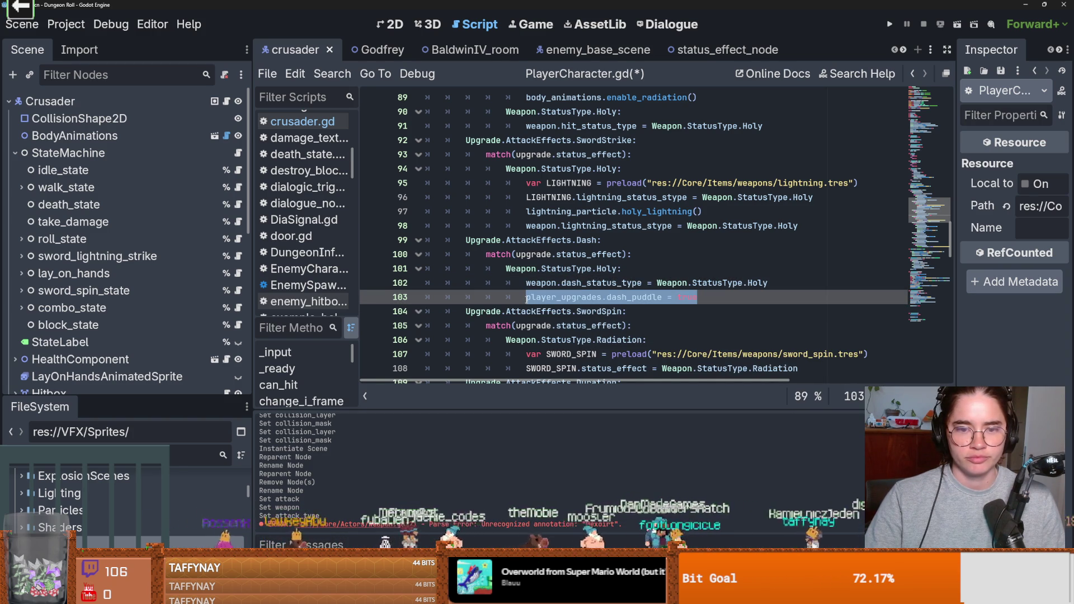
pyautogui.press('BackSpace')
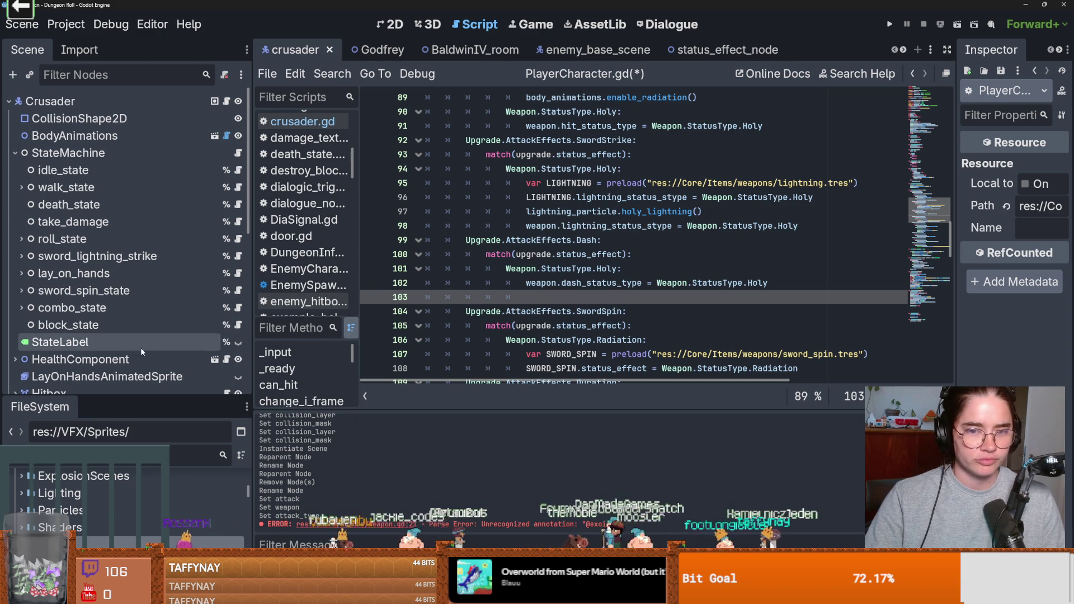
pyautogui.moveTo(642, 284); pyautogui.dragTo(528, 284)
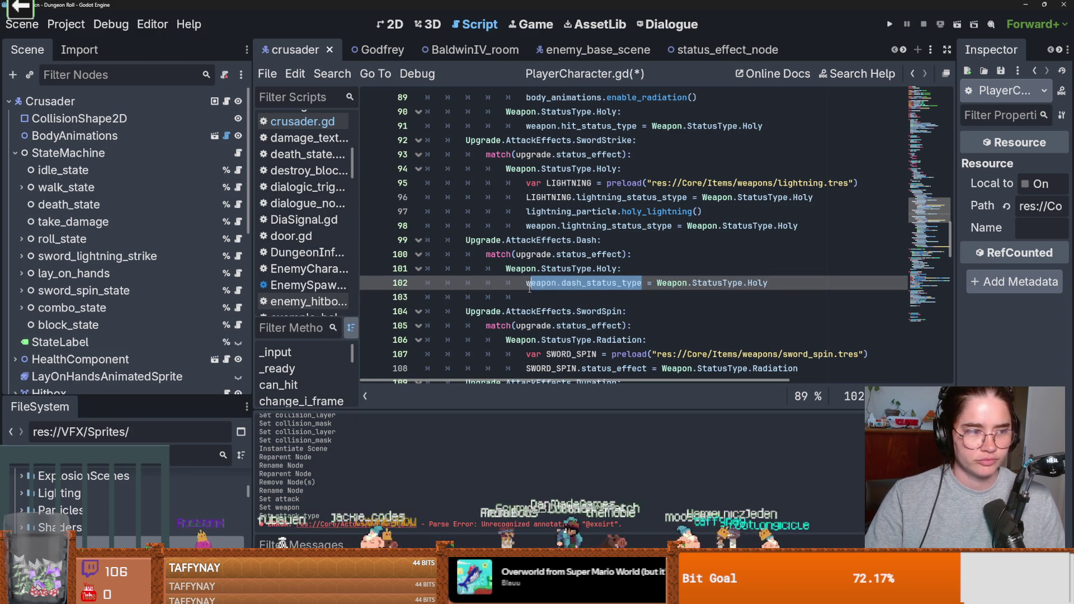
pyautogui.click(631, 285)
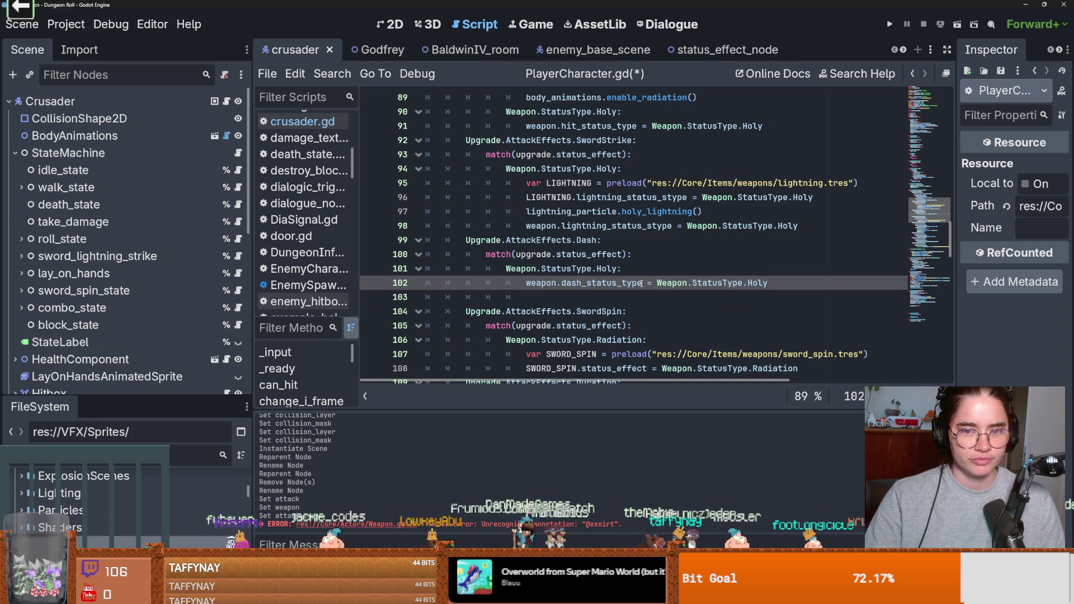
pyautogui.moveTo(582, 284); pyautogui.dragTo(526, 284)
pyautogui.hotkey('ctrl', 's')
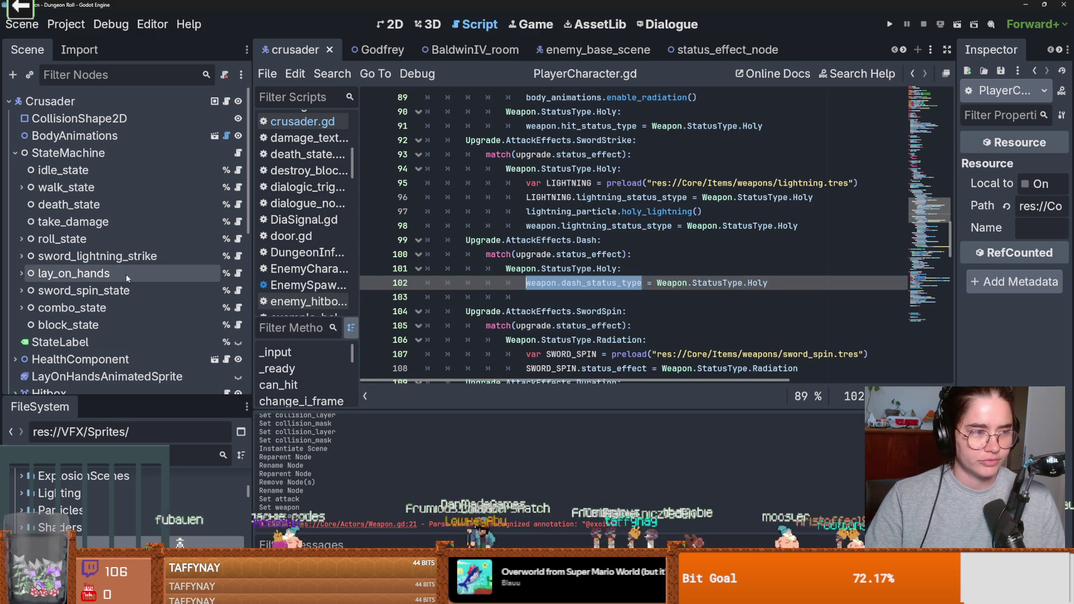
pyautogui.scroll(-3)
pyautogui.scroll(3)
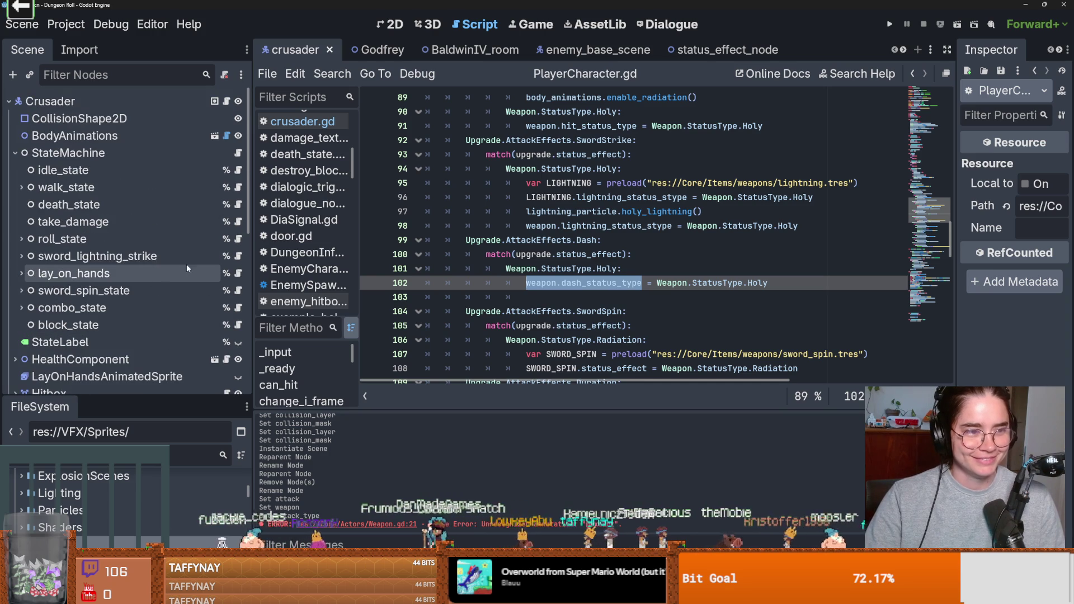
# Step: In roll_state.gd, change the dash condition to player.weapon.dash_status_type != Weapon.StatusType.None
pyautogui.click(238, 239)
pyautogui.scroll(-3)
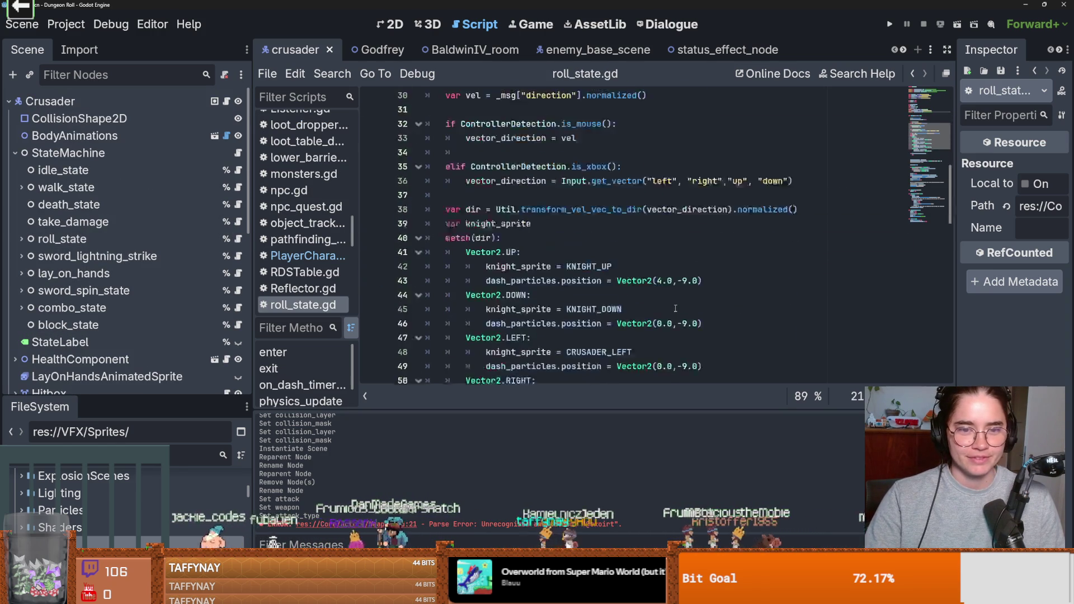
pyautogui.scroll(-3)
pyautogui.doubleClick(616, 171)
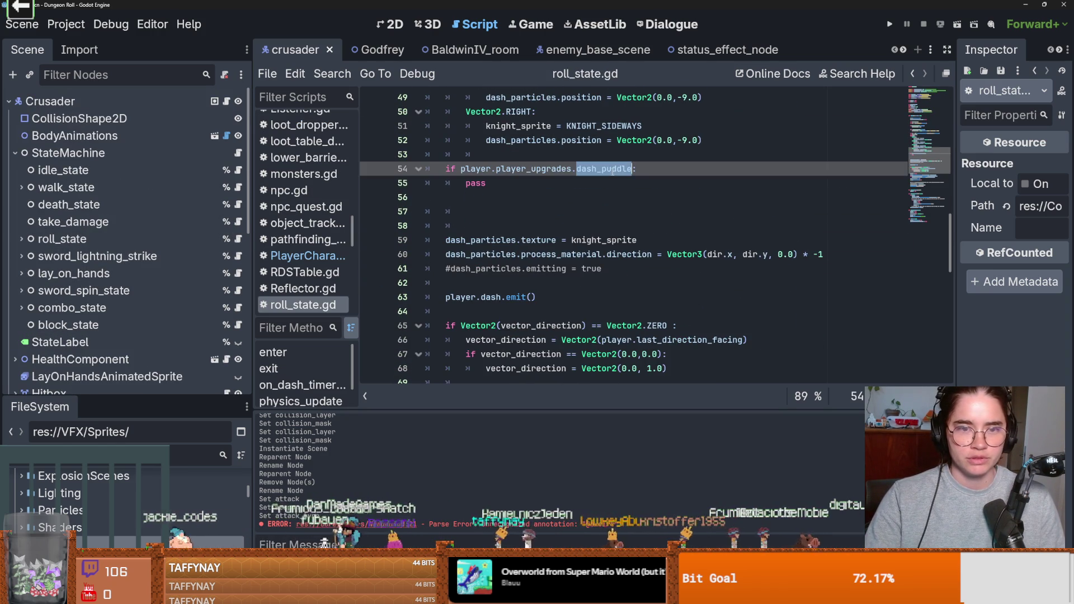
pyautogui.moveTo(617, 172); pyautogui.dragTo(522, 168)
pyautogui.hotkey('ctrl', 'v')
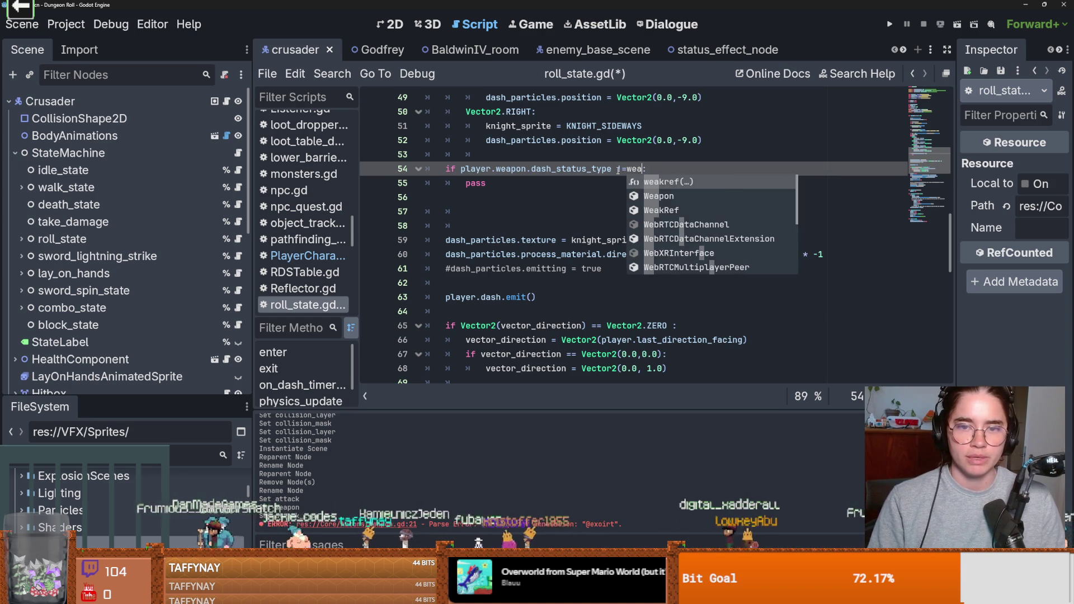
pyautogui.write('!e')
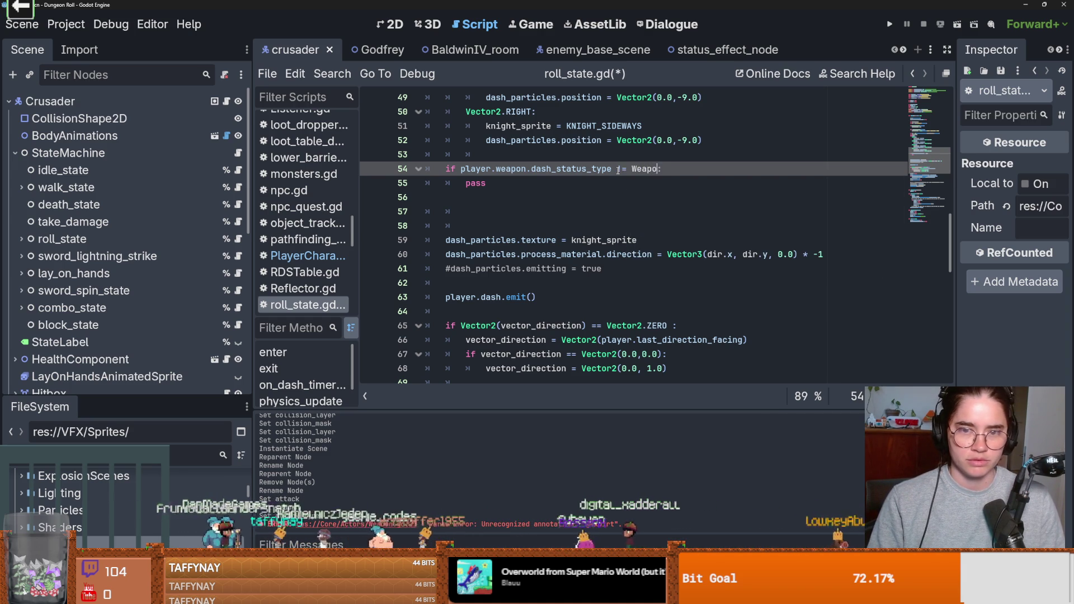
pyautogui.write('S')
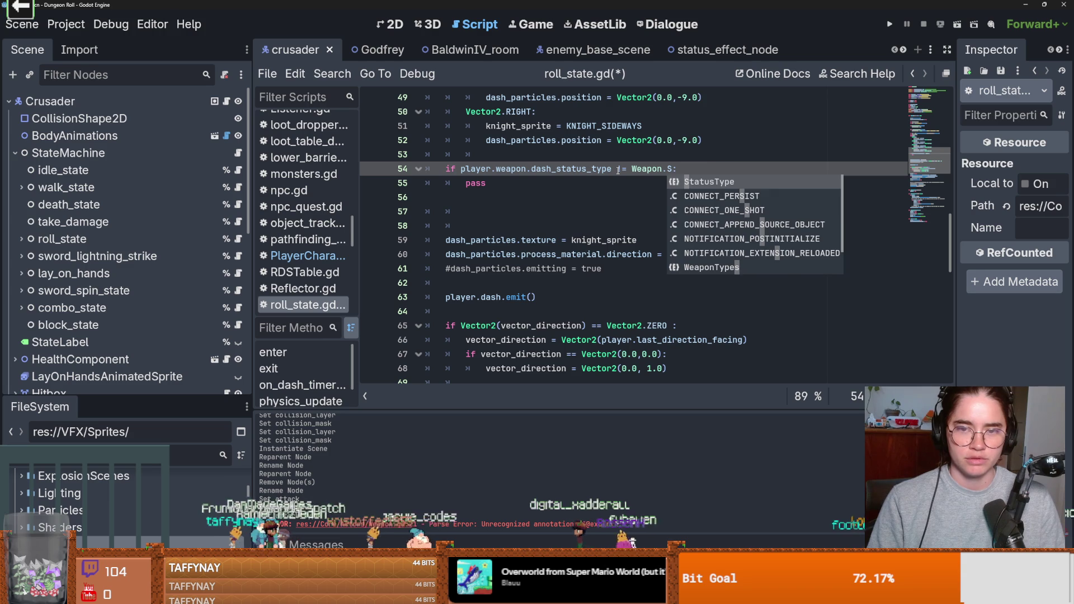
pyautogui.press('Return')
pyautogui.write('.')
pyautogui.press('Return')
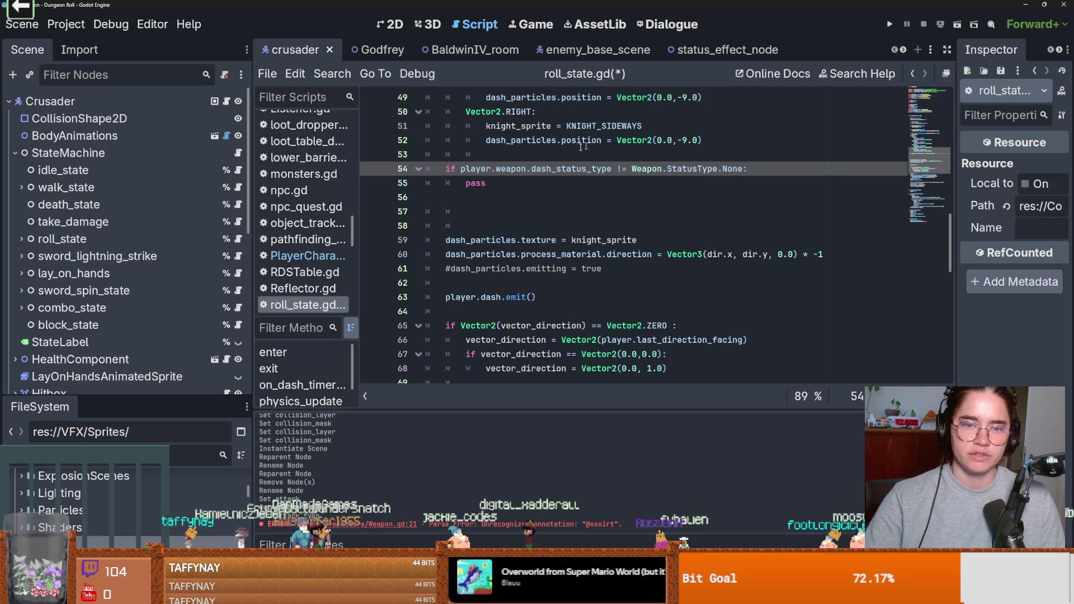
# Step: Select the placeholder pass and show DashArea's CollisionShape2D in the 2D view
pyautogui.doubleClick(475, 183)
pyautogui.scroll(3)
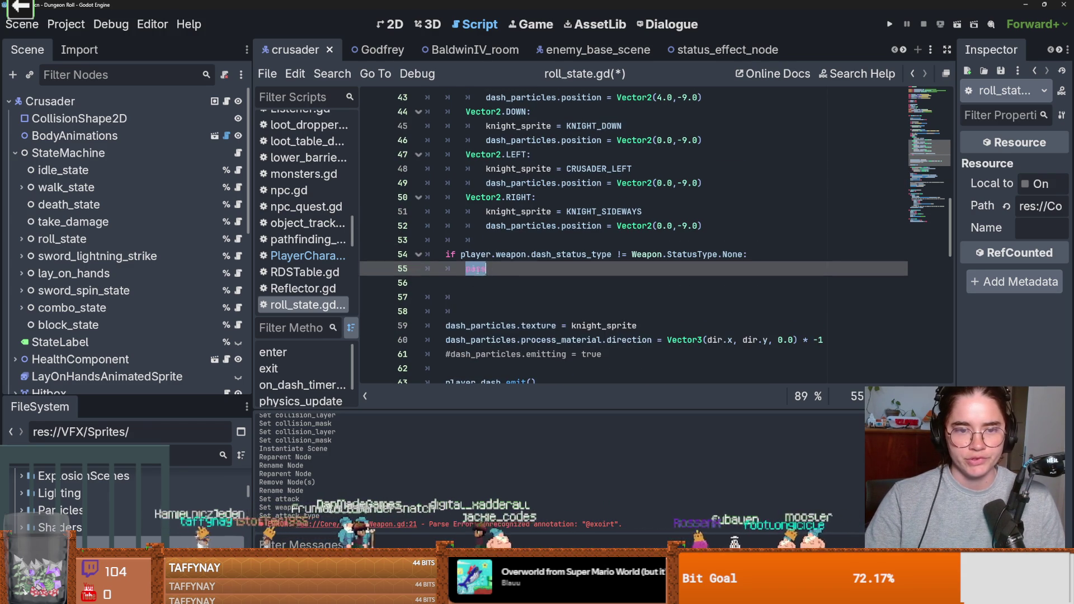
pyautogui.scroll(-3)
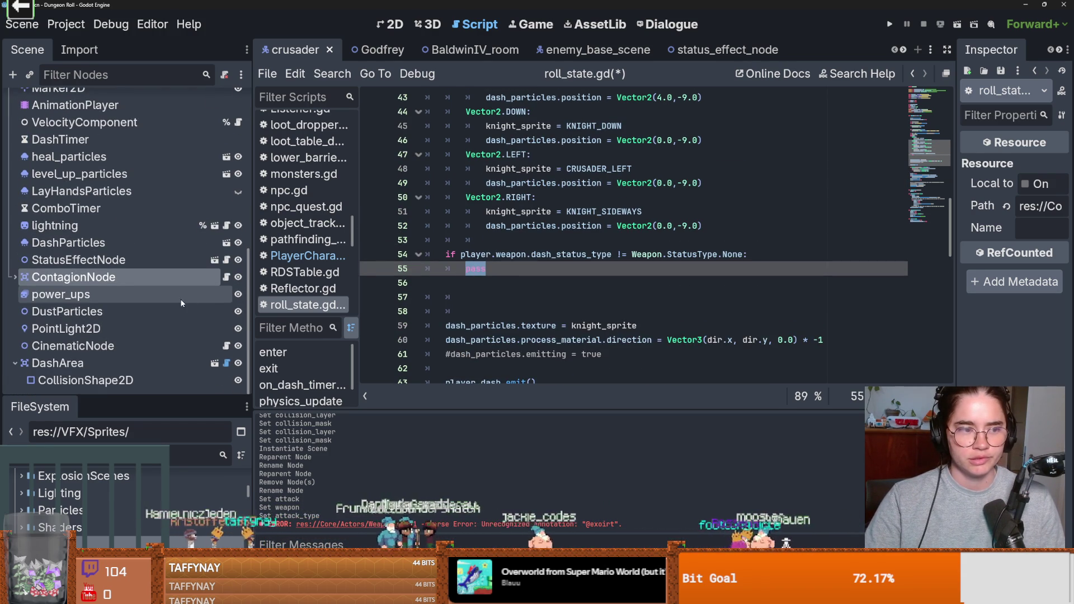
pyautogui.click(84, 380)
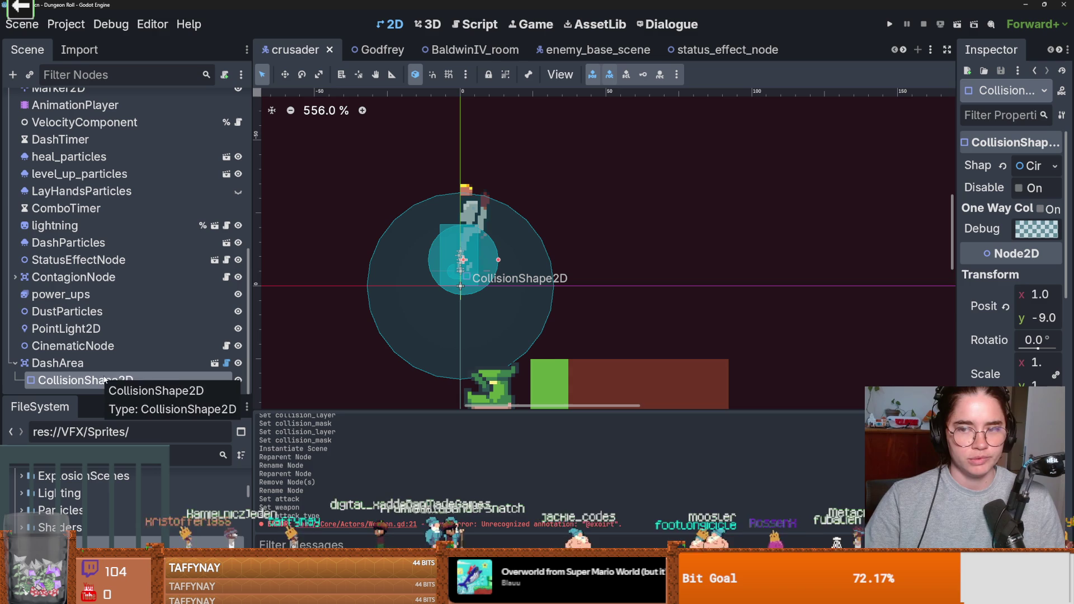
# Step: Save the CircleShape2D as dash_collision.tres in a new res://Core/Actors/crusader/attacks/dash folder
pyautogui.moveTo(957, 241); pyautogui.dragTo(783, 218)
pyautogui.click(996, 166)
pyautogui.click(996, 347)
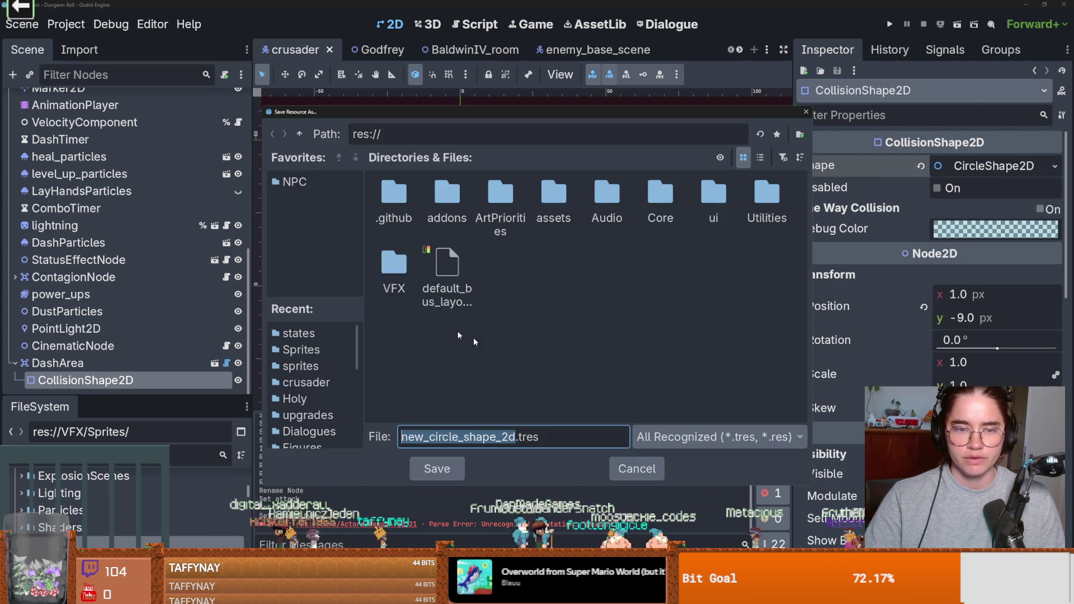
pyautogui.doubleClick(661, 195)
pyautogui.doubleClick(394, 196)
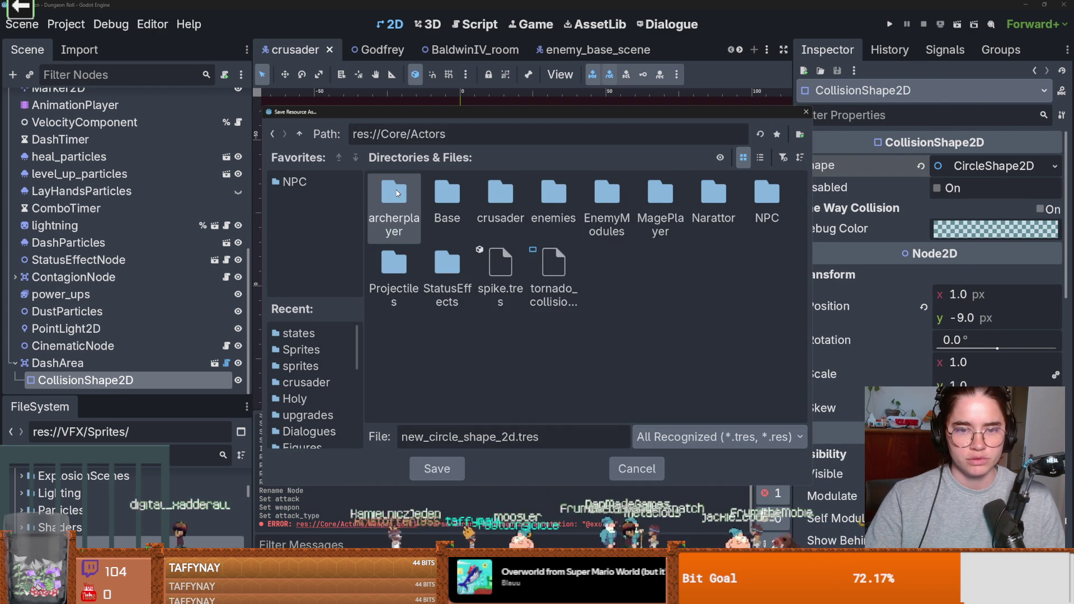
pyautogui.doubleClick(511, 194)
pyautogui.doubleClick(394, 195)
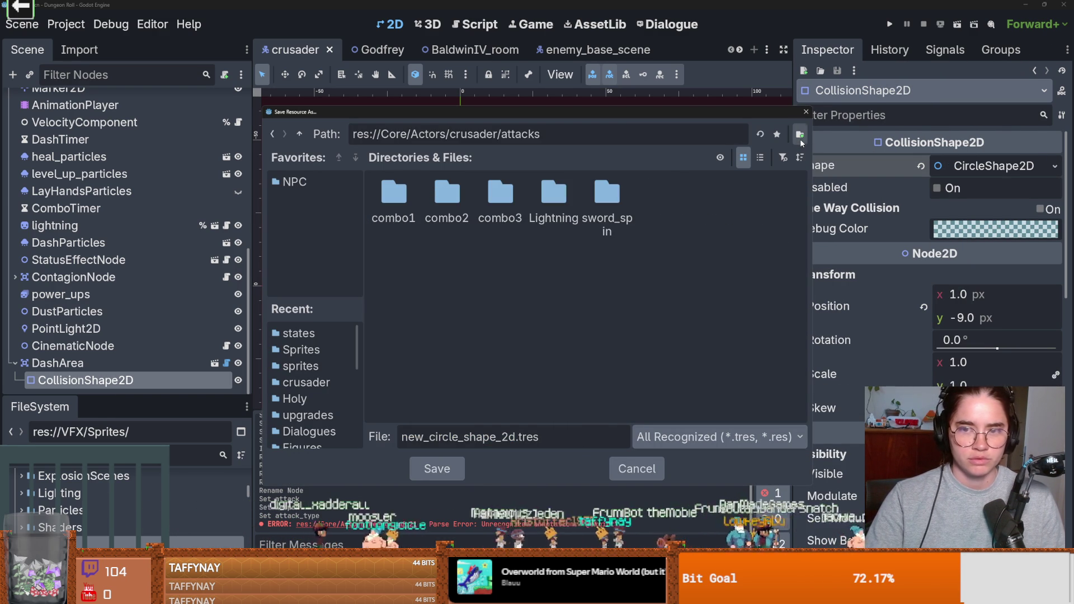
pyautogui.click(800, 134)
pyautogui.write('dash')
pyautogui.press('Return')
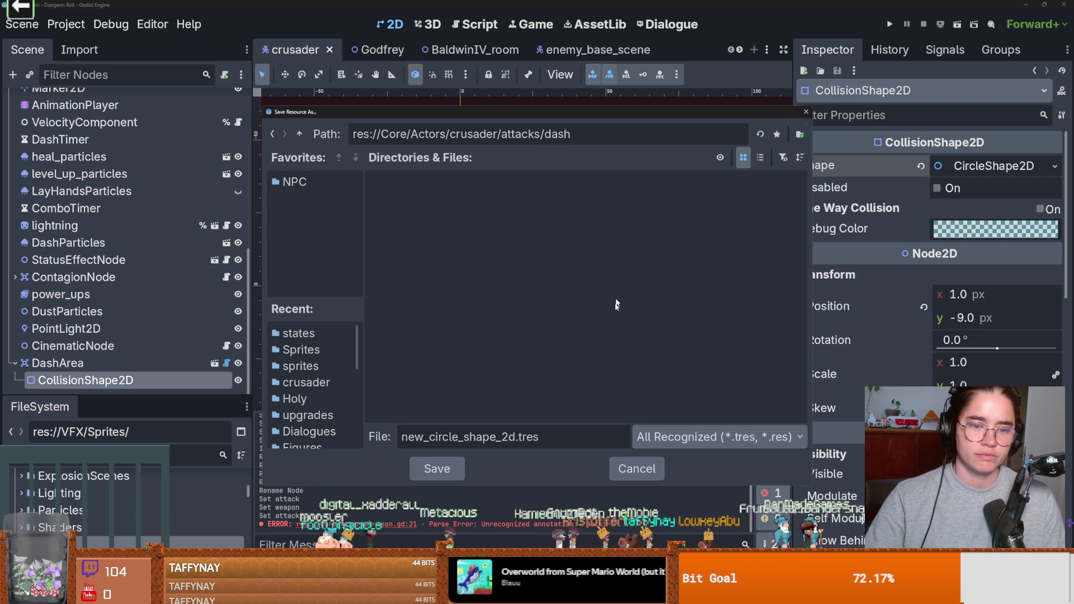
pyautogui.write('dash_collisi')
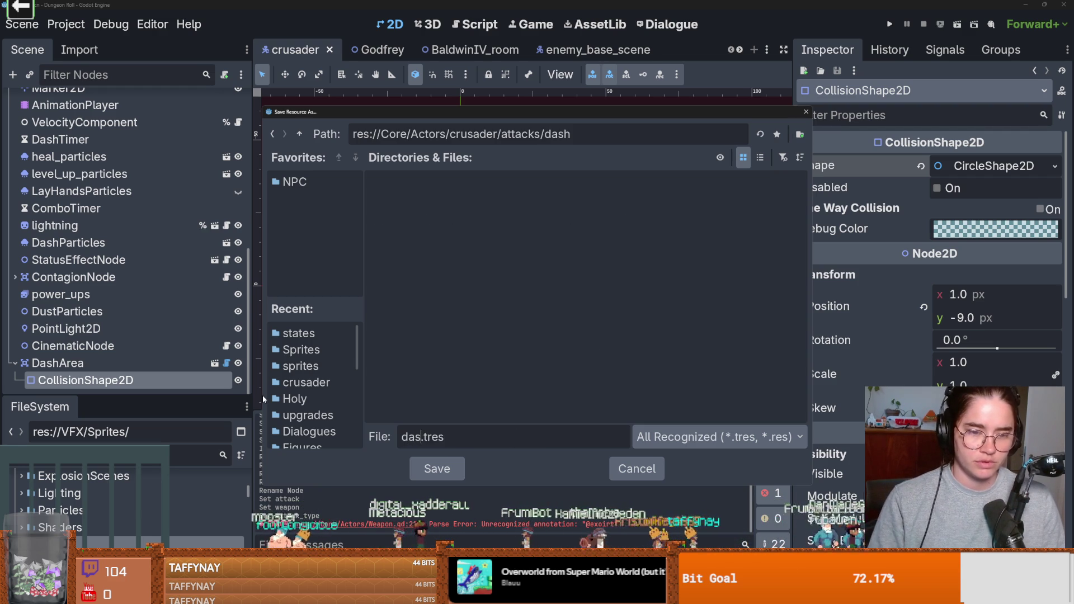
pyautogui.write('on')
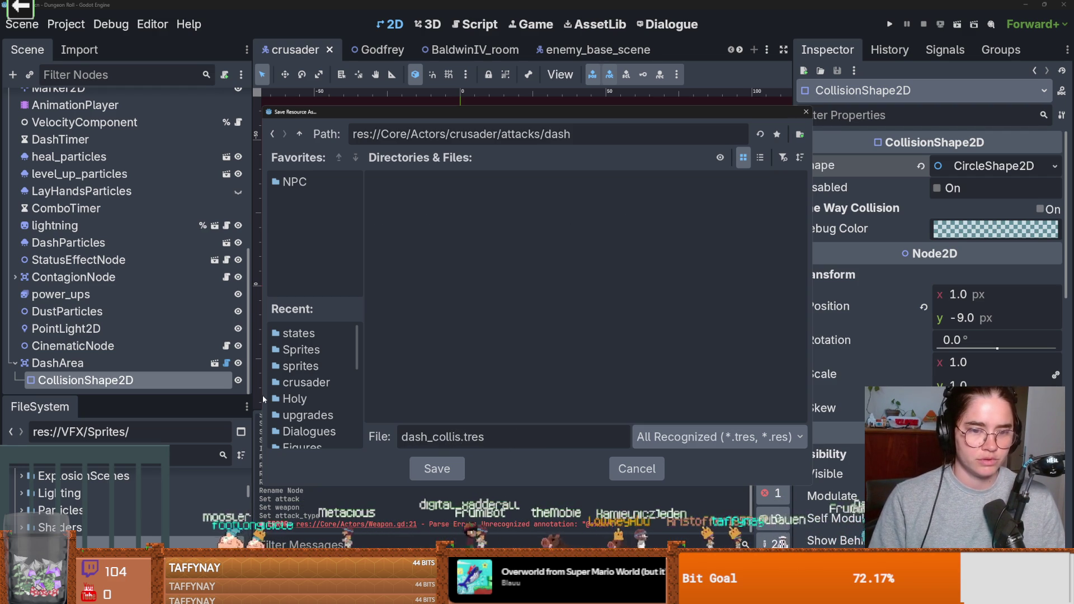
pyautogui.press('Return')
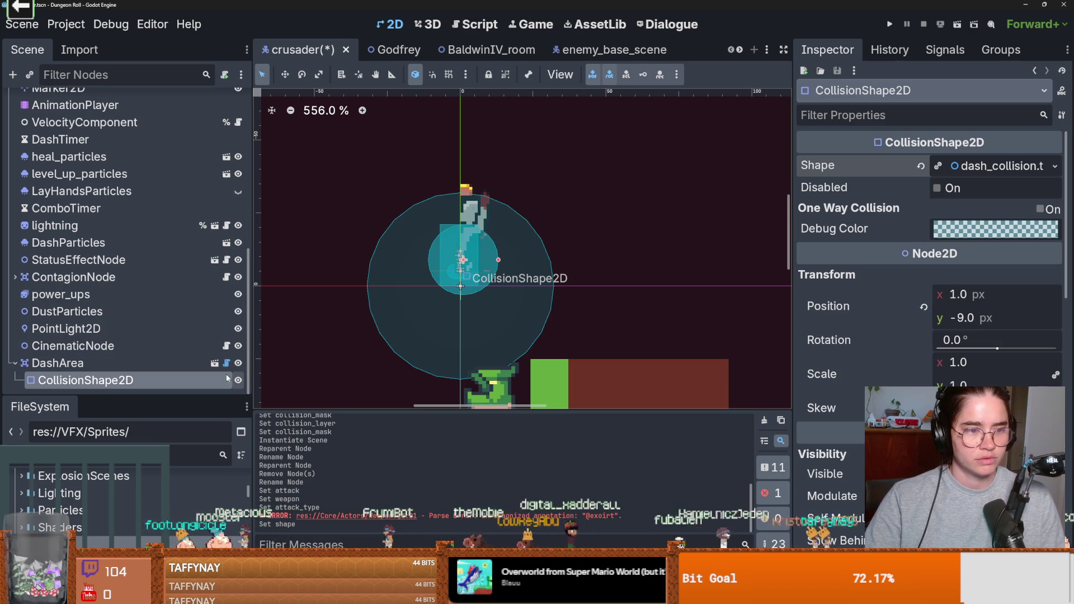
# Step: Select the DashArea node and save the crusader scene
pyautogui.scroll(3)
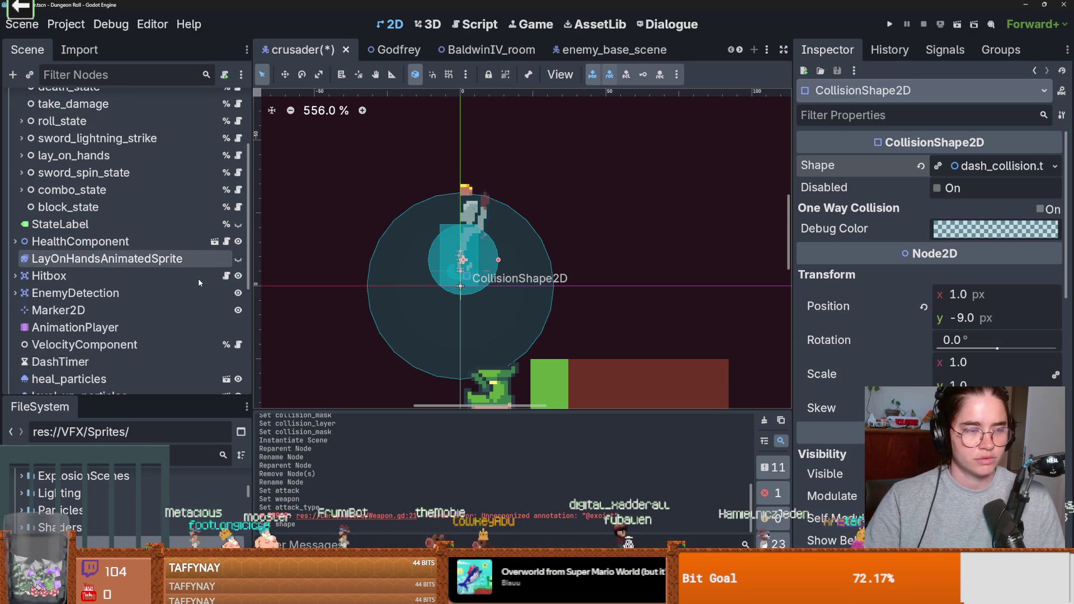
pyautogui.scroll(3)
pyautogui.scroll(-3)
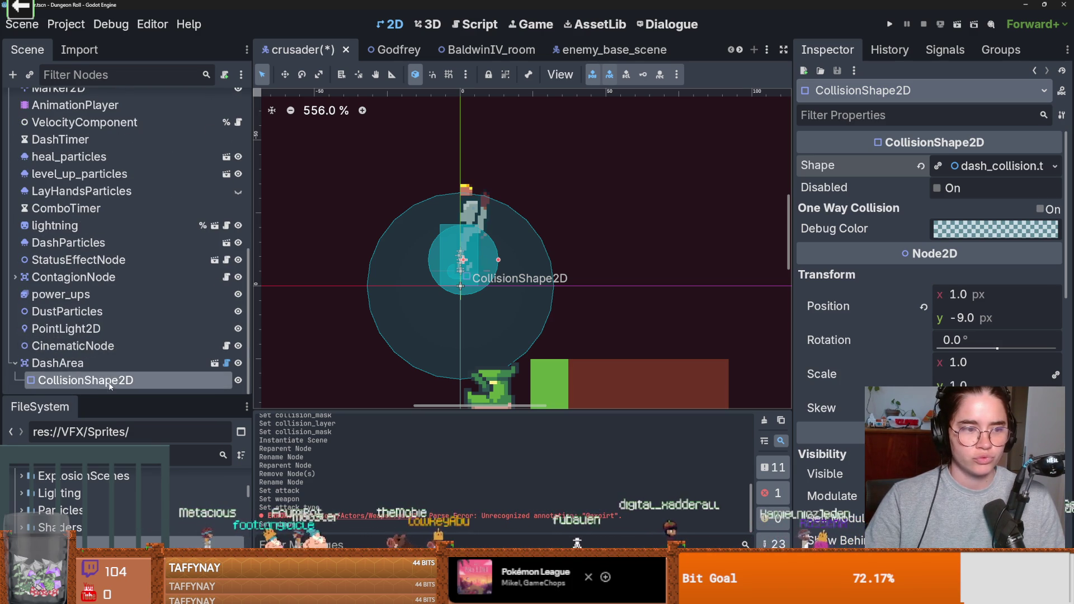
pyautogui.click(107, 364)
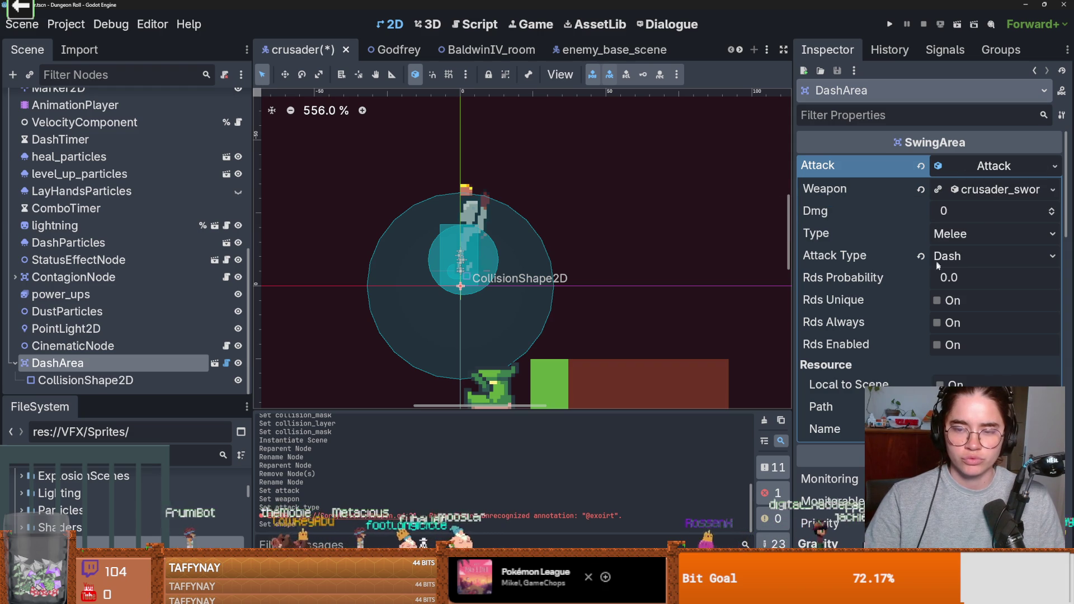
pyautogui.hotkey('ctrl', 's')
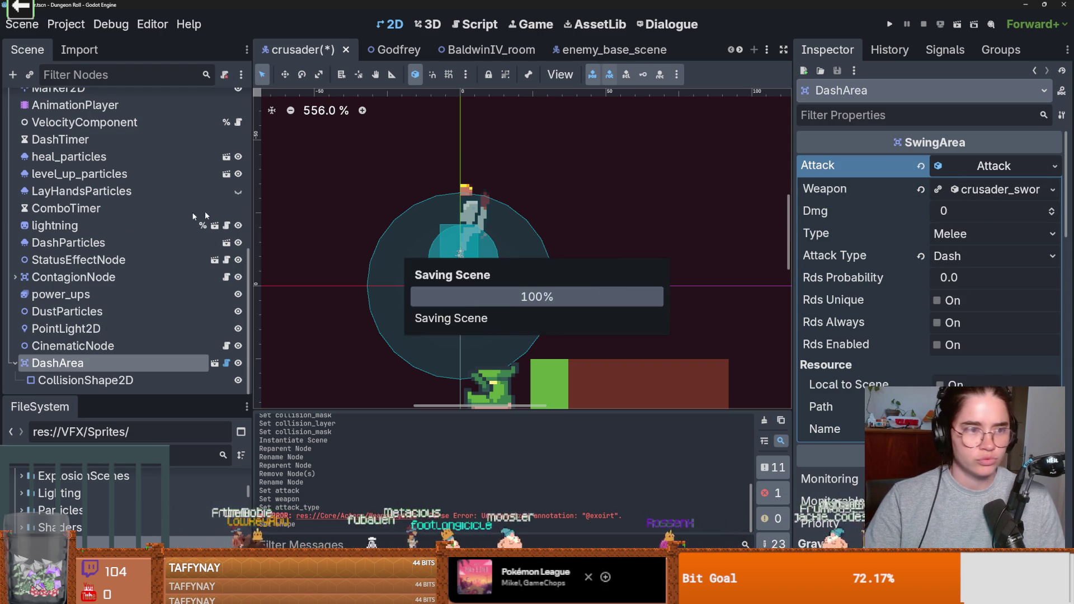
# Step: Open the roll_state.gd script from its enter function
pyautogui.scroll(3)
pyautogui.scroll(3)
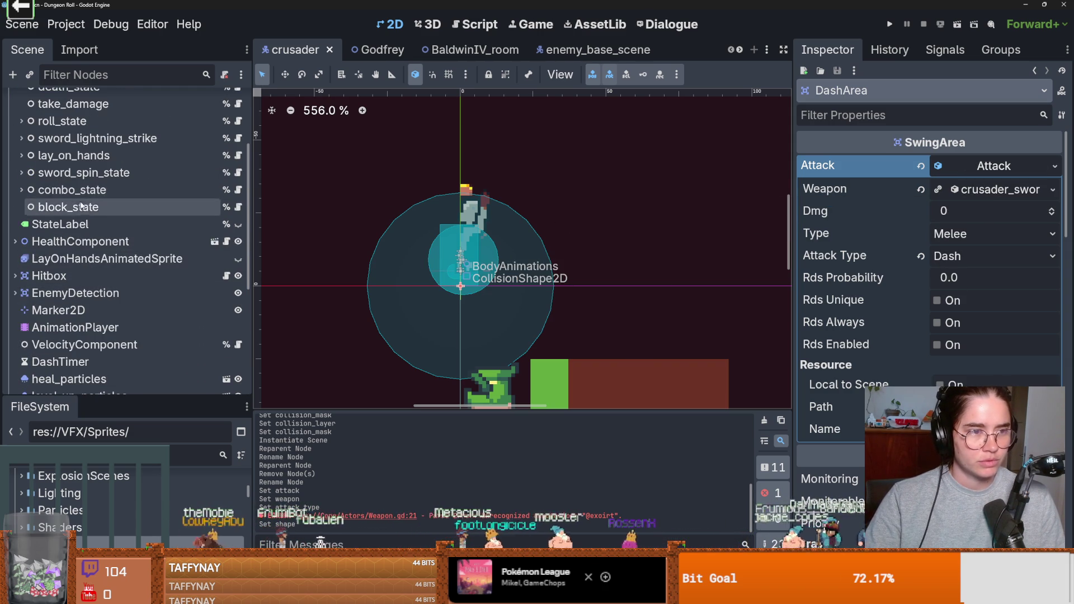
pyautogui.scroll(3)
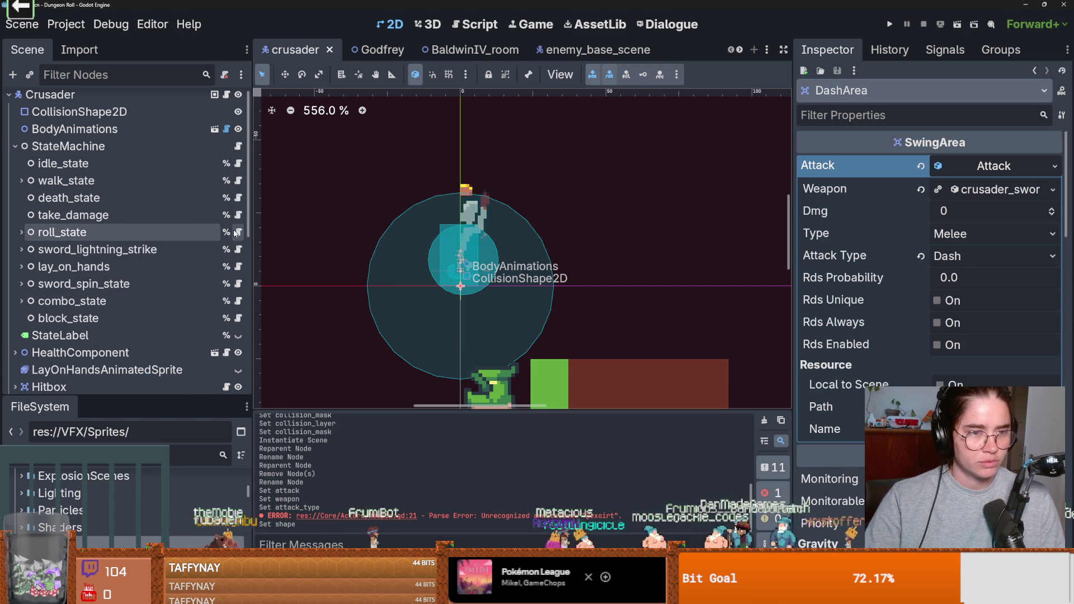
pyautogui.click(238, 232)
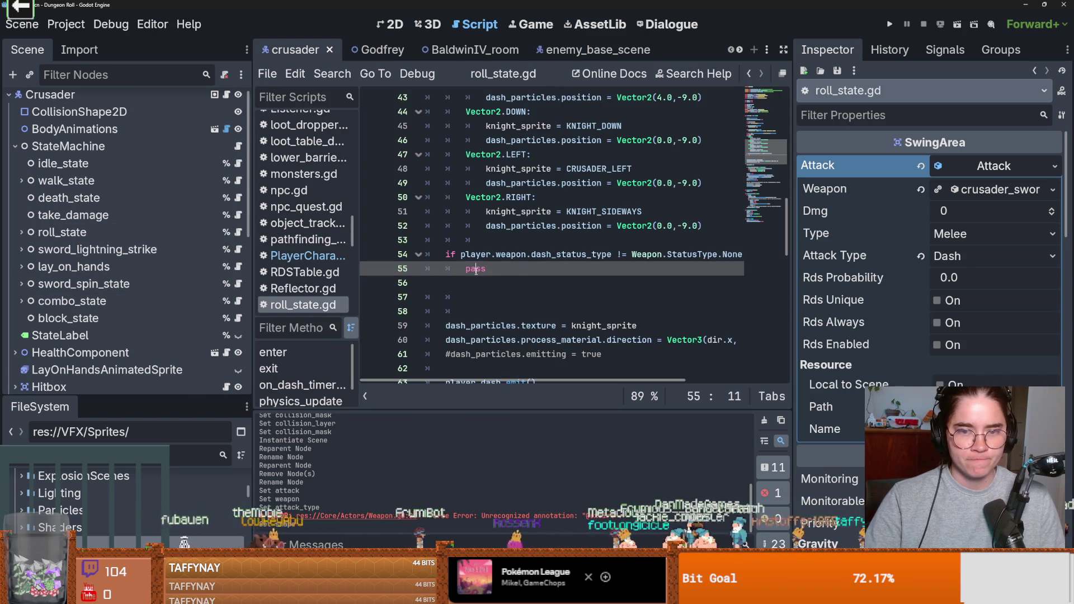
pyautogui.scroll(3)
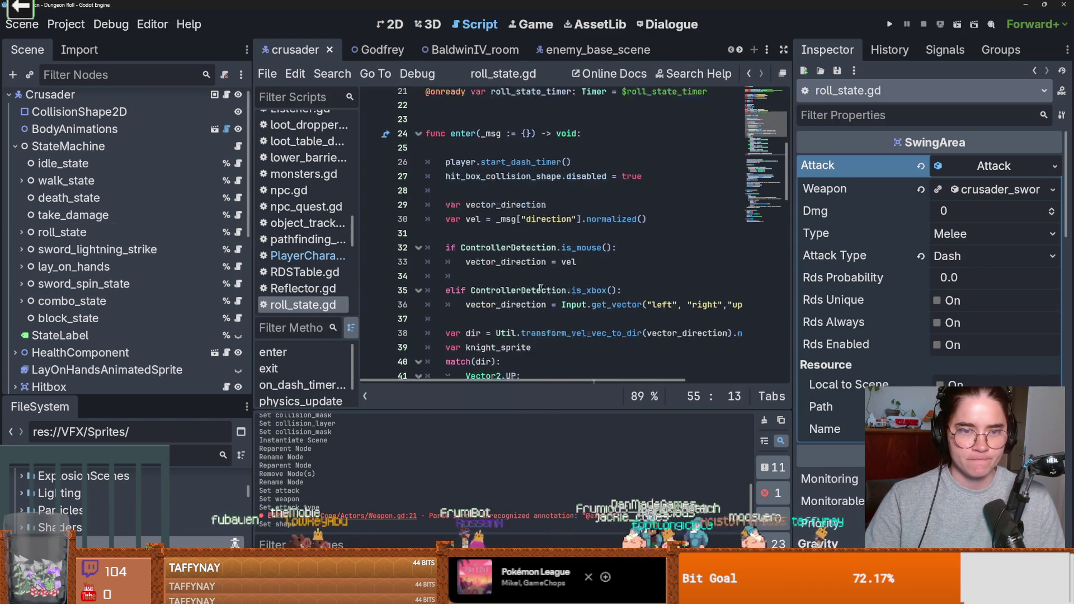
# Step: Filter the FileSystem dock by 'dash' and enlarge it to show the dash files
pyautogui.click(466, 240)
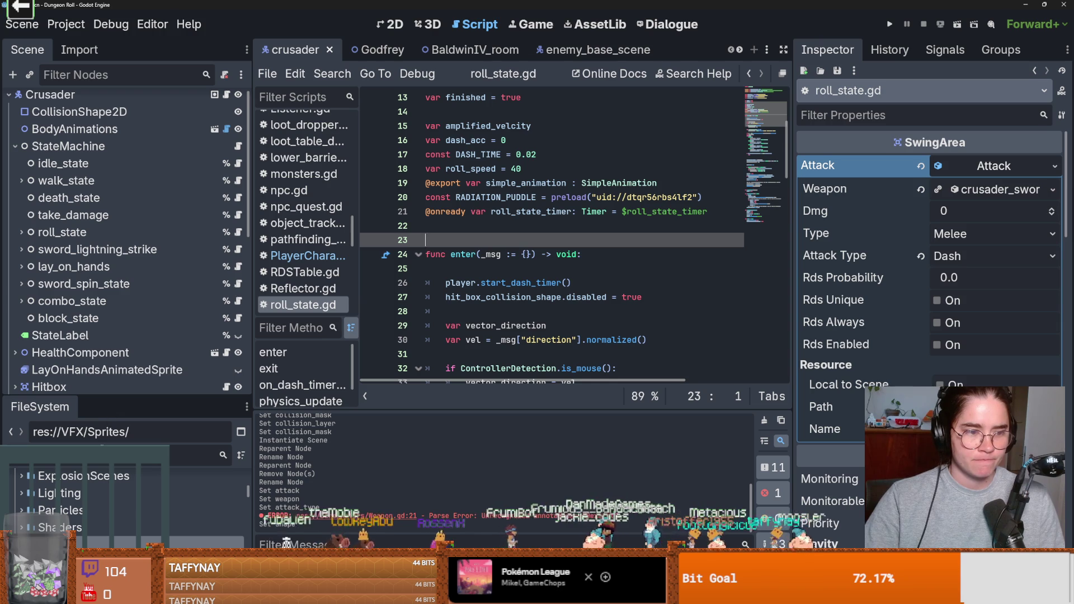
pyautogui.write('dash')
pyautogui.scroll(-3)
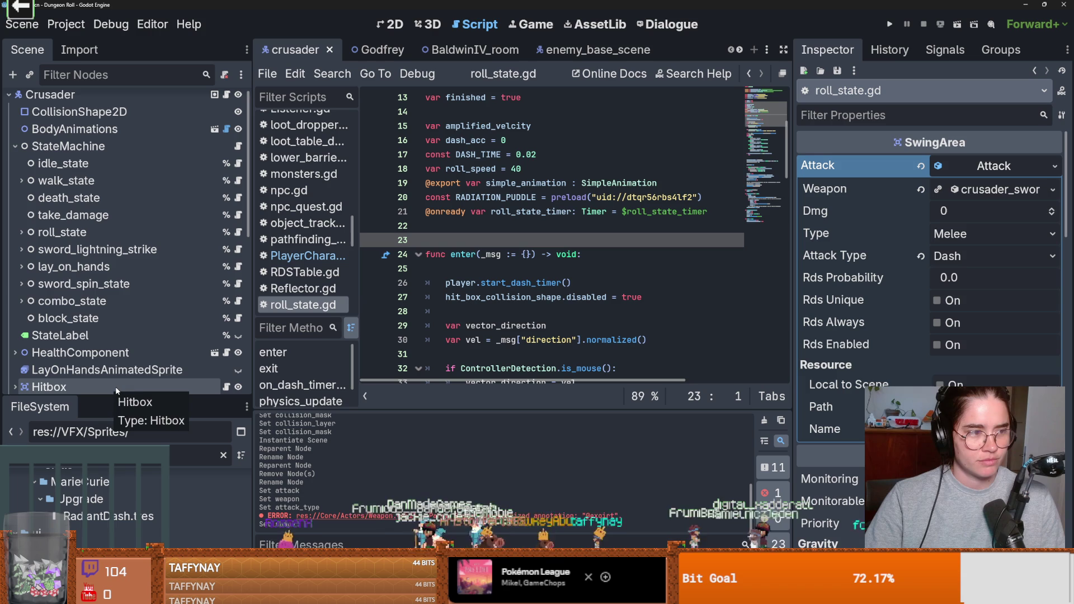
pyautogui.moveTo(106, 399); pyautogui.dragTo(123, 241)
# Step: Add a DASH_COLLISION constant preloading dash_collision.tres, then restore the dock split
pyautogui.scroll(3)
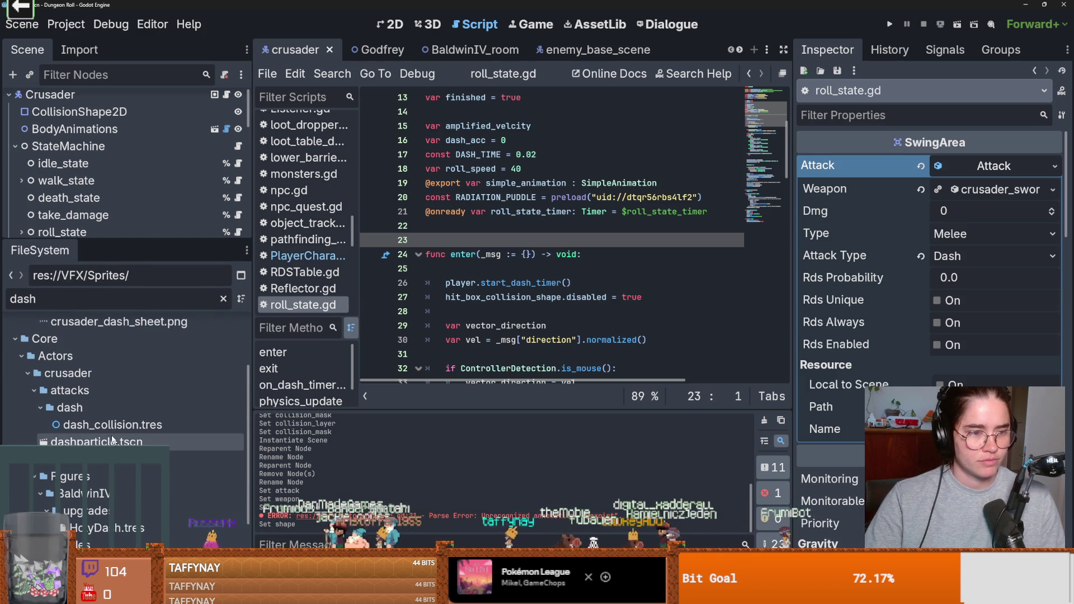
pyautogui.moveTo(112, 425); pyautogui.dragTo(475, 230)
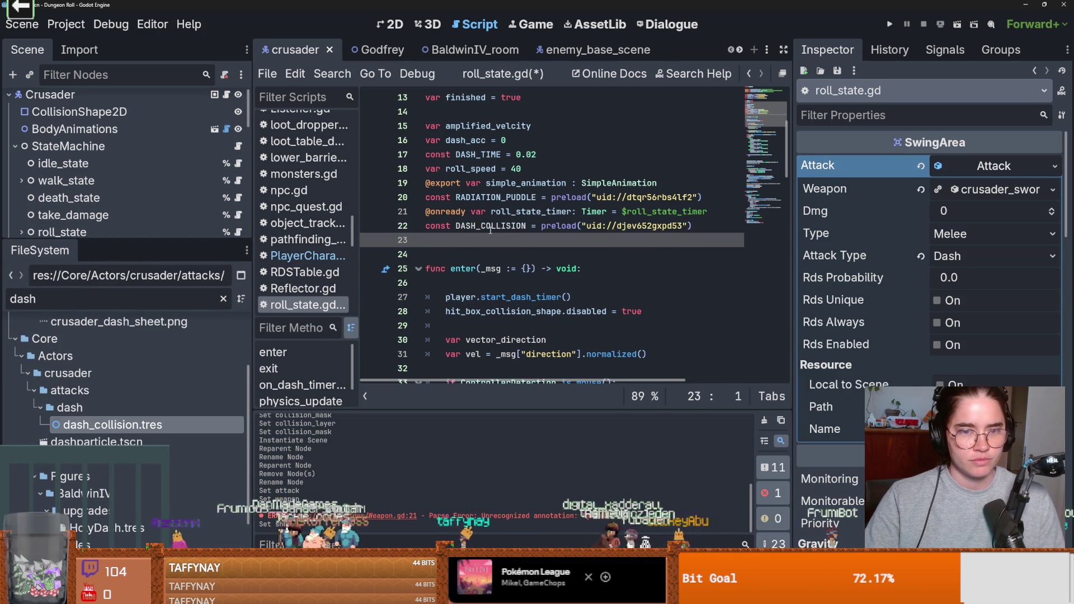
pyautogui.scroll(-3)
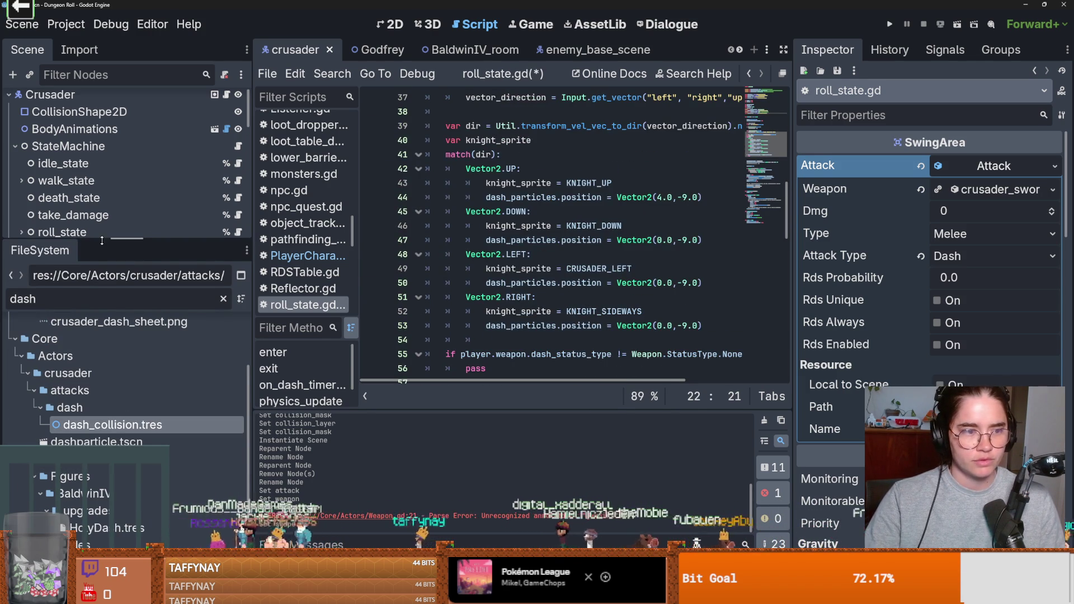
pyautogui.moveTo(128, 240); pyautogui.dragTo(84, 494)
pyautogui.scroll(-3)
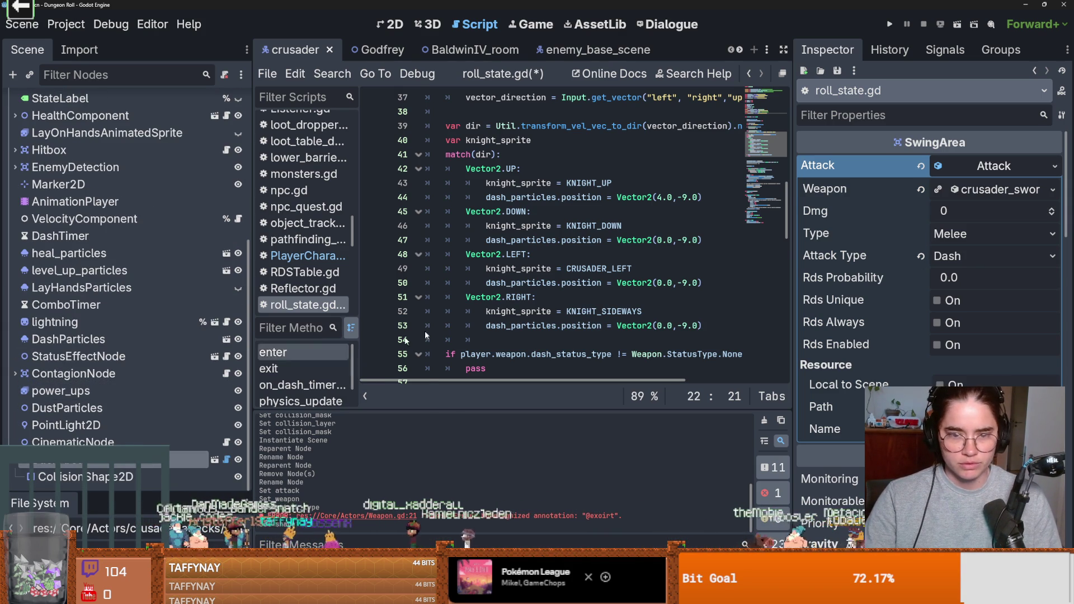
# Step: Replace pass on line 56 with a dash_col declaration, then cut it out
pyautogui.scroll(-3)
pyautogui.doubleClick(475, 282)
pyautogui.write('DASH_COLLISION')
pyautogui.hotkey('ctrl', 'z')
pyautogui.write('_col')
pyautogui.moveTo(528, 284); pyautogui.dragTo(477, 283)
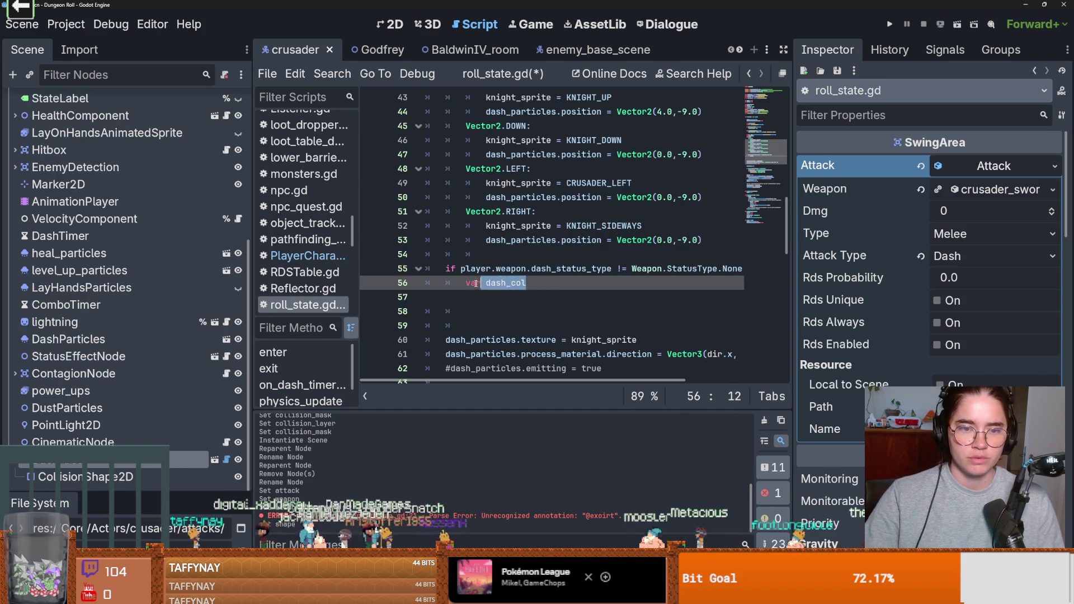
pyautogui.scroll(3)
pyautogui.moveTo(527, 325); pyautogui.dragTo(454, 325)
pyautogui.press('BackSpace')
# Step: Place the dash_col declaration on line 24 above func enter and copy its name
pyautogui.scroll(3)
pyautogui.click(436, 169)
pyautogui.hotkey('ctrl', 'v')
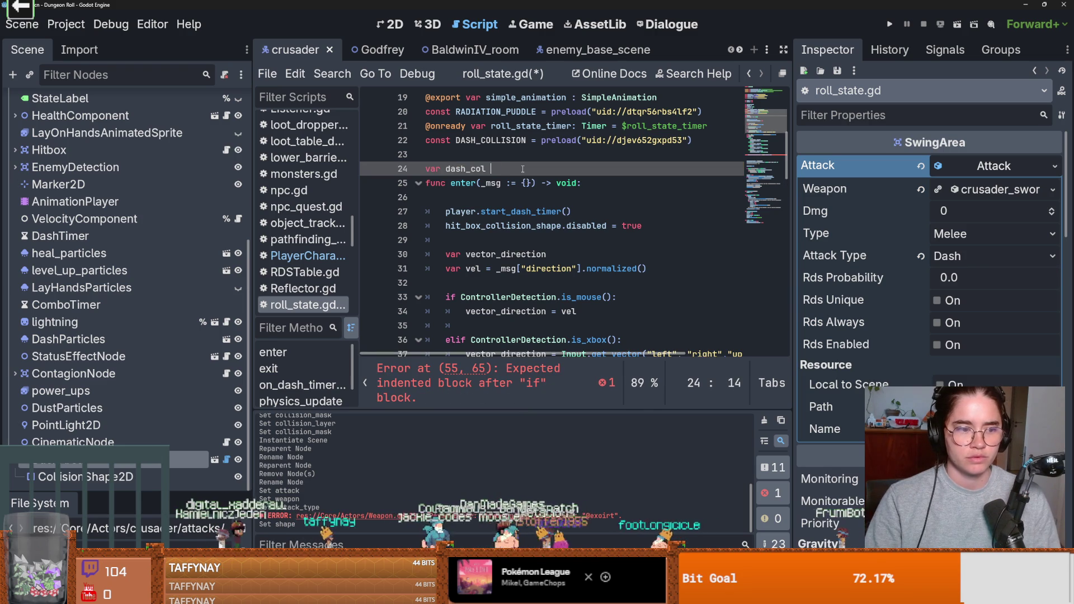
pyautogui.write('=')
pyautogui.press('BackSpace')
pyautogui.press('BackSpace')
pyautogui.doubleClick(462, 168)
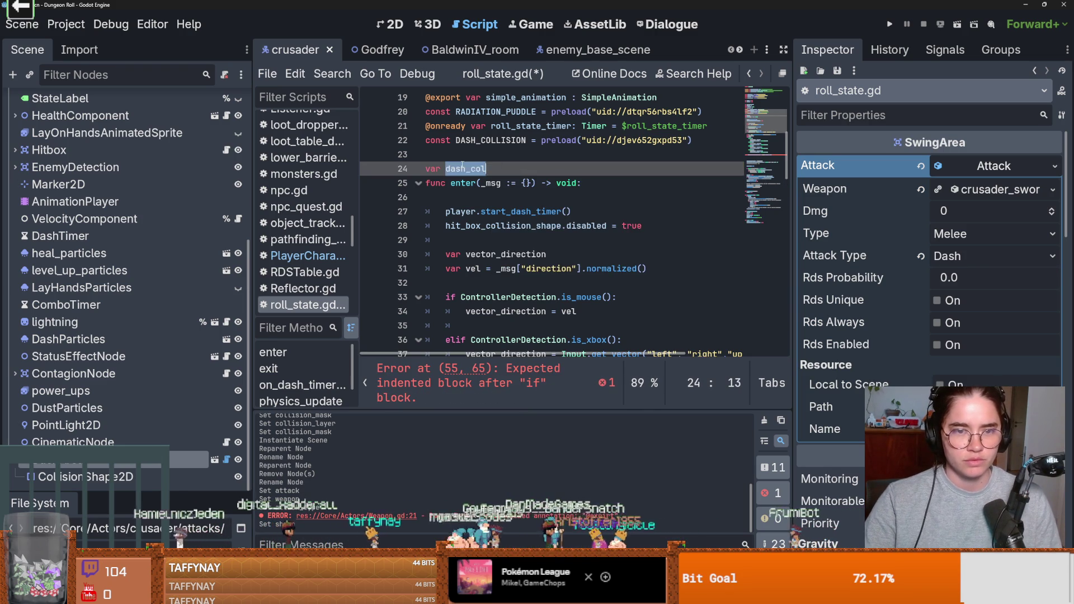
pyautogui.hotkey('ctrl', 'c')
# Step: Write dash_col = DASH_COLLISION on line 56, dropping the stray '.insta'
pyautogui.scroll(-3)
pyautogui.click(551, 199)
pyautogui.hotkey('ctrl', 'v')
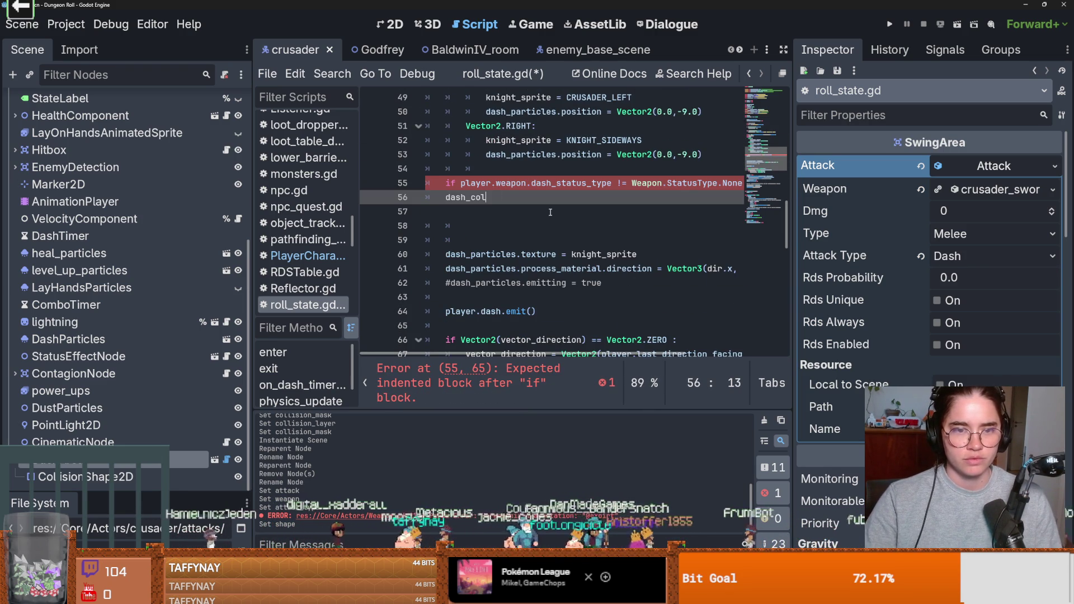
pyautogui.click(507, 197)
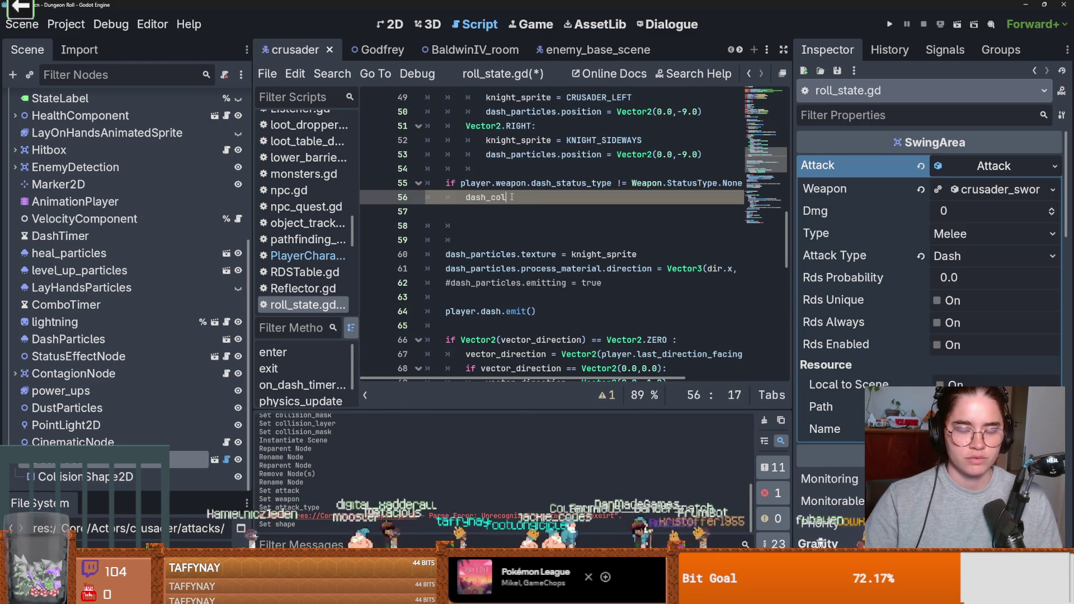
pyautogui.write('DASH_COLLISION.i')
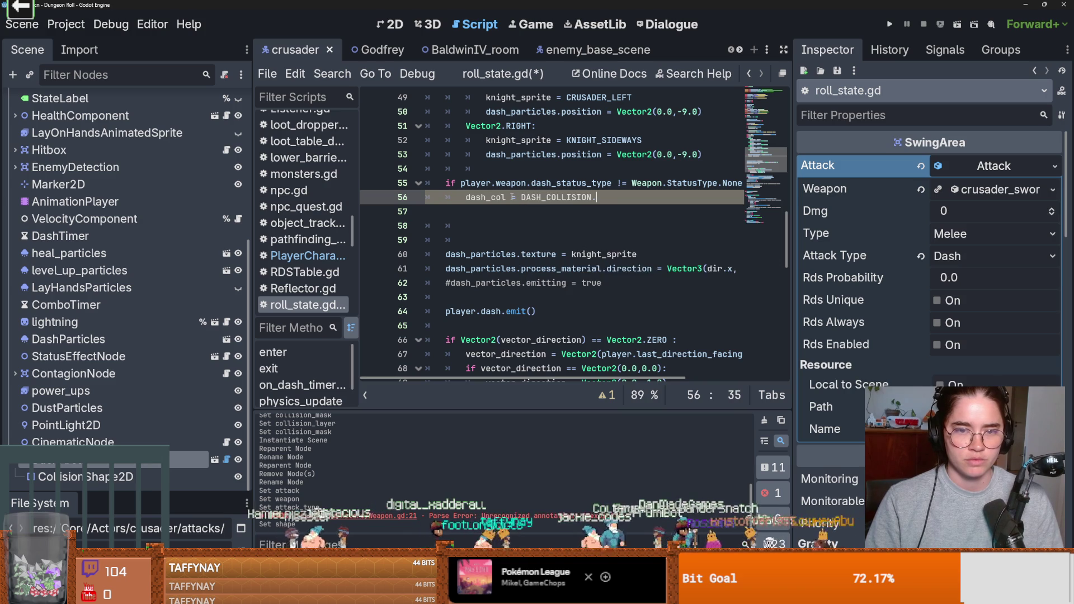
pyautogui.write('nsta')
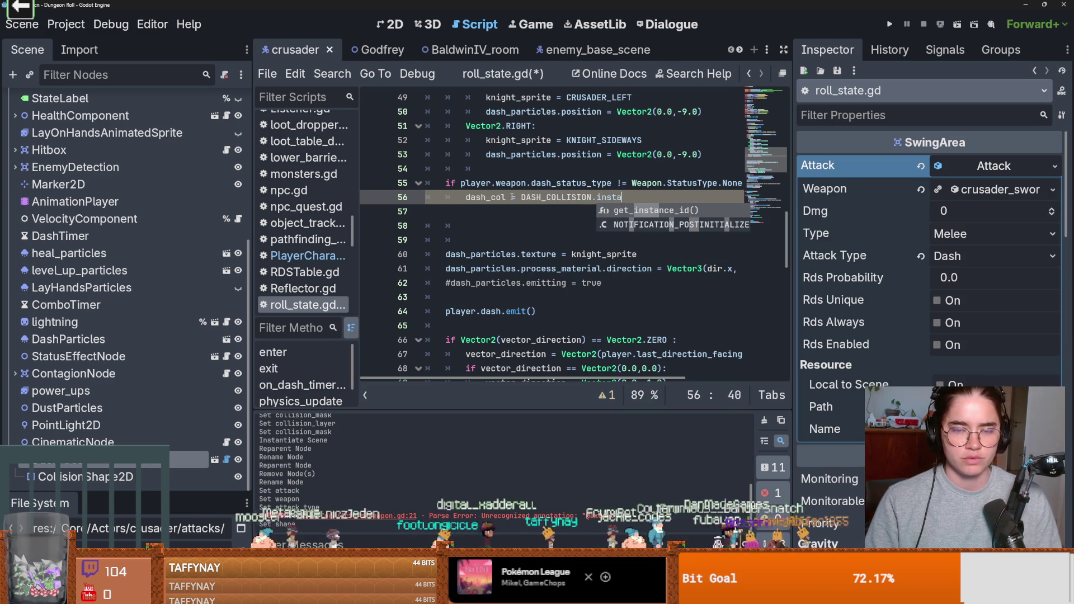
pyautogui.press('BackSpace')
pyautogui.press('BackSpace')
pyautogui.press('BackSpace')
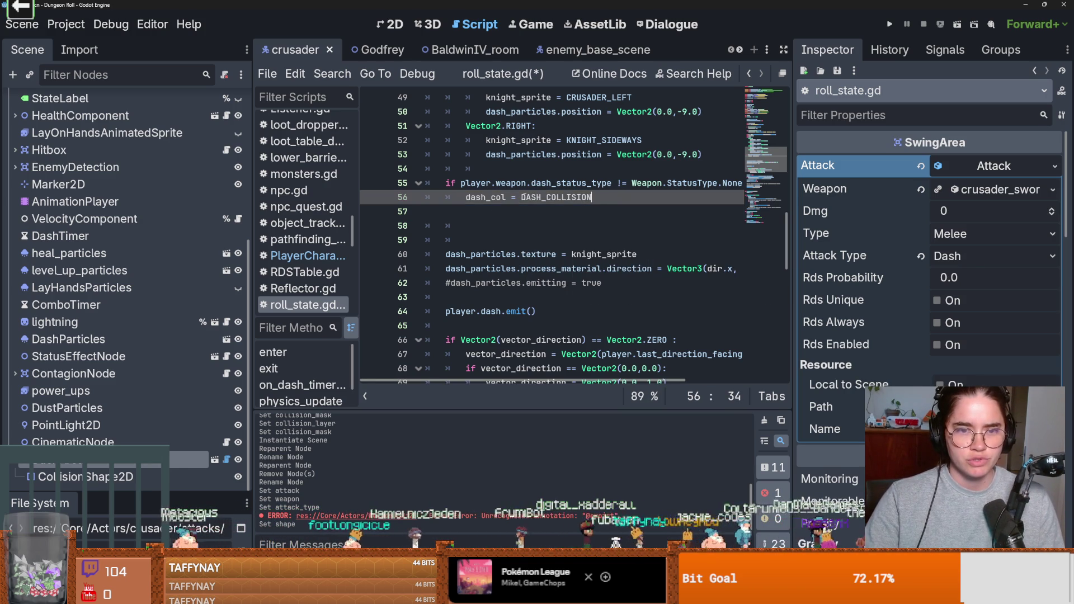
# Step: Restore the accidentally cleared dash_col = DASH_COLLISION assignment line
pyautogui.moveTo(478, 199); pyautogui.dragTo(457, 199)
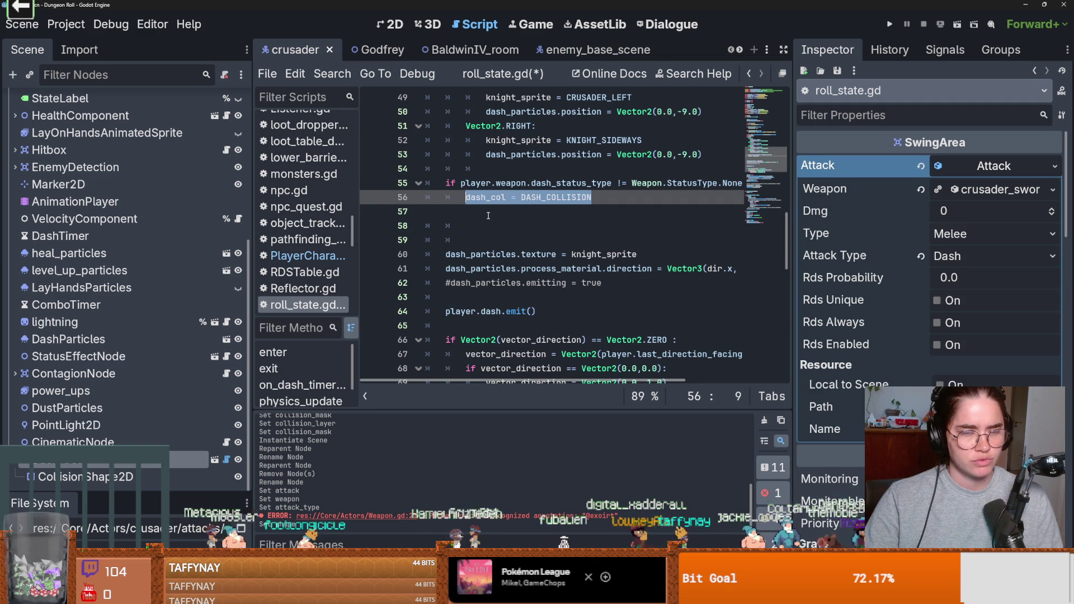
pyautogui.click(511, 211)
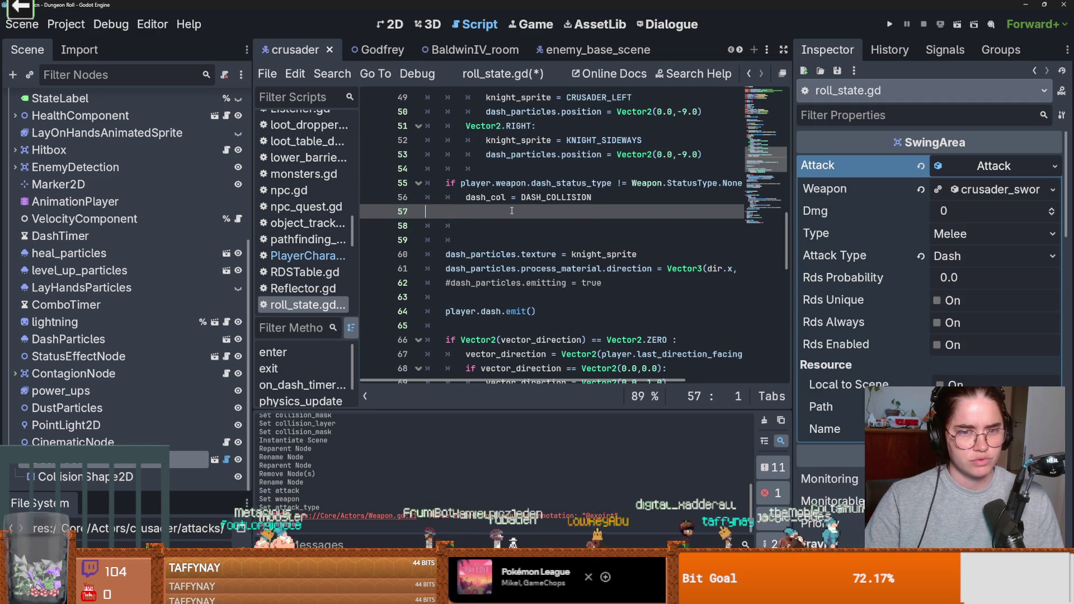
pyautogui.moveTo(602, 197); pyautogui.dragTo(466, 197)
pyautogui.scroll(3)
pyautogui.scroll(-3)
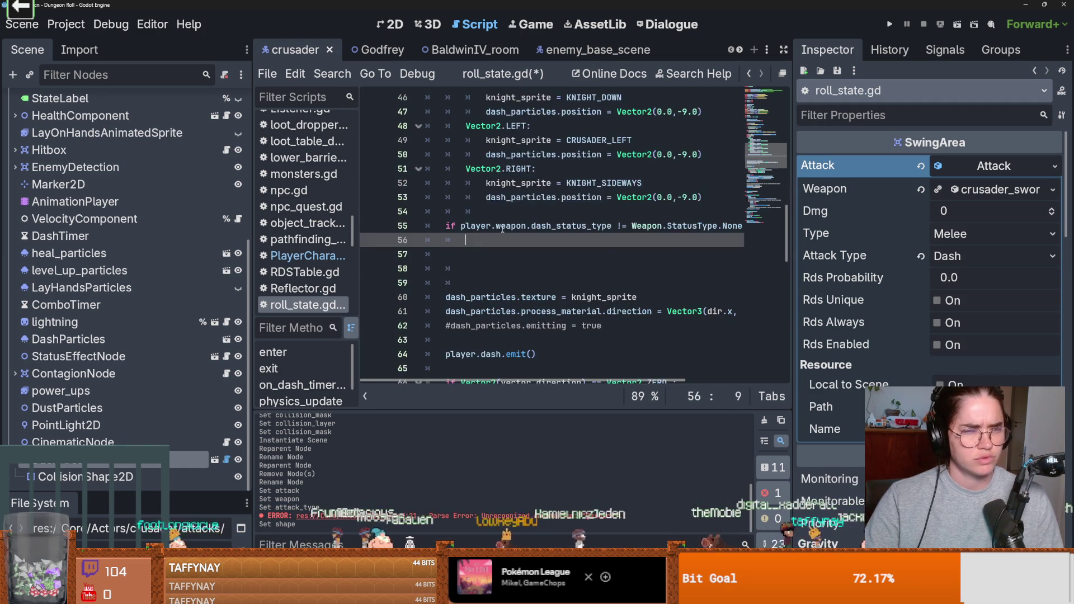
pyautogui.scroll(3)
pyautogui.scroll(-3)
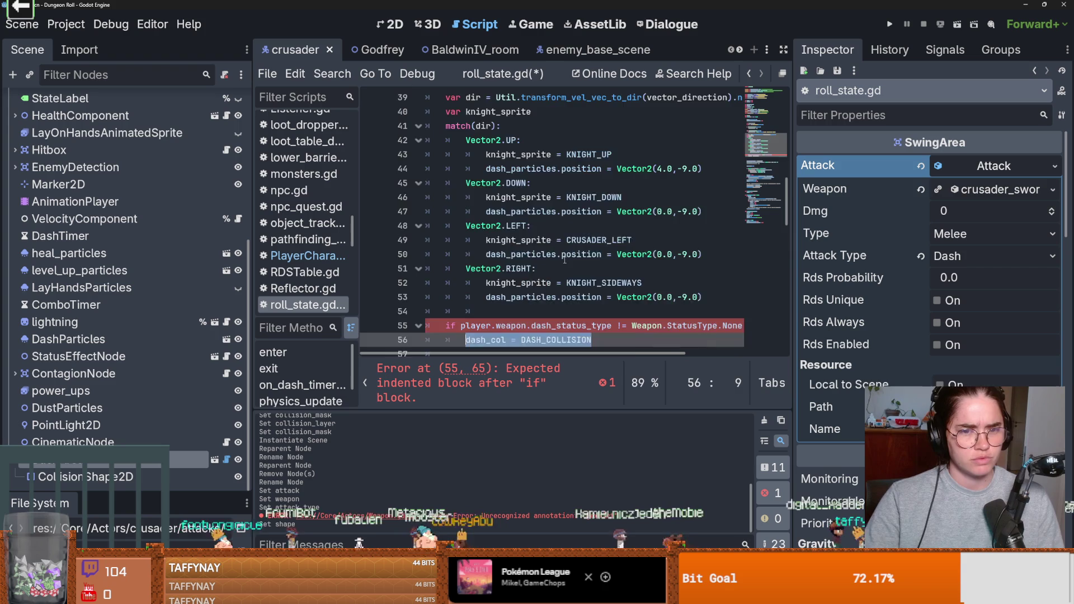
pyautogui.hotkey('ctrl', 'v')
pyautogui.hotkey('shift', 'Home')
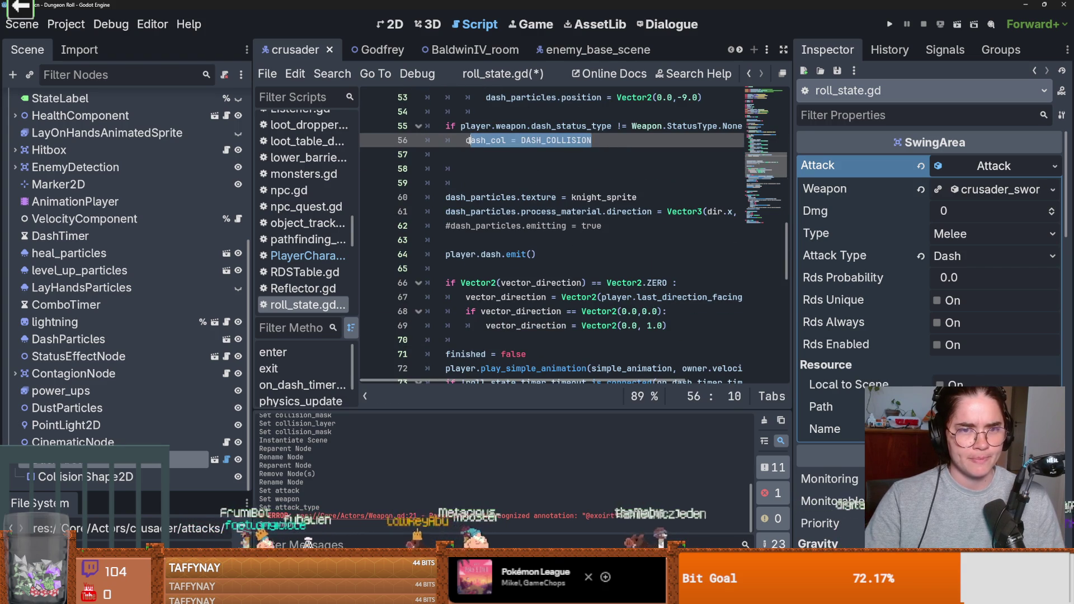
# Step: Replace DASH_COLLISION with CollisionShape2D.new() on the var dash_col line
pyautogui.press('Left')
pyautogui.write('var')
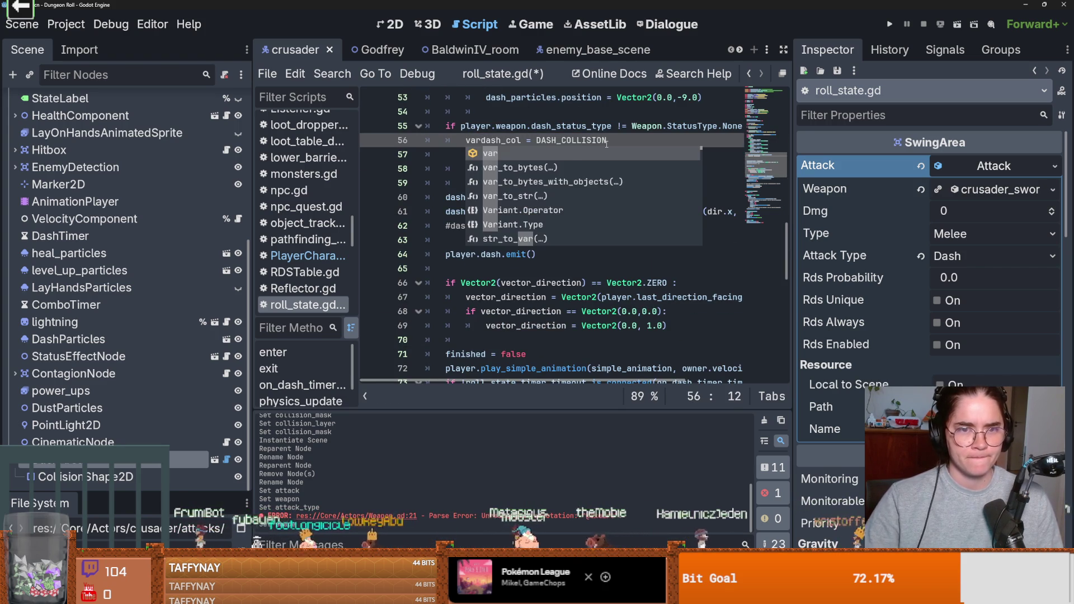
pyautogui.doubleClick(606, 141)
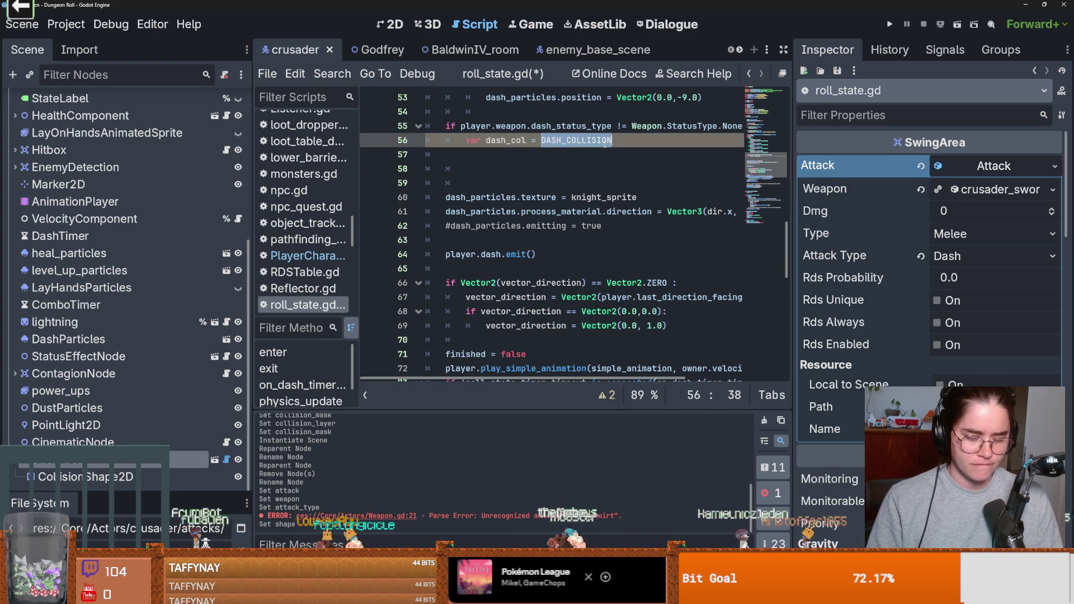
pyautogui.write('Coll')
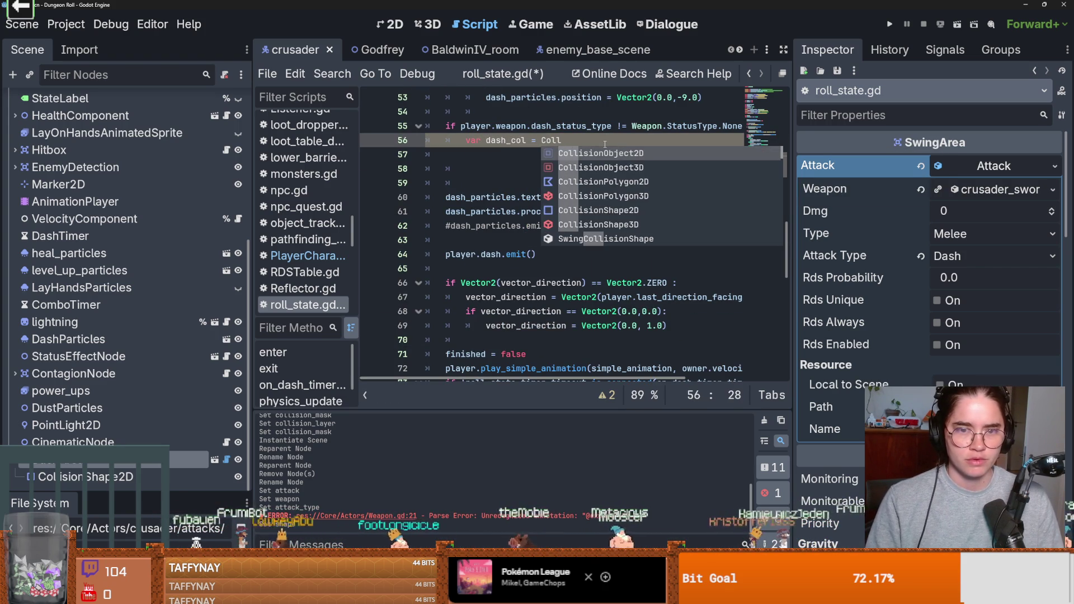
pyautogui.press('Down')
pyautogui.press('Down')
pyautogui.press('Down')
pyautogui.press('Return')
pyautogui.write('.')
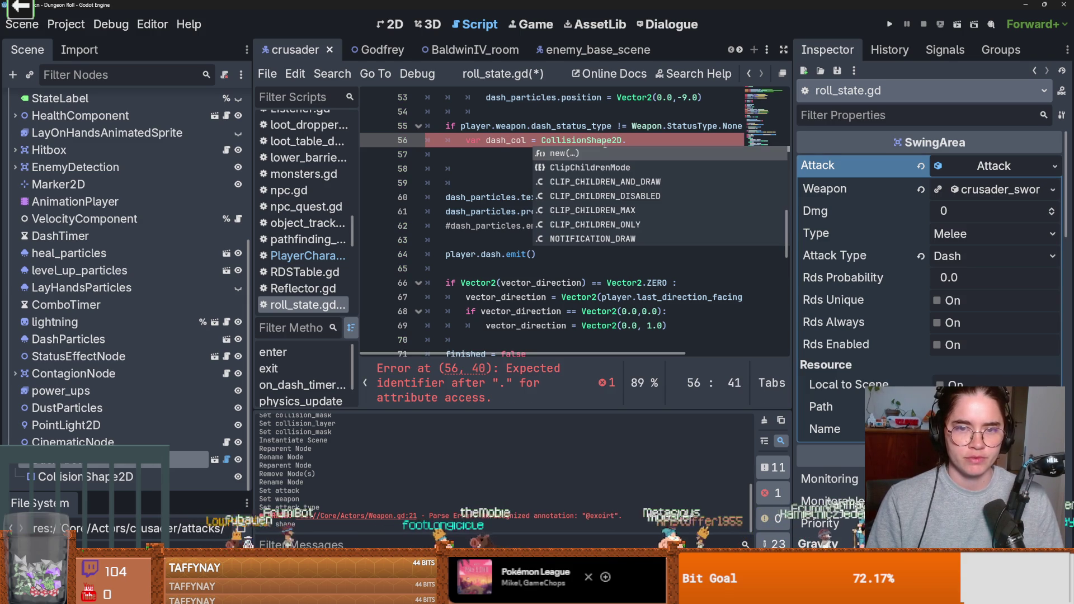
pyautogui.press('Return')
pyautogui.press('Return')
# Step: Drop the var prefix and add line 57 'dash_col.shape = DASH_COLLISION'
pyautogui.write('dash')
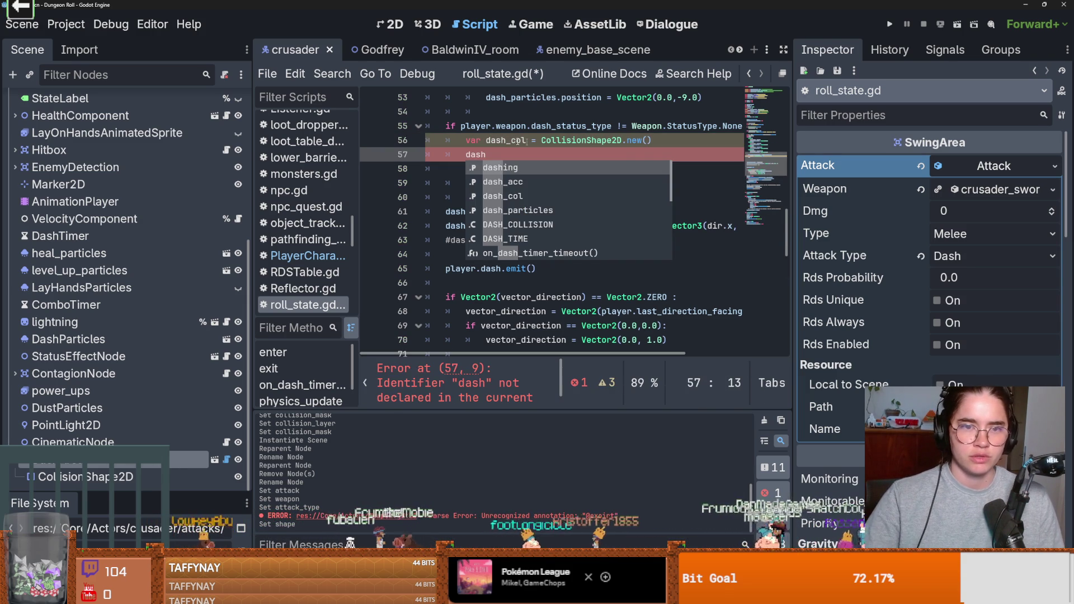
pyautogui.click(486, 140)
pyautogui.press('BackSpace')
pyautogui.press('BackSpace')
pyautogui.press('BackSpace')
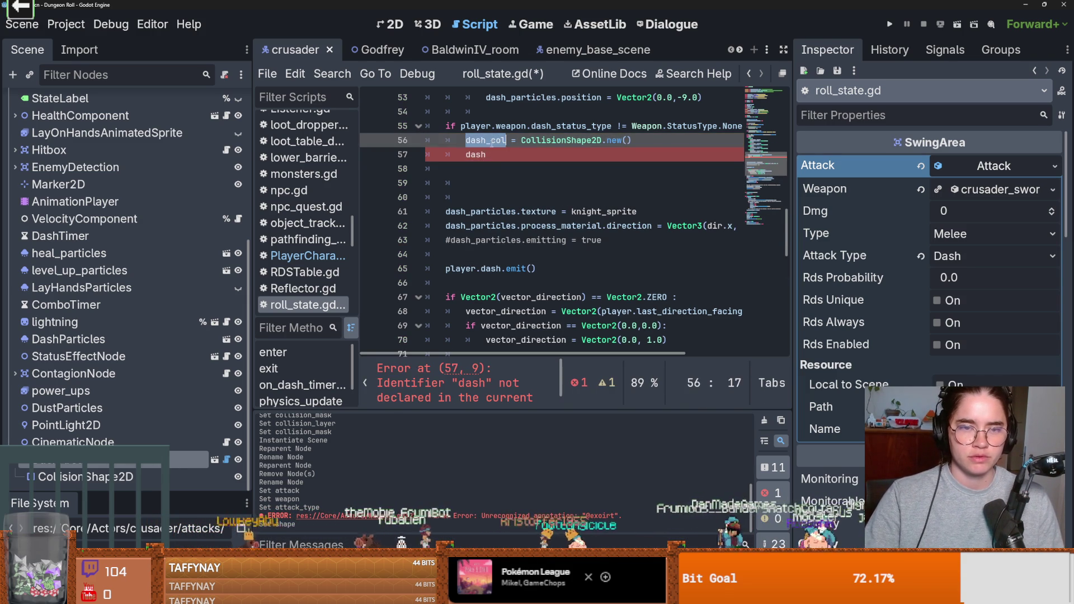
pyautogui.click(492, 155)
pyautogui.write('_col.')
pyautogui.write('shape = D')
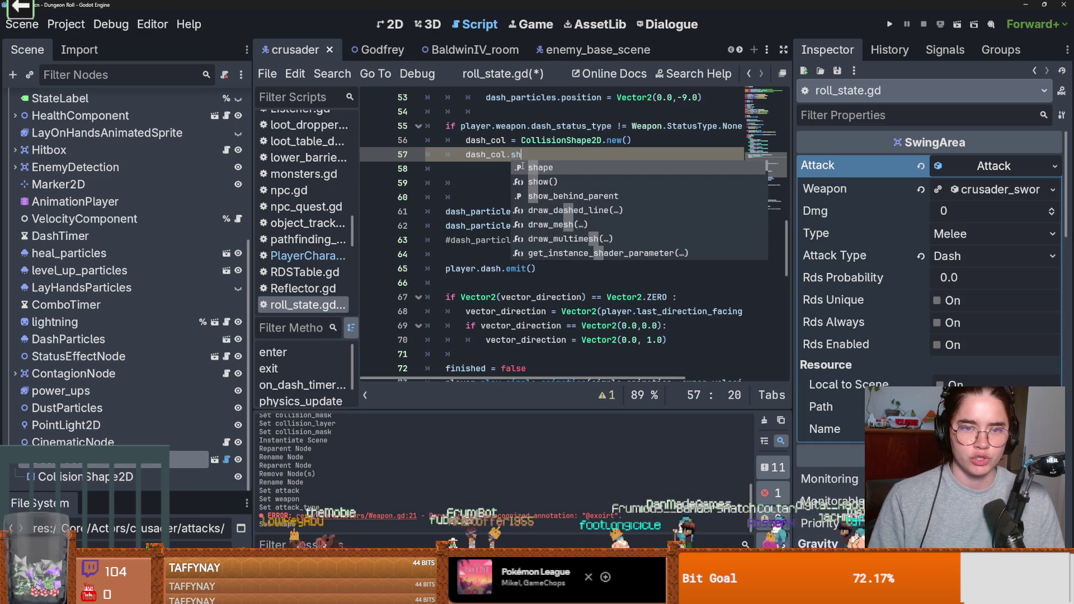
pyautogui.press('Return')
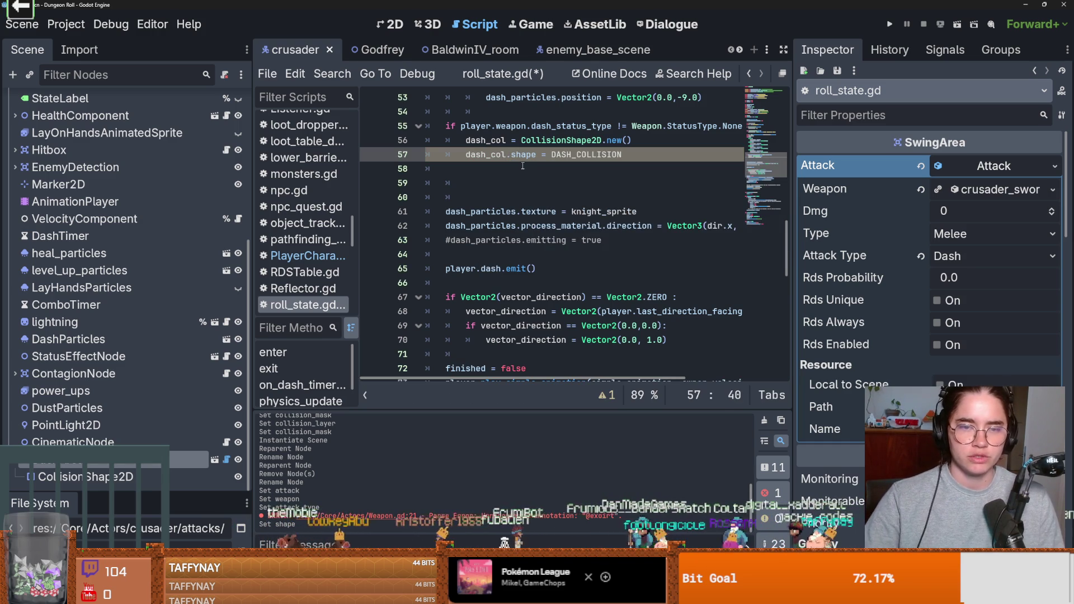
pyautogui.press('Return')
pyautogui.scroll(3)
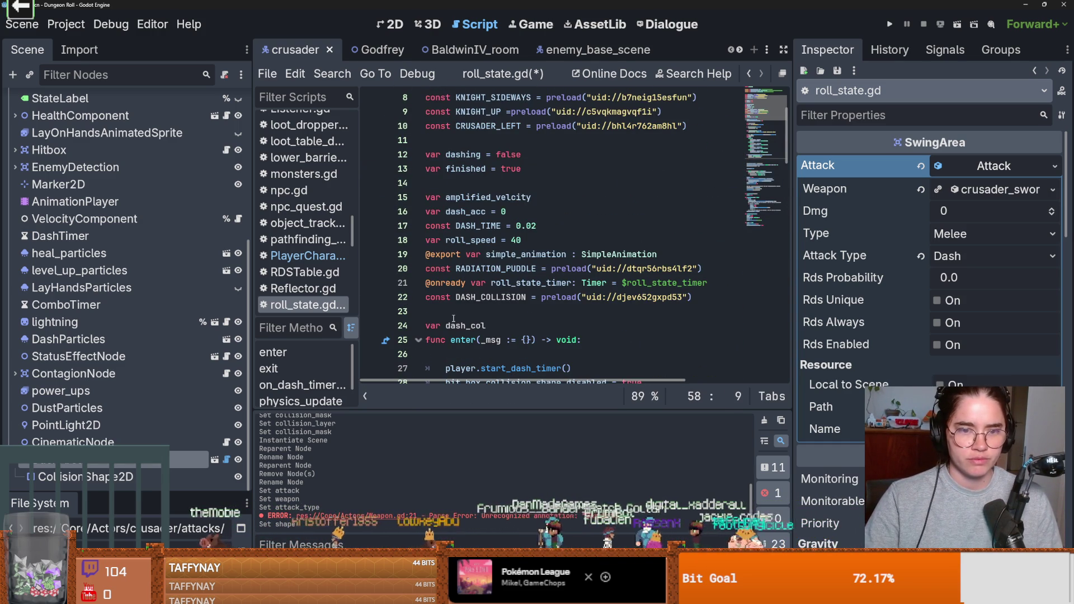
pyautogui.moveTo(67, 459); pyautogui.dragTo(442, 312)
pyautogui.scroll(-3)
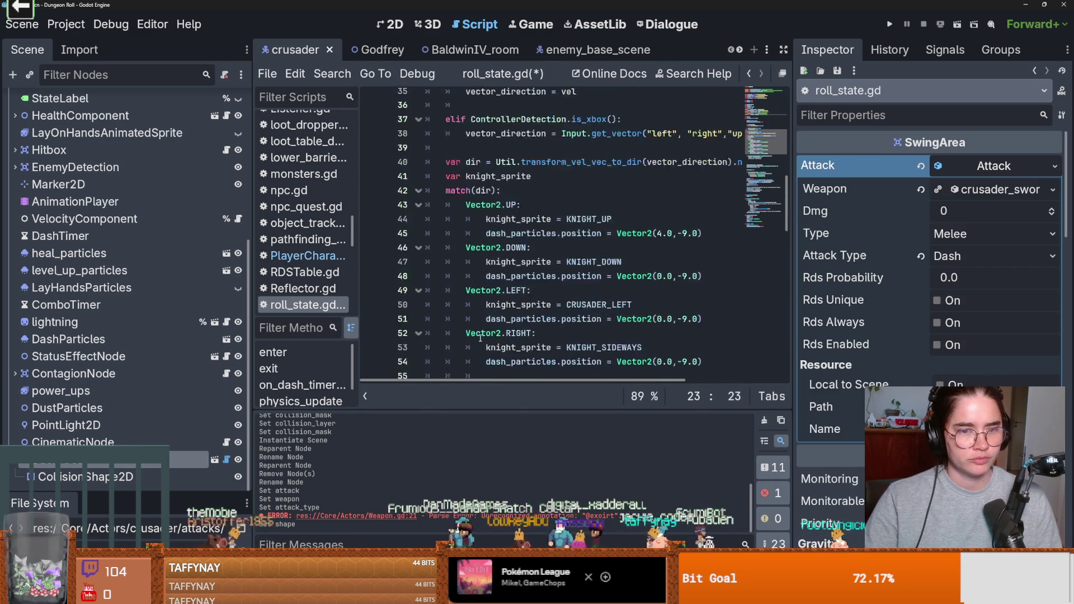
pyautogui.scroll(-3)
pyautogui.scroll(3)
# Step: Add 'dash_area.add_child(dash_col)' after the shape assignment on line 59
pyautogui.click(649, 215)
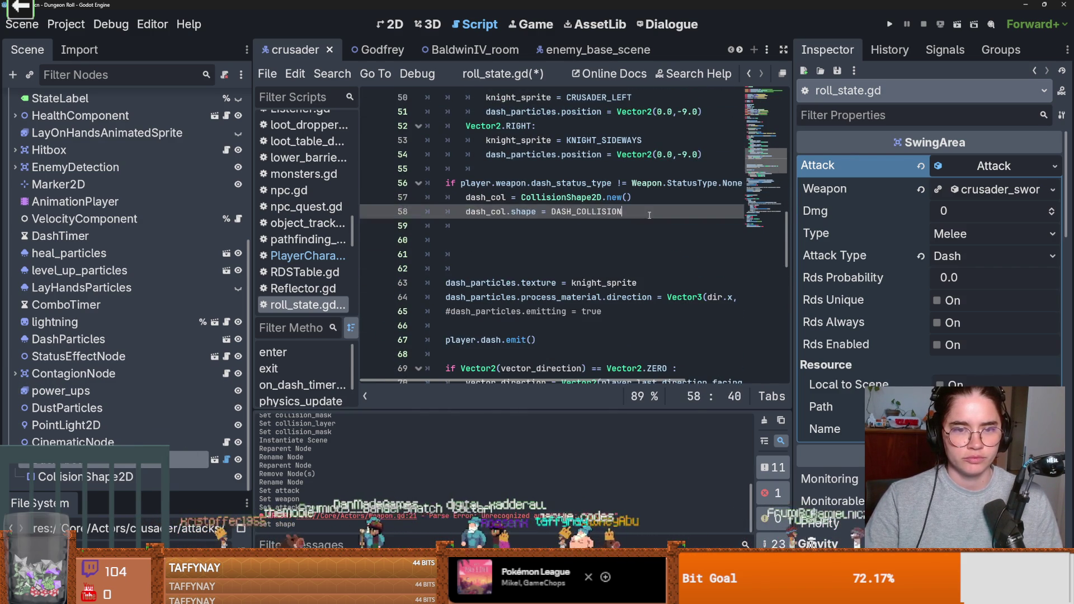
pyautogui.press('Return')
pyautogui.write('dash_area.')
pyautogui.write('add')
pyautogui.press('Return')
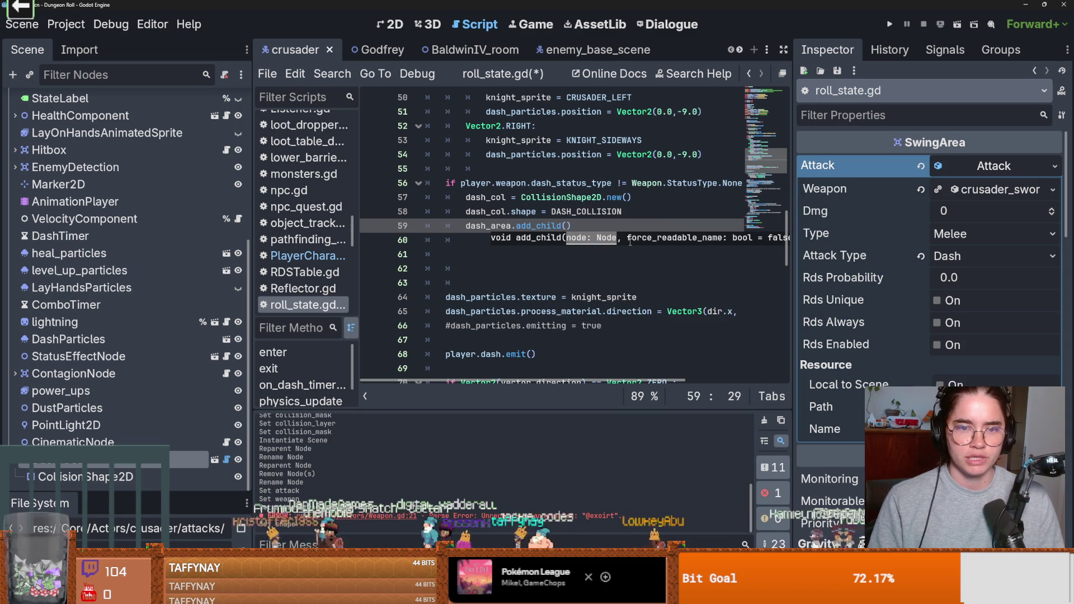
pyautogui.press('BackSpace')
pyautogui.press('BackSpace')
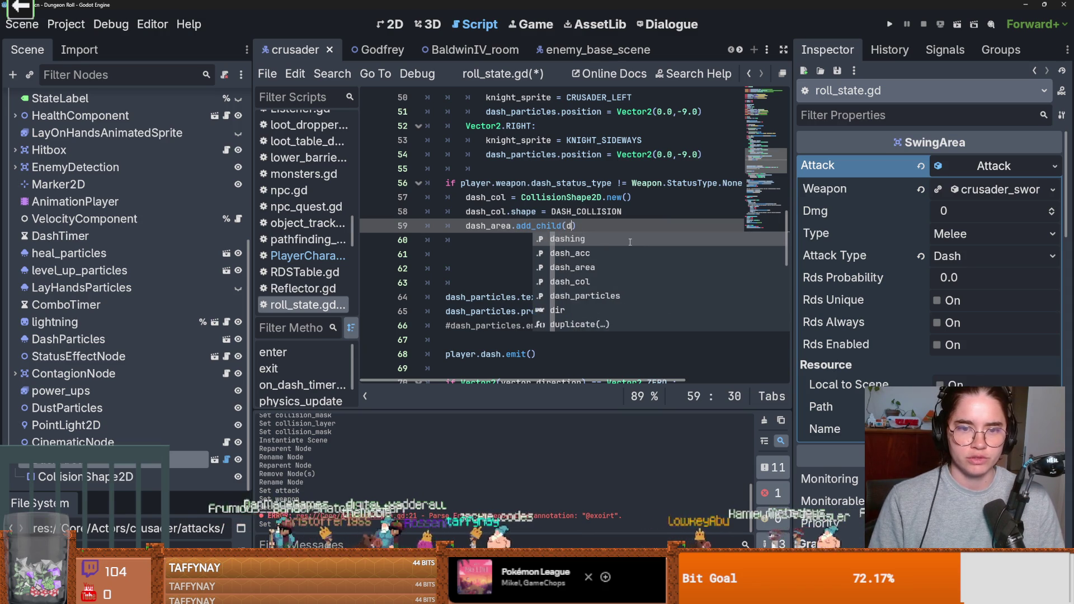
pyautogui.press('Down')
pyautogui.press('Down')
pyautogui.press('Down')
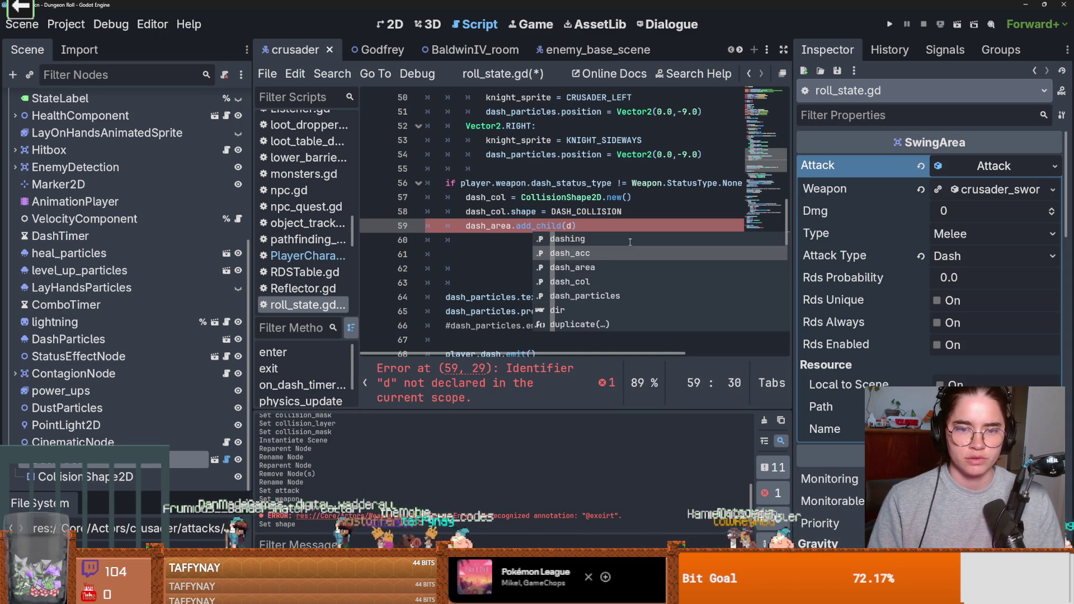
pyautogui.press('Return')
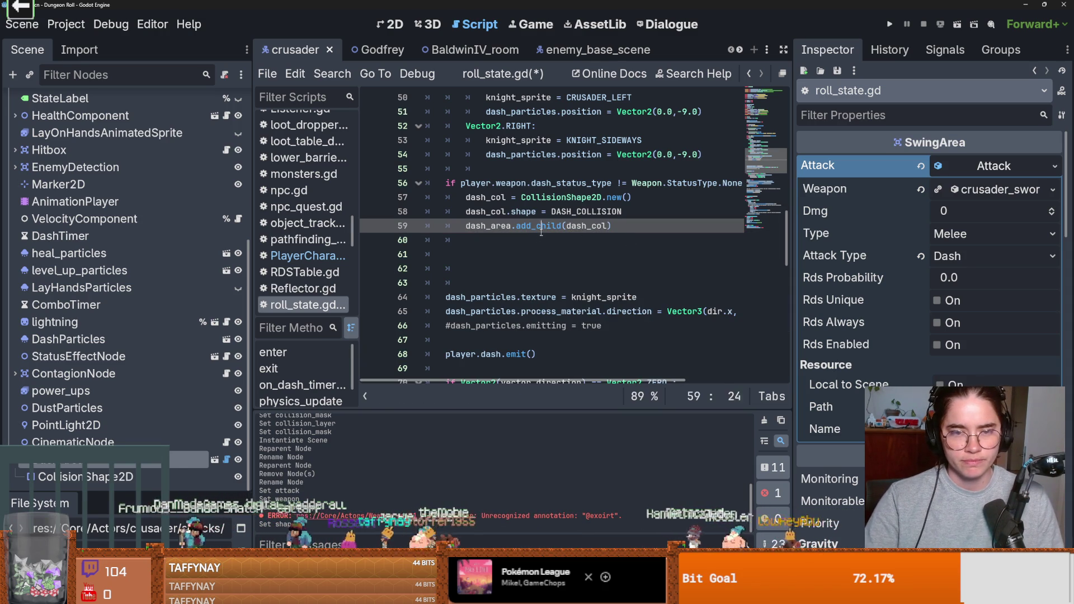
pyautogui.doubleClick(586, 226)
pyautogui.click(619, 225)
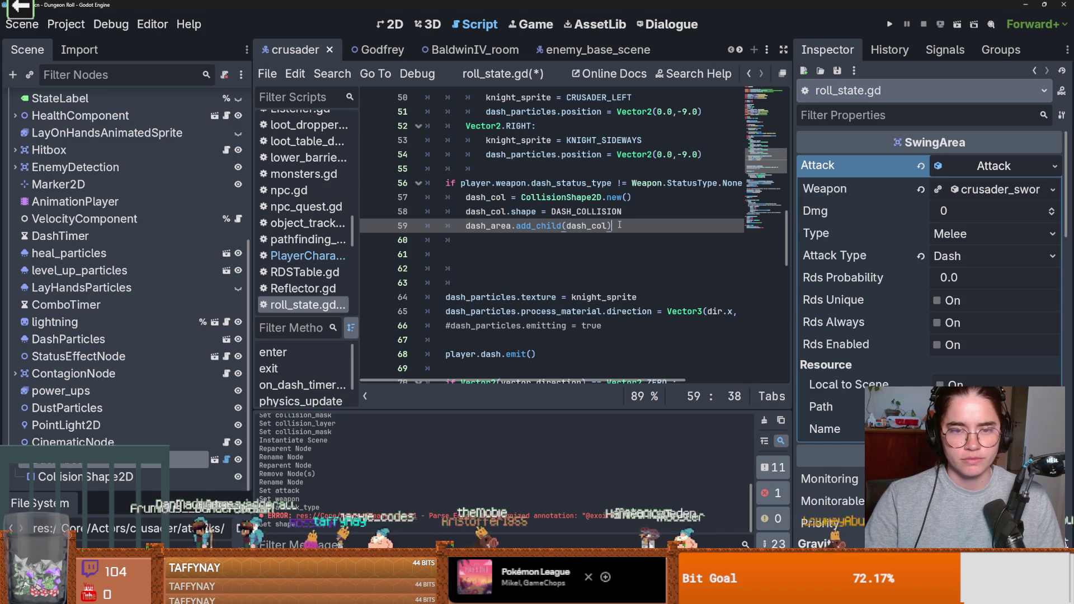
pyautogui.scroll(-3)
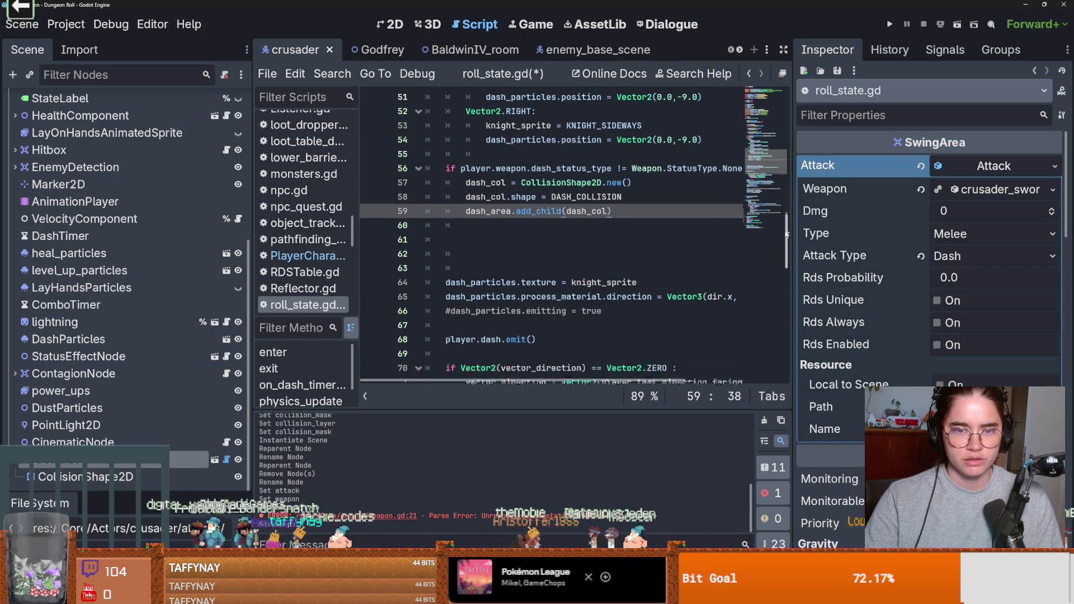
pyautogui.scroll(3)
pyautogui.click(512, 196)
# Step: Add an indented line inside exit()'s check and insert dash_area
pyautogui.scroll(-3)
pyautogui.click(532, 323)
pyautogui.press('Return')
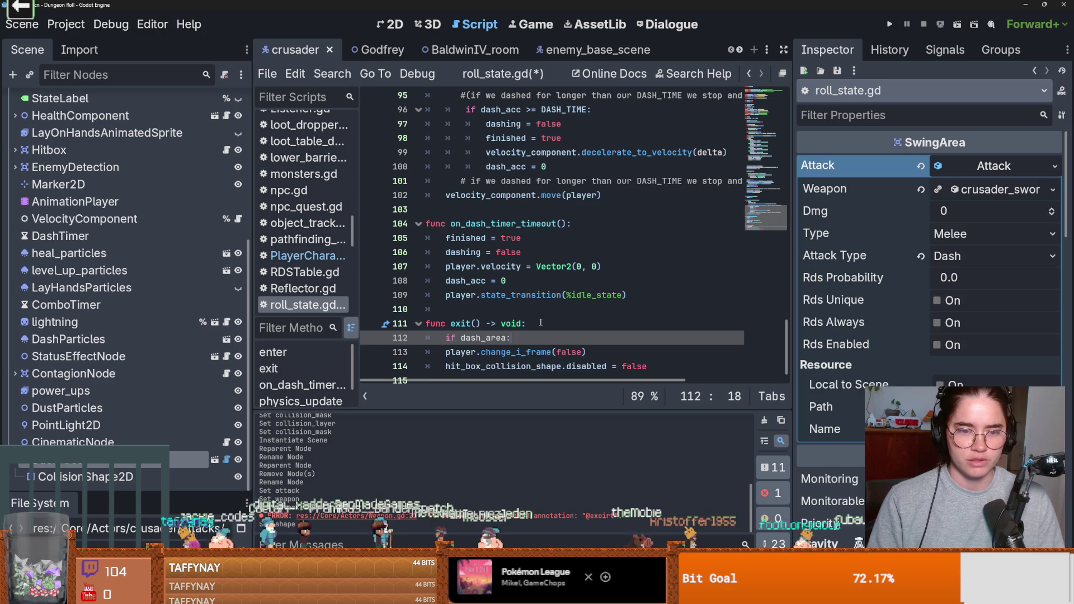
pyautogui.press('Return')
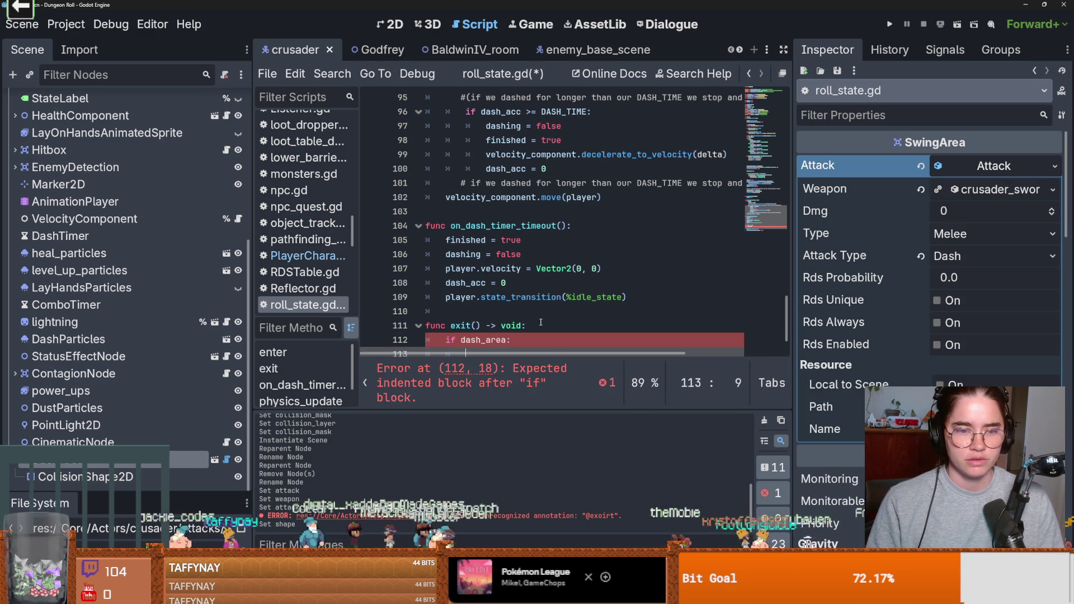
pyautogui.write('das')
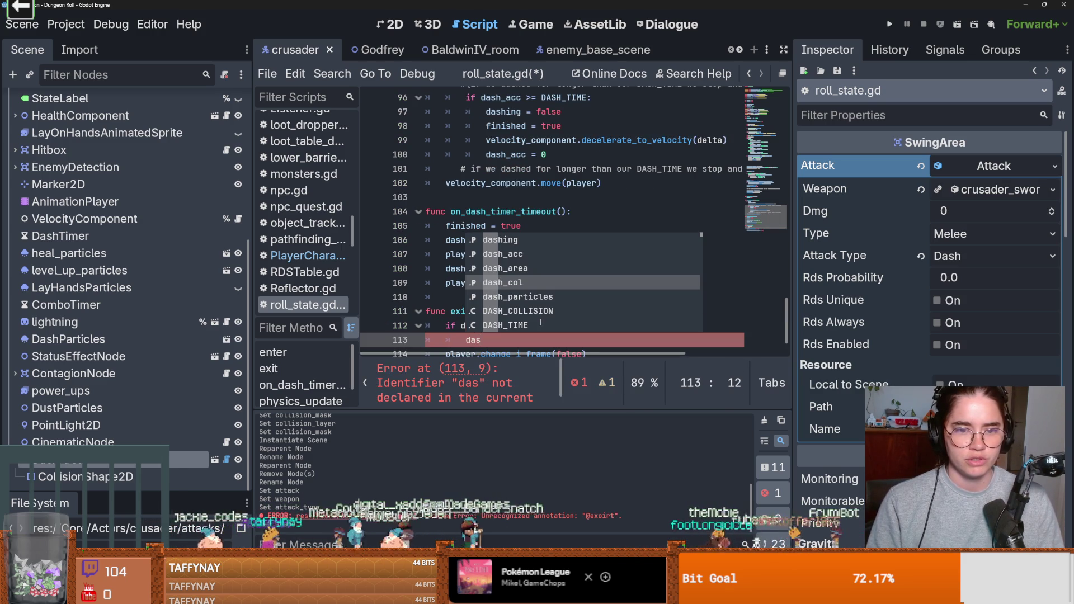
pyautogui.press('Up')
pyautogui.press('Return')
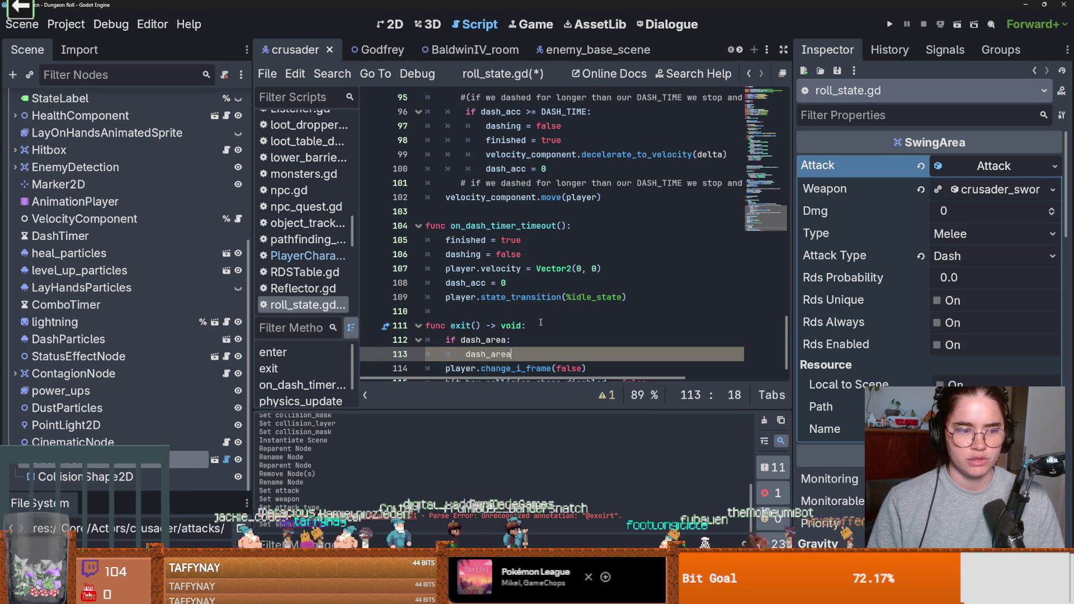
pyautogui.scroll(3)
pyautogui.scroll(-3)
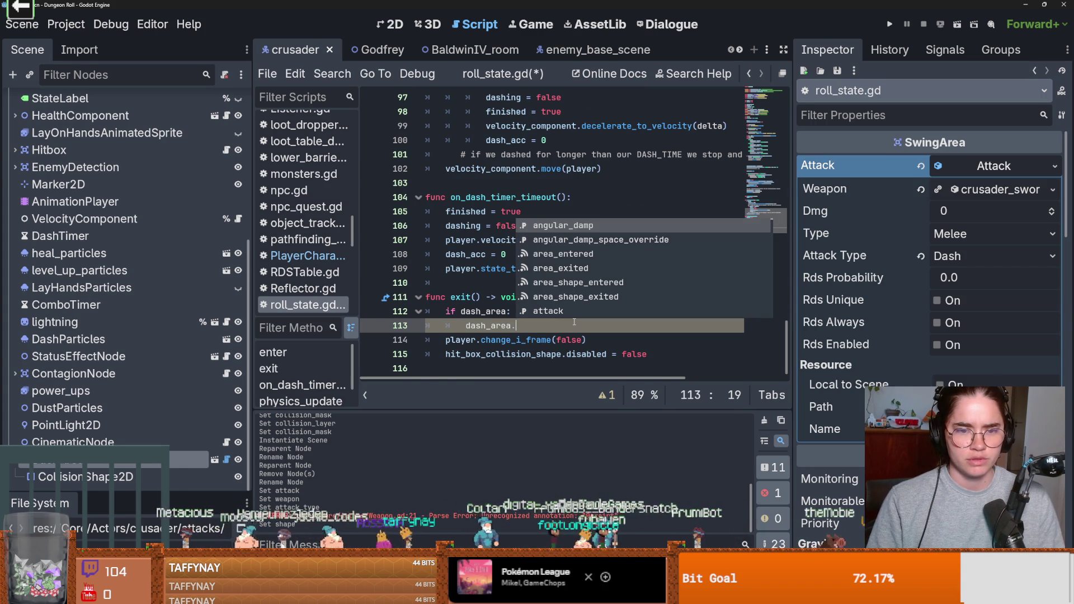
# Step: Rewrite the exit() line as a queue_free() call via autocomplete
pyautogui.press('BackSpace')
pyautogui.press('BackSpace')
pyautogui.press('BackSpace')
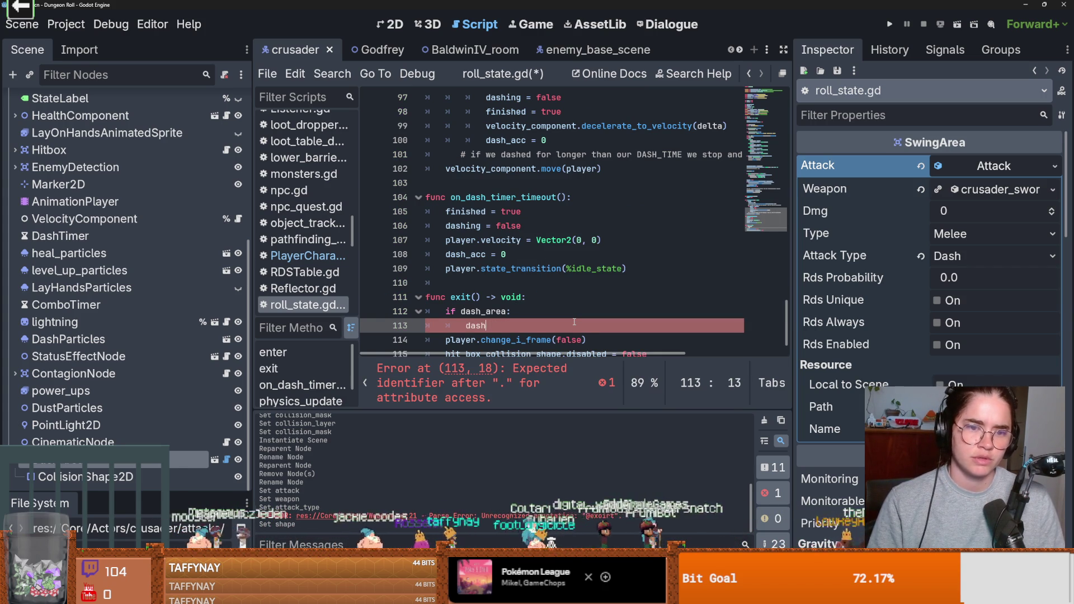
pyautogui.press('BackSpace')
pyautogui.write('if ')
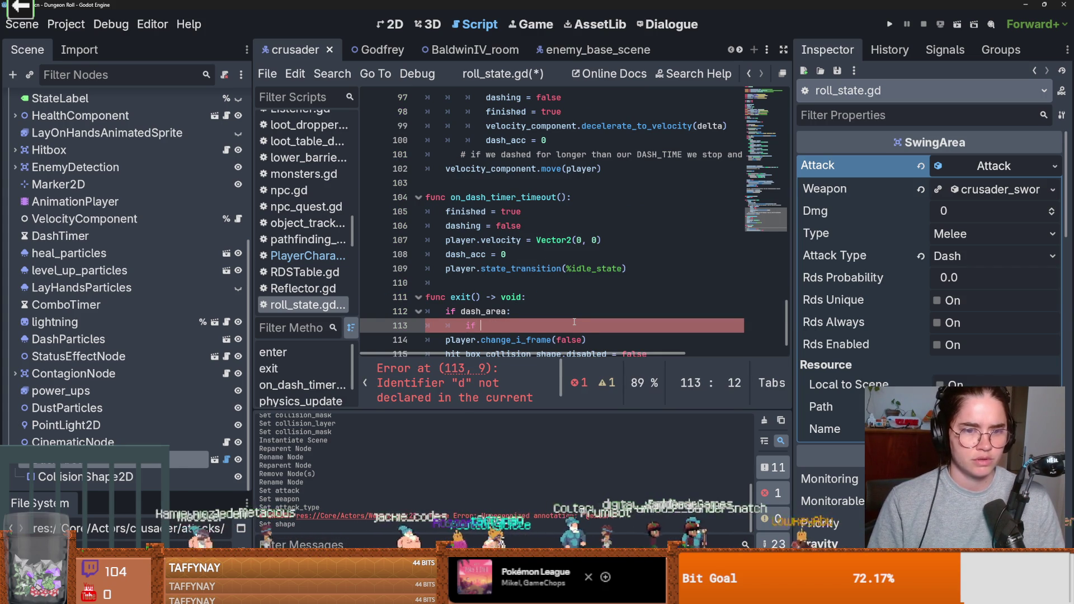
pyautogui.write('d')
pyautogui.press('BackSpace')
pyautogui.press('BackSpace')
pyautogui.press('BackSpace')
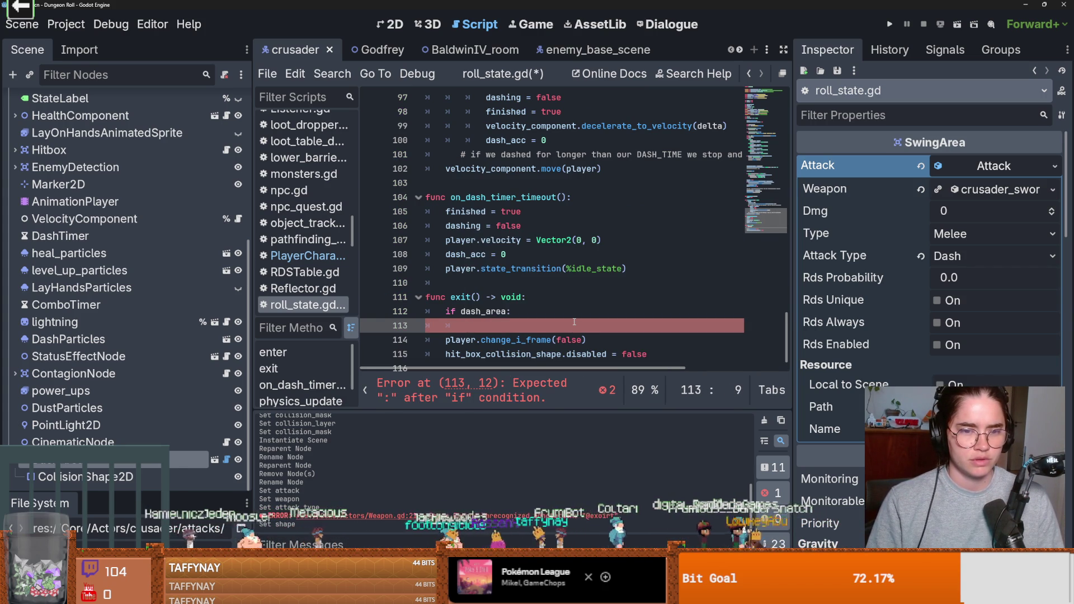
pyautogui.press('Down')
pyautogui.press('Down')
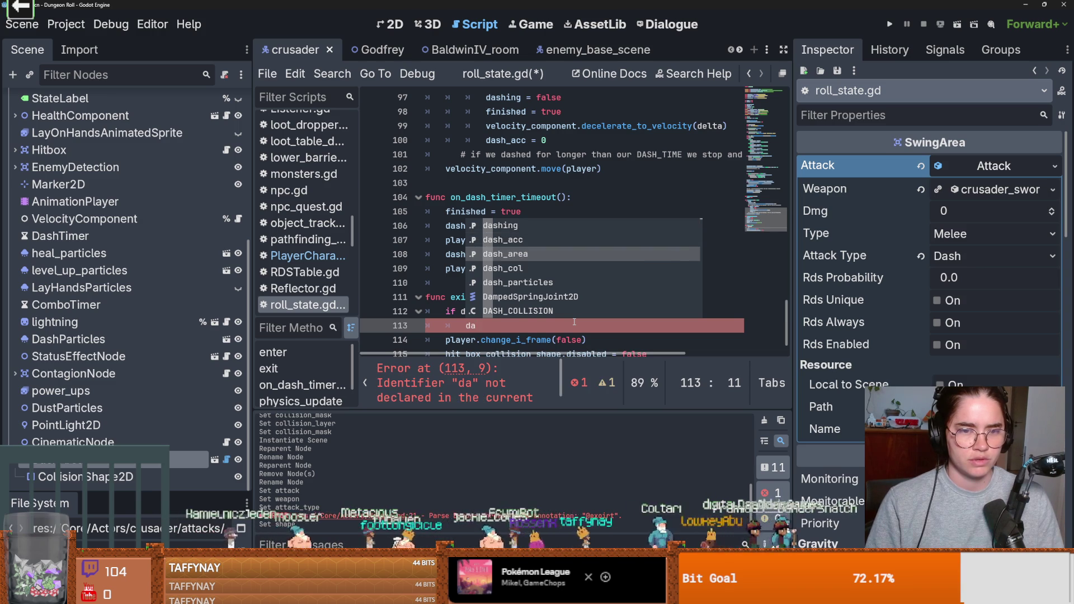
pyautogui.press('Return')
pyautogui.write('.queue')
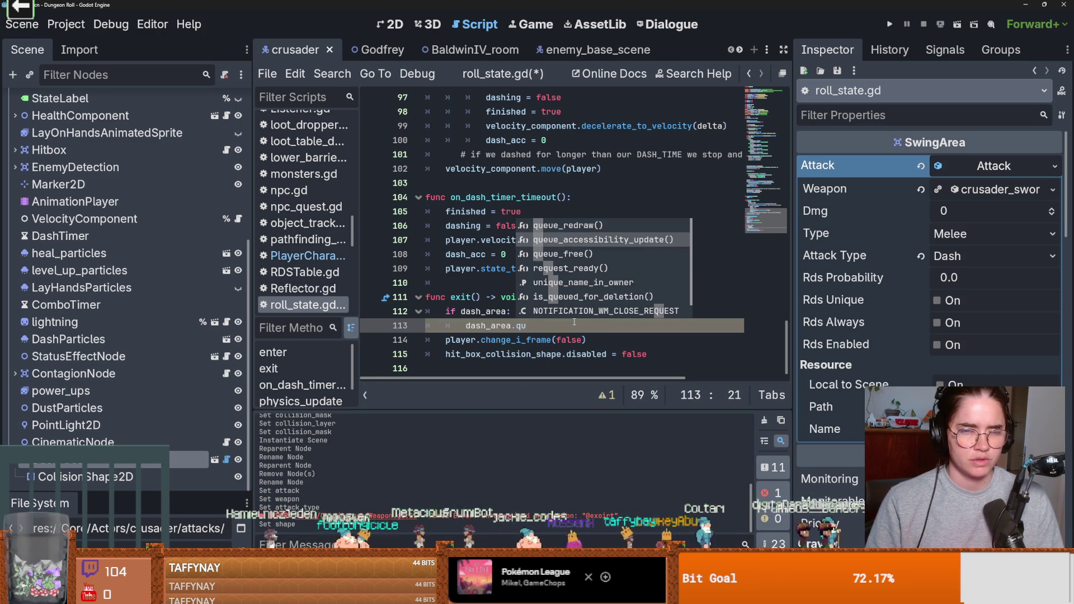
pyautogui.press('Return')
# Step: Swap dash_area for dash_col in exit() and save roll_state.gd
pyautogui.moveTo(789, 334); pyautogui.dragTo(750, 409)
pyautogui.doubleClick(460, 296)
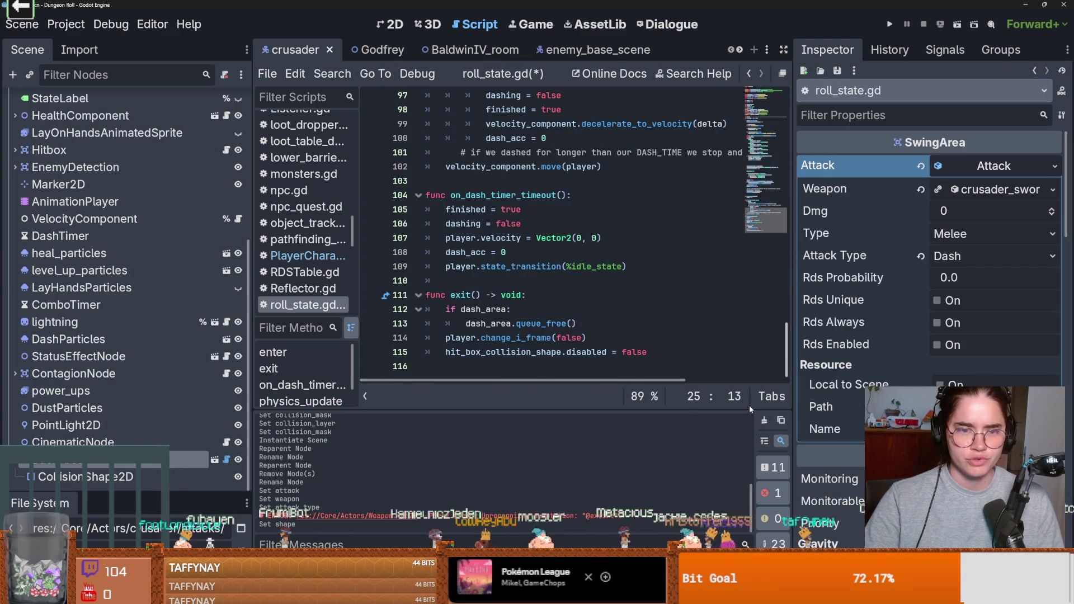
pyautogui.doubleClick(490, 320)
pyautogui.hotkey('ctrl', 's')
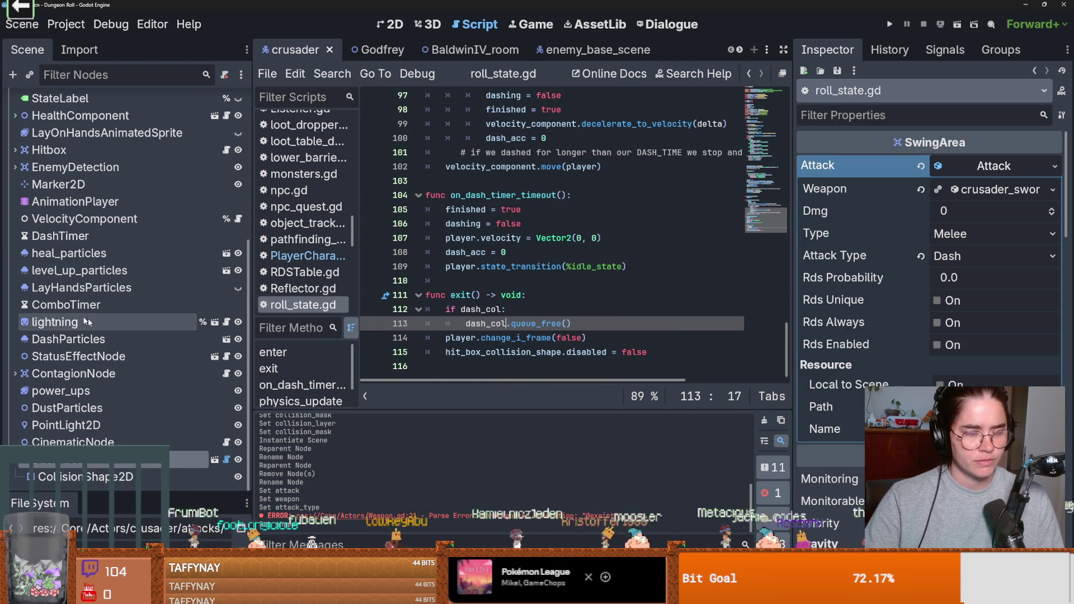
pyautogui.scroll(3)
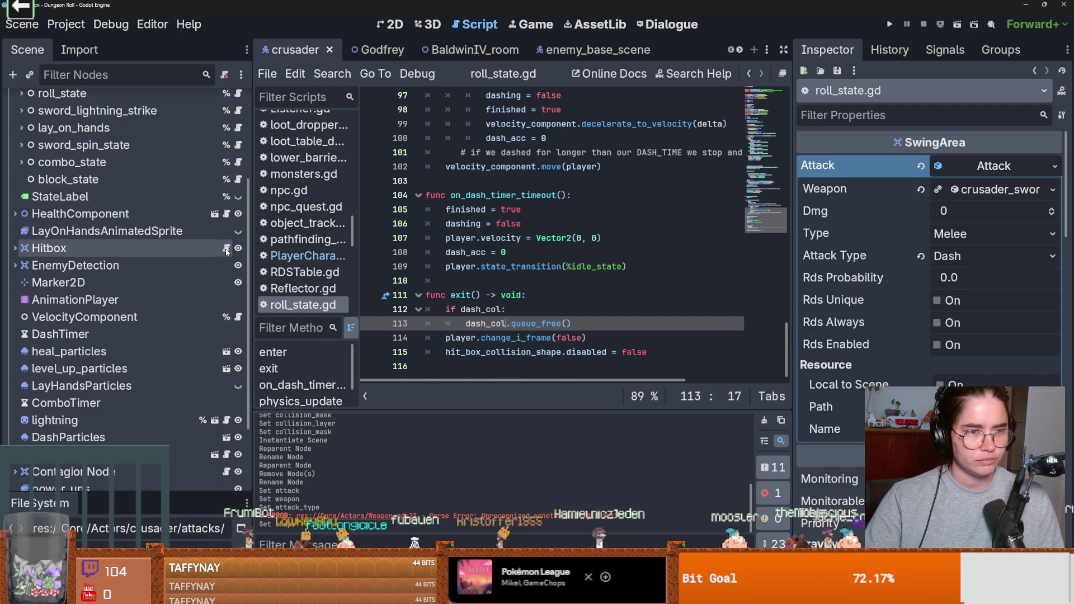
# Step: Open enemy_hitbox.gd and duplicate the LightningStrike status block beneath itself
pyautogui.click(226, 248)
pyautogui.scroll(-3)
pyautogui.scroll(3)
pyautogui.hscroll(3)
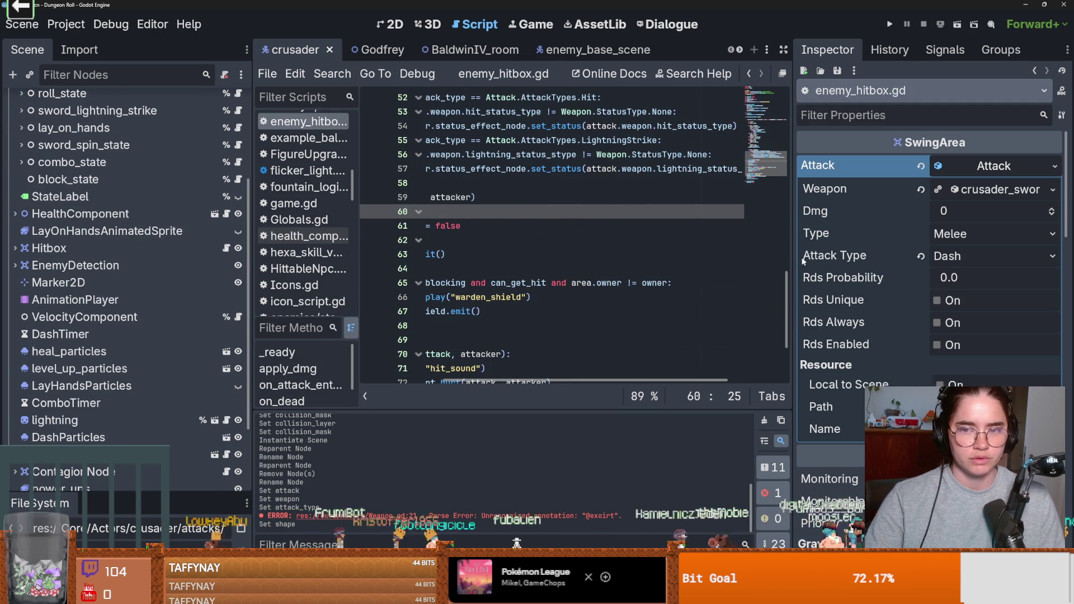
pyautogui.moveTo(793, 265); pyautogui.dragTo(956, 264)
pyautogui.scroll(3)
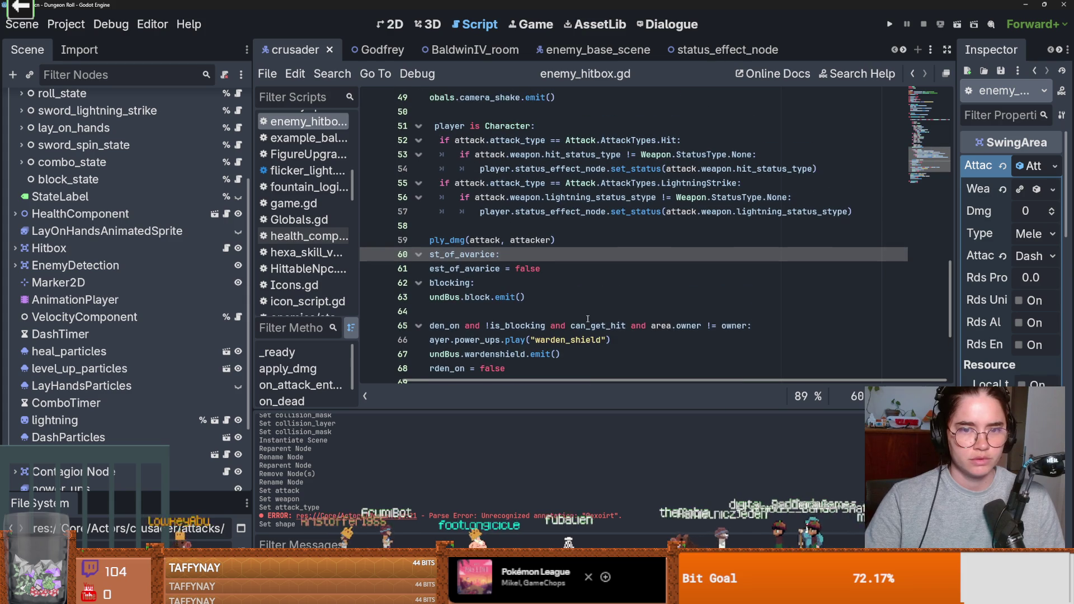
pyautogui.moveTo(859, 212); pyautogui.dragTo(432, 188)
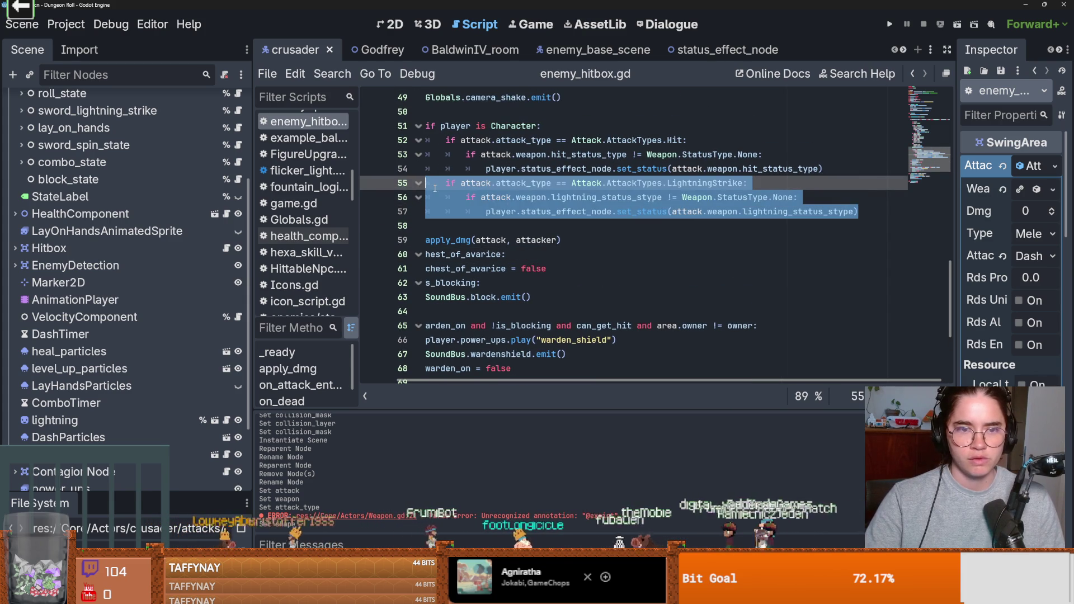
pyautogui.hotkey('ctrl', 'shift', 'd')
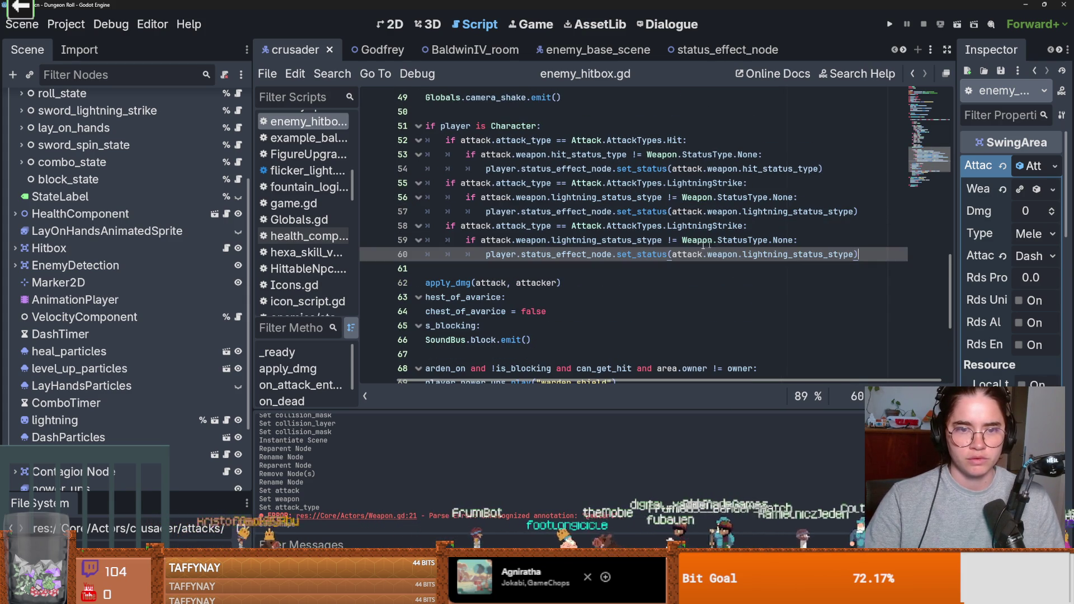
pyautogui.click(716, 235)
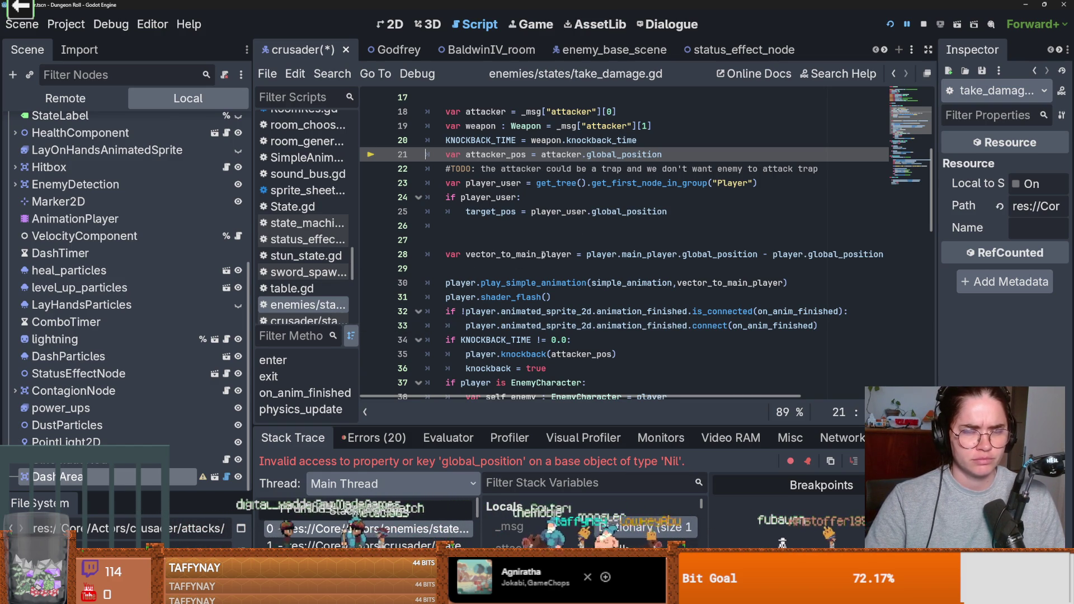
# Step: Enlarge the debugger panel and return to the error's stack trace
pyautogui.scroll(3)
pyautogui.scroll(-3)
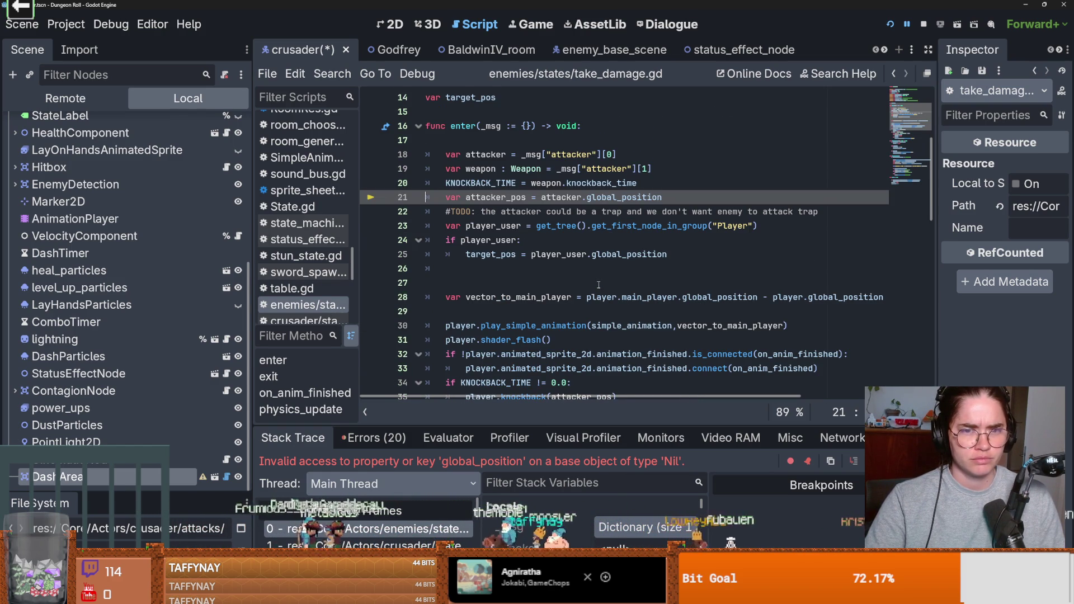
pyautogui.click(552, 437)
pyautogui.moveTo(553, 426); pyautogui.dragTo(551, 321)
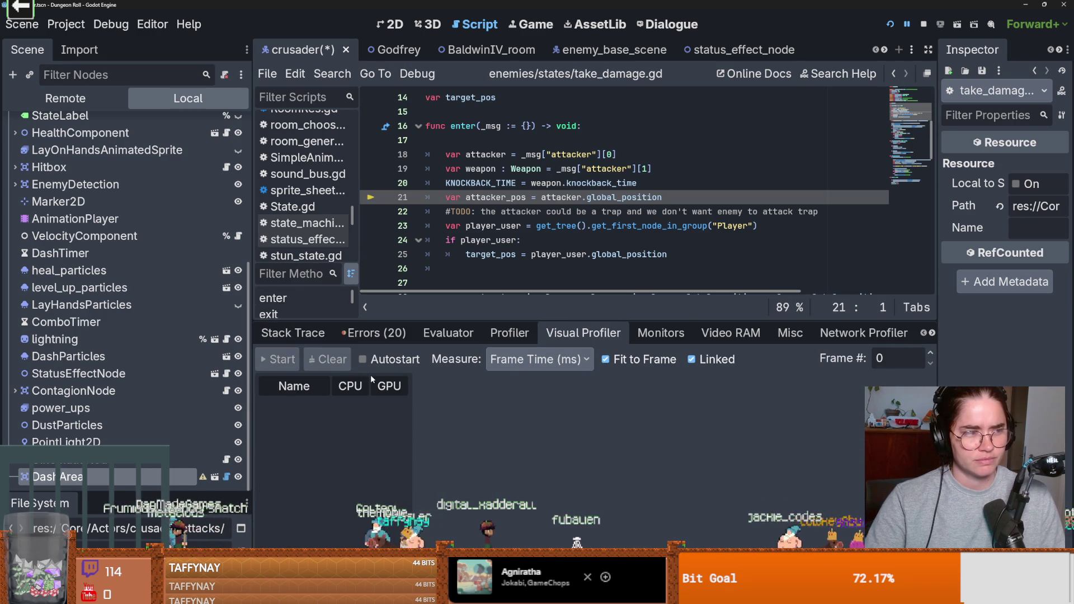
pyautogui.click(293, 333)
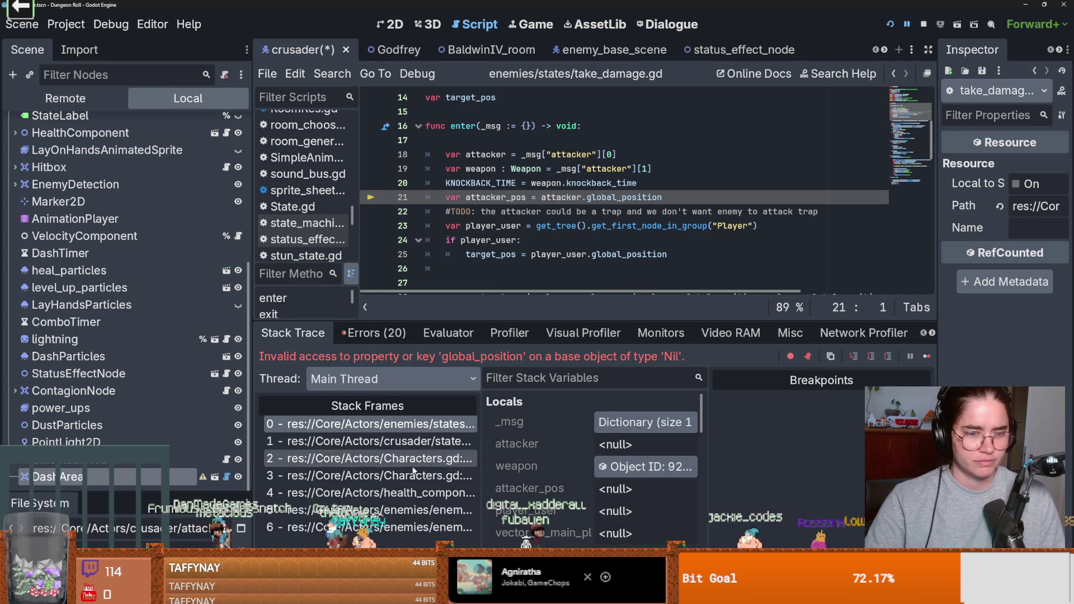
# Step: Step through Characters.gd, health_component.gd and enemy_hitbox.gd frames to line 62
pyautogui.click(369, 476)
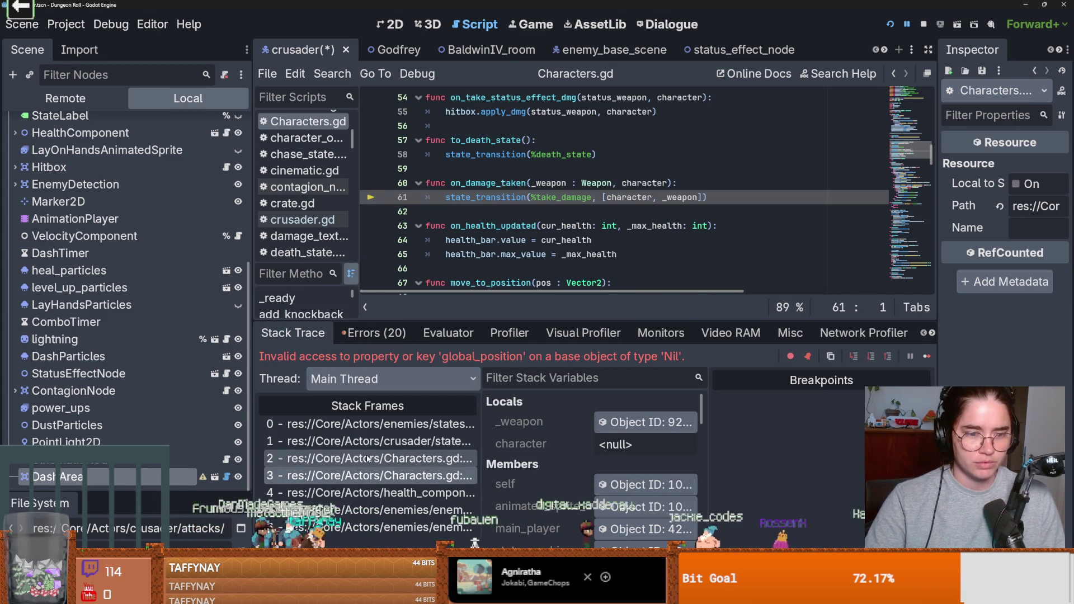
pyautogui.click(398, 492)
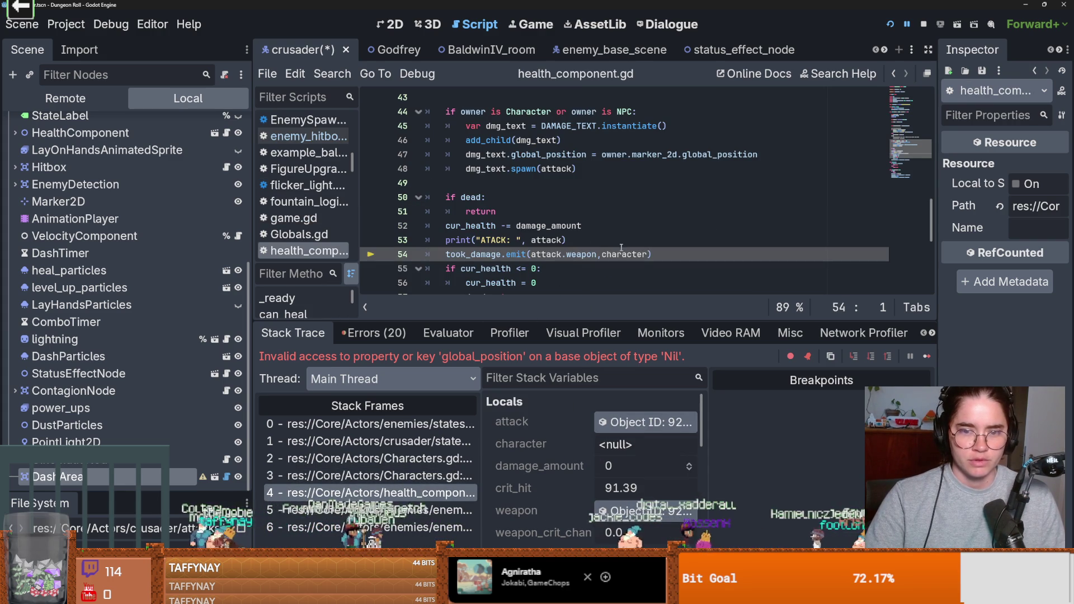
pyautogui.press('Down')
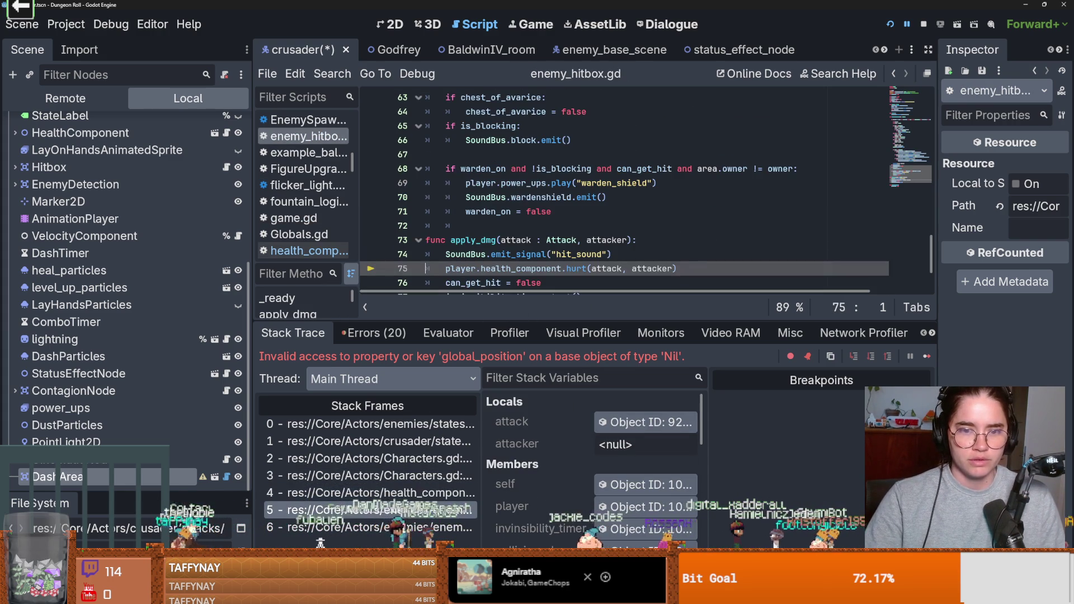
pyautogui.scroll(-3)
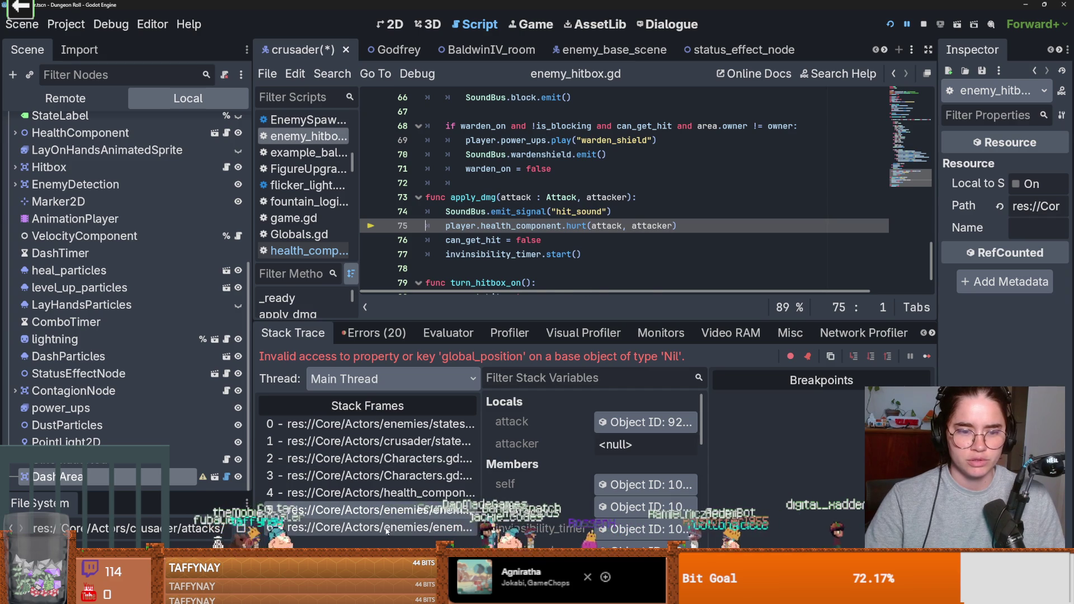
pyautogui.press('Down')
# Step: Inspect uses of area in on_attack_entered, finding the attacker local null
pyautogui.scroll(3)
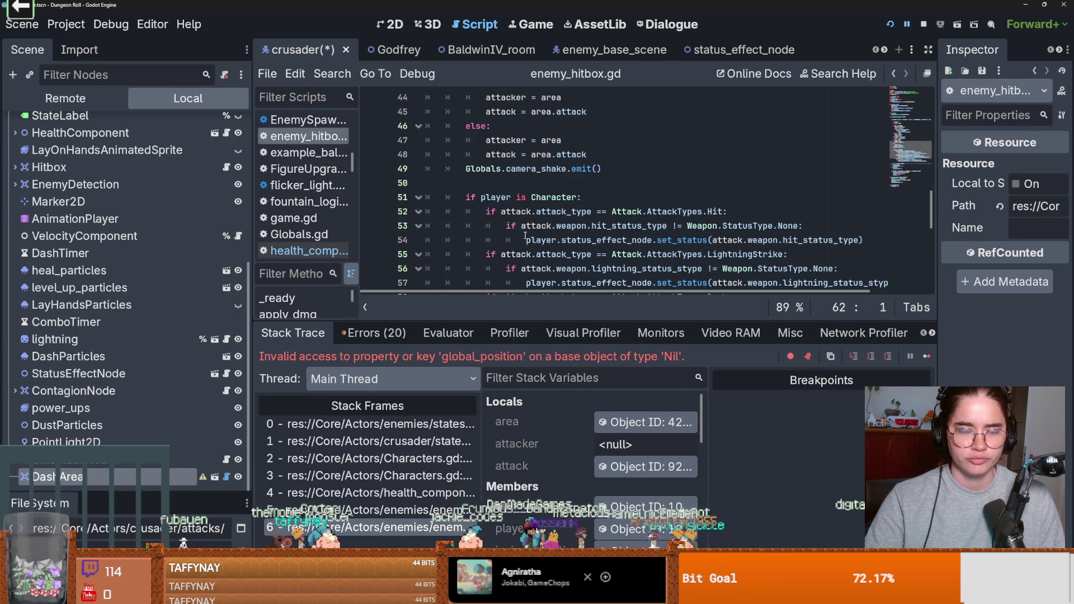
pyautogui.scroll(-3)
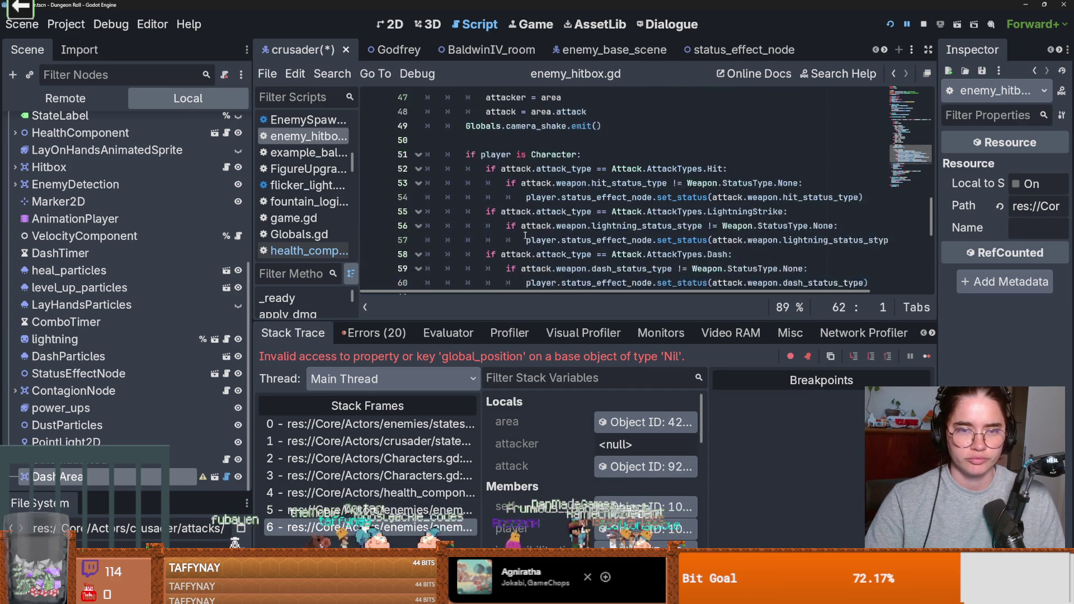
pyautogui.scroll(3)
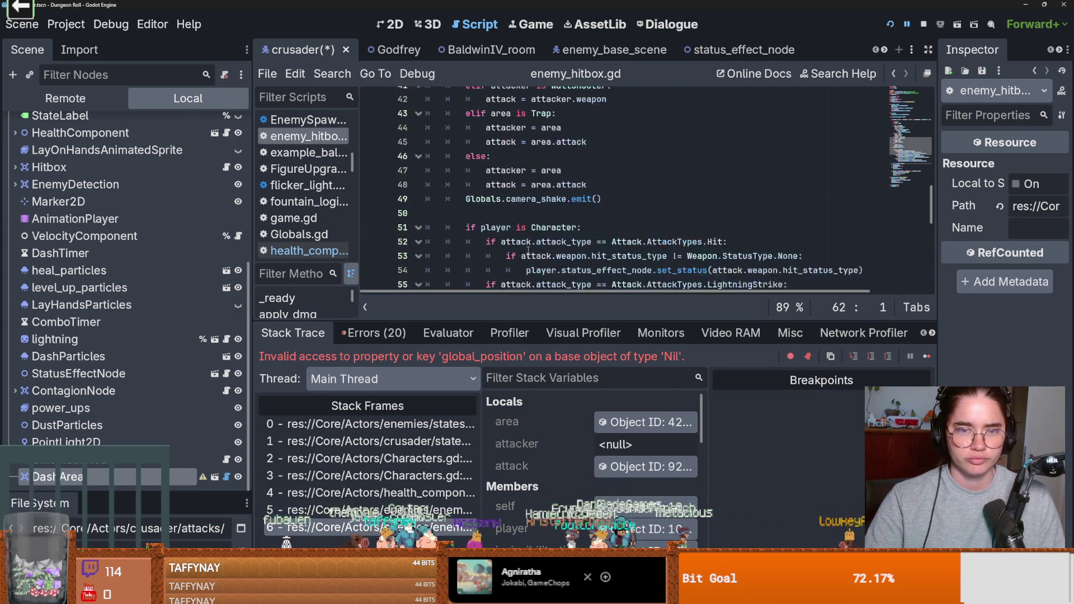
pyautogui.scroll(-3)
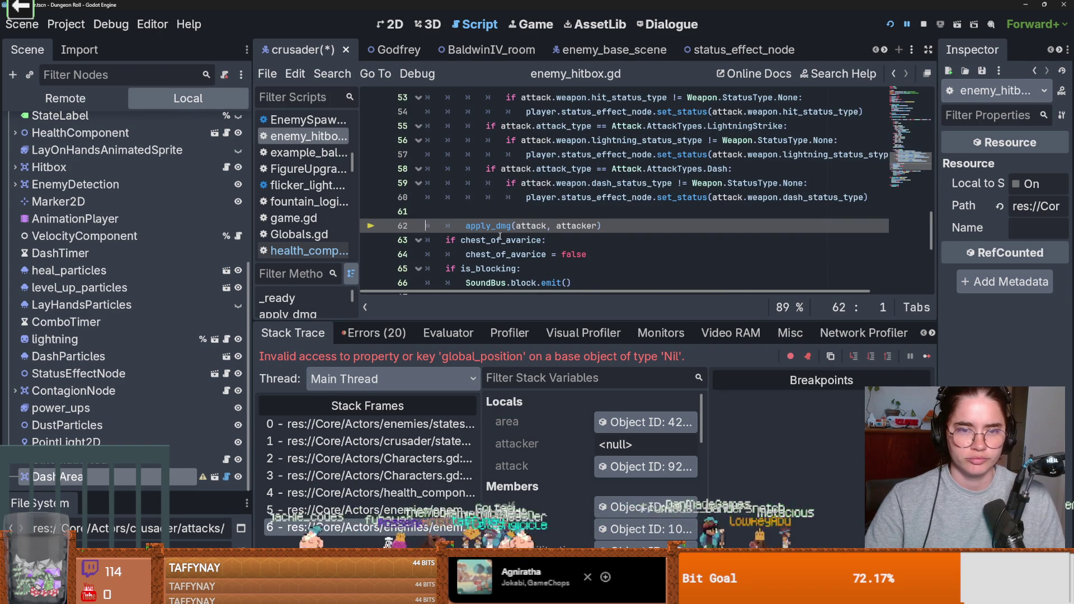
pyautogui.scroll(3)
pyautogui.click(549, 133)
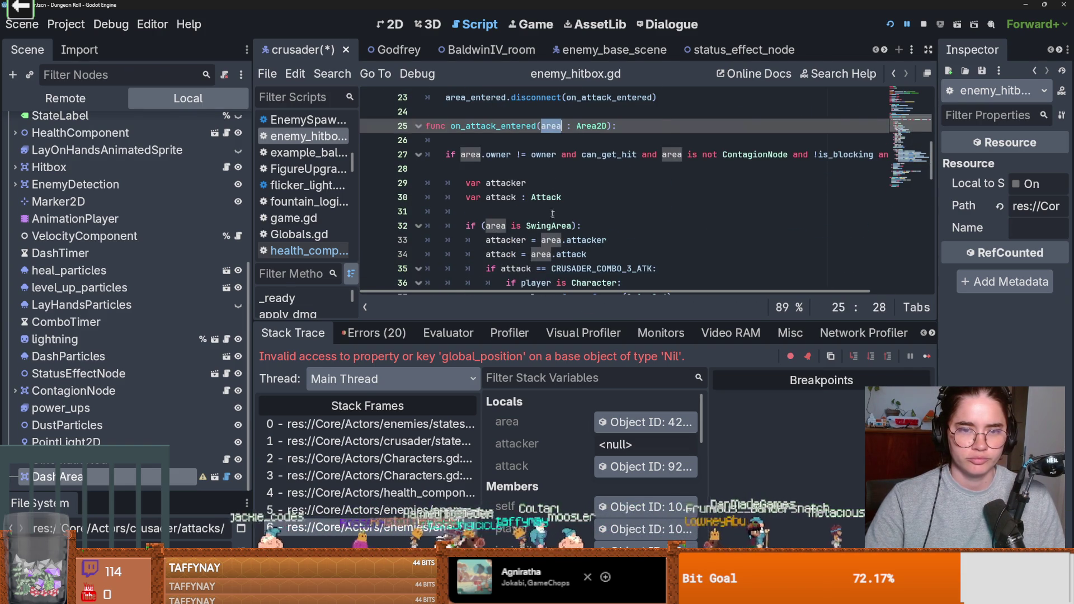
pyautogui.scroll(-3)
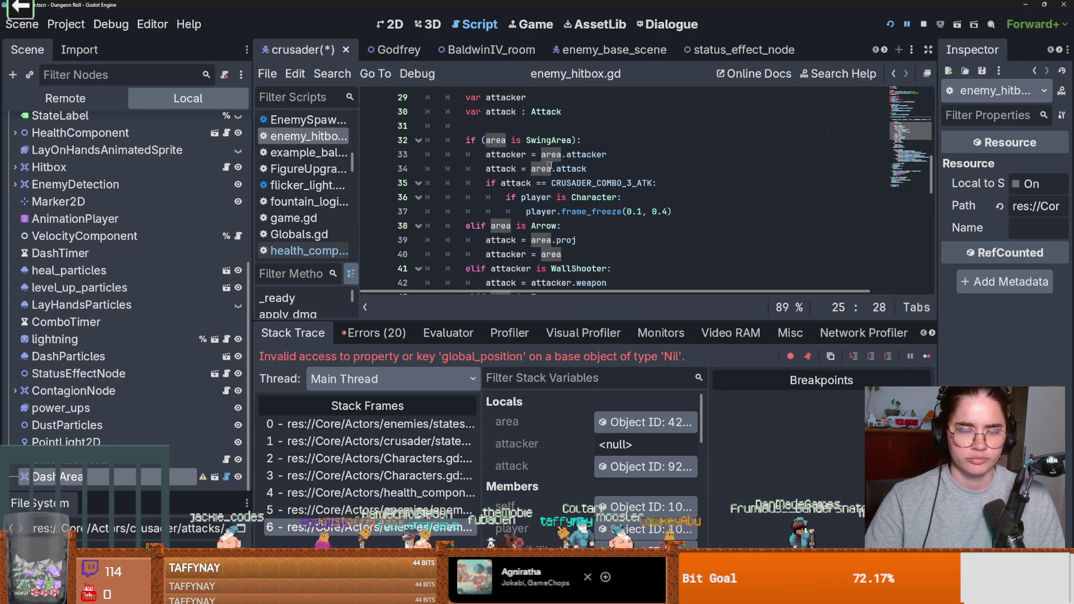
pyautogui.moveTo(542, 175)
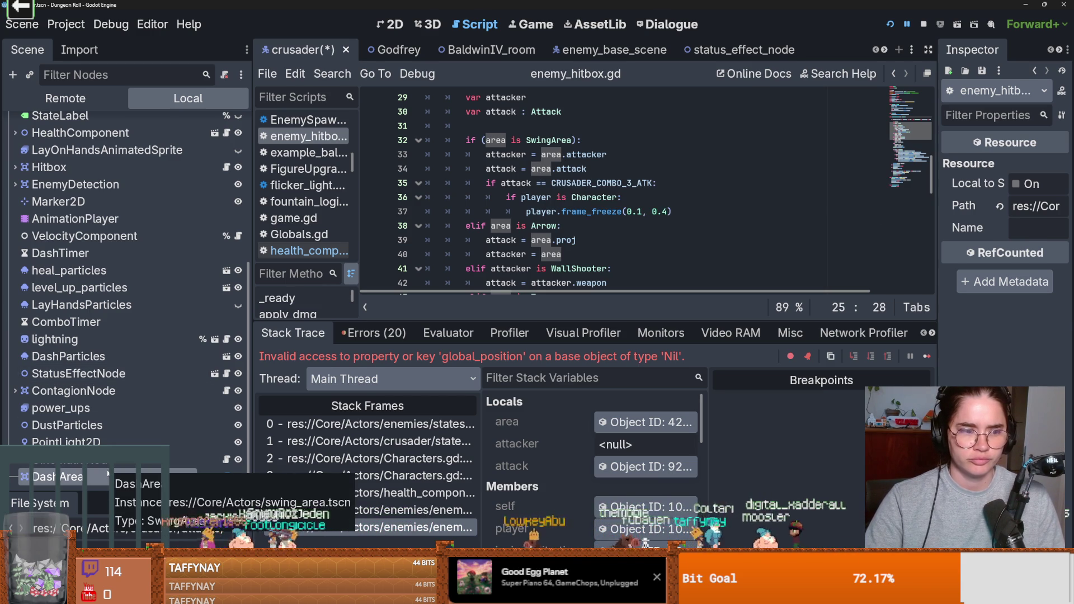
# Step: Select DashArea, widen the Inspector, and expand then collapse its Attack resource
pyautogui.click(108, 475)
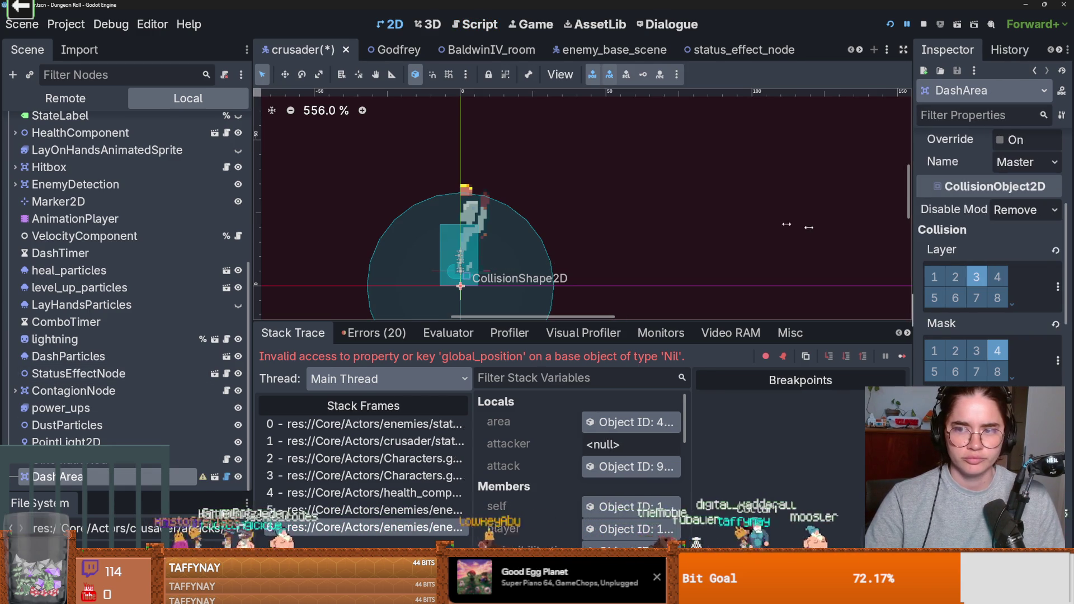
pyautogui.moveTo(939, 235); pyautogui.dragTo(718, 252)
pyautogui.scroll(3)
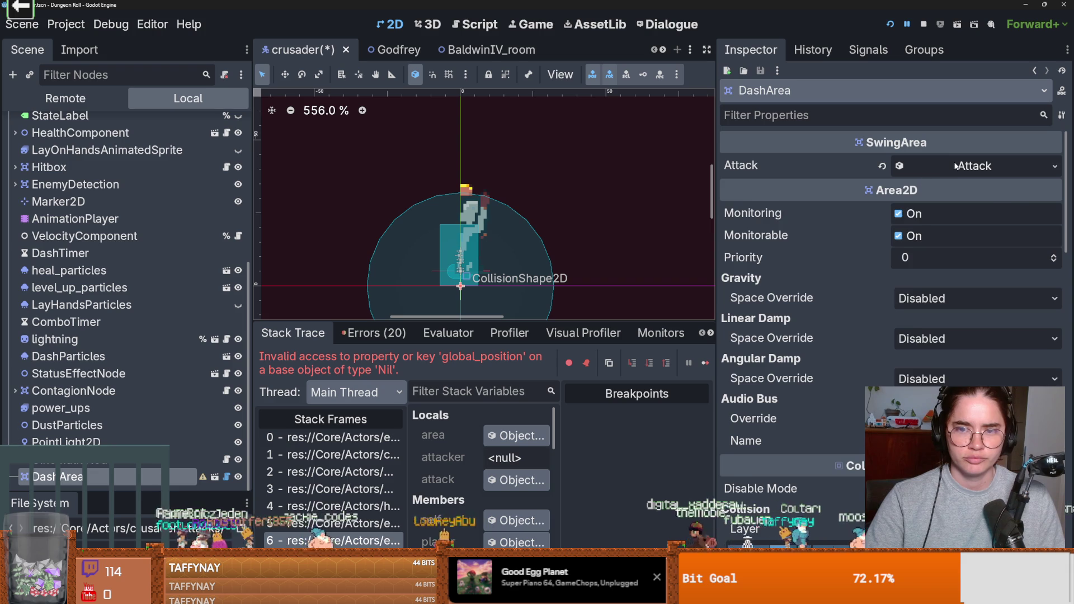
pyautogui.click(954, 166)
pyautogui.click(955, 167)
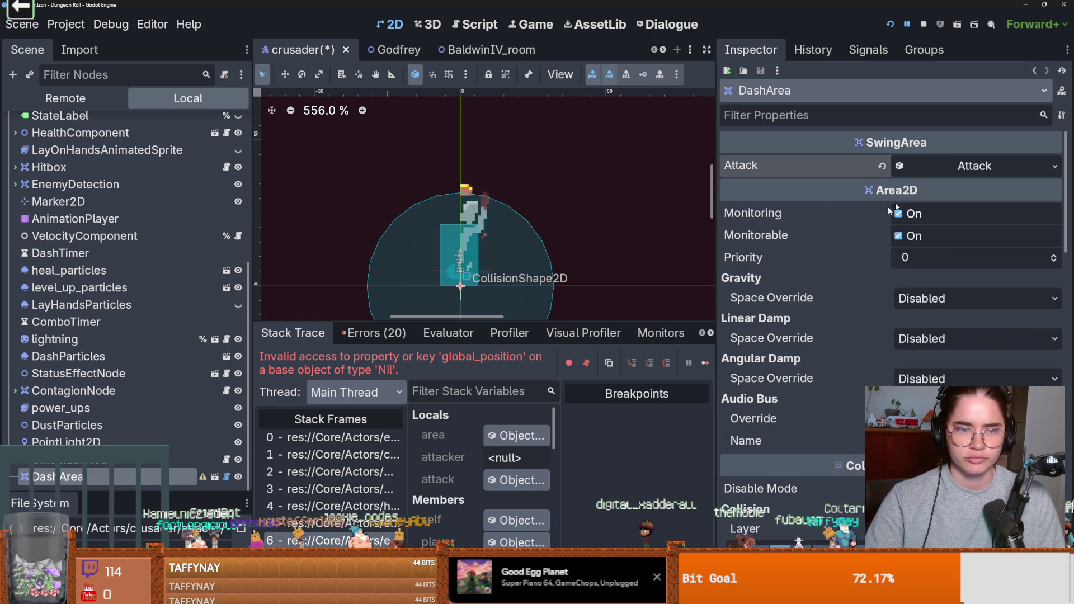
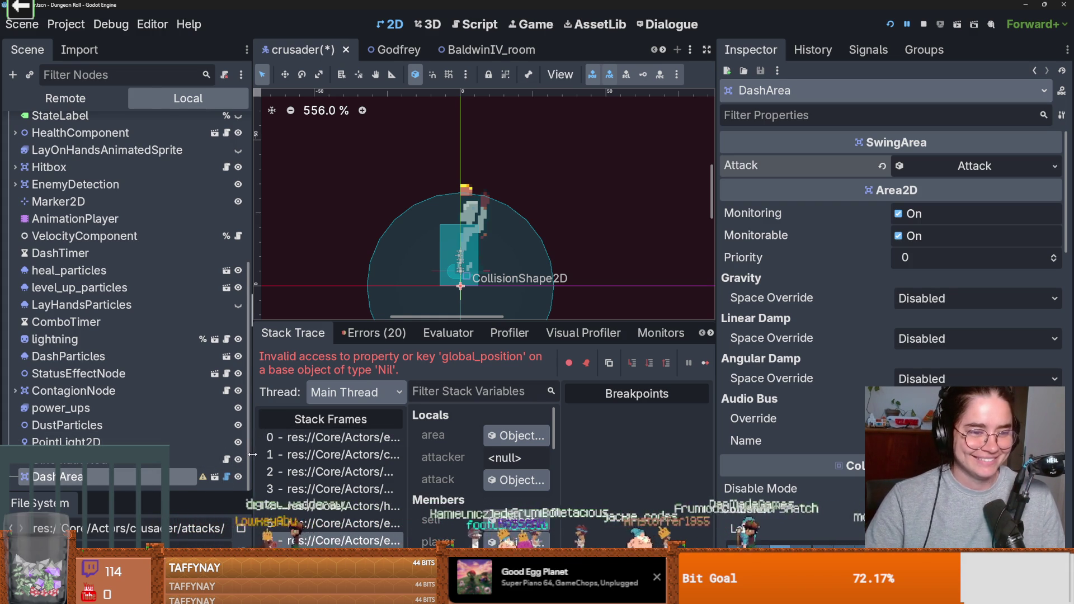
# Step: Jump to the stack frame's code and inspect the area variable's live properties in a wider inspector
pyautogui.moveTo(206, 493); pyautogui.dragTo(206, 490)
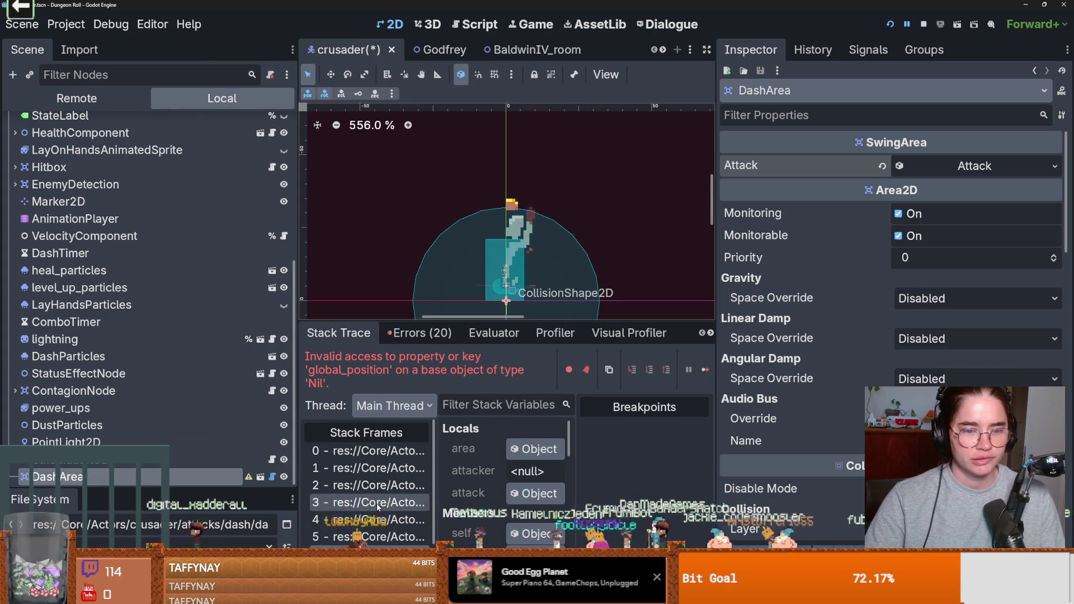
pyautogui.click(369, 543)
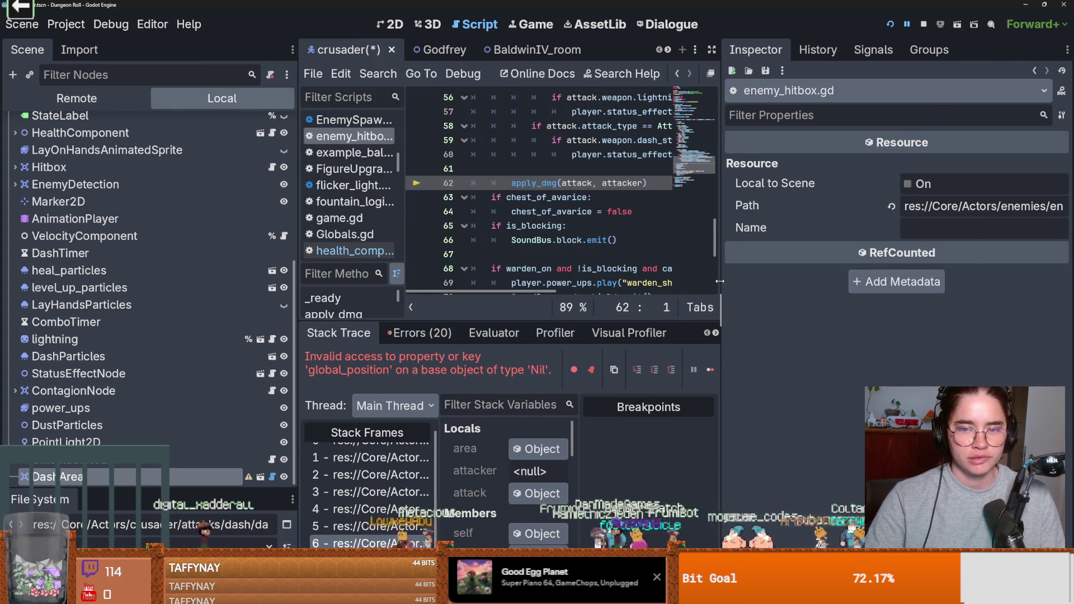
pyautogui.scroll(3)
pyautogui.scroll(3)
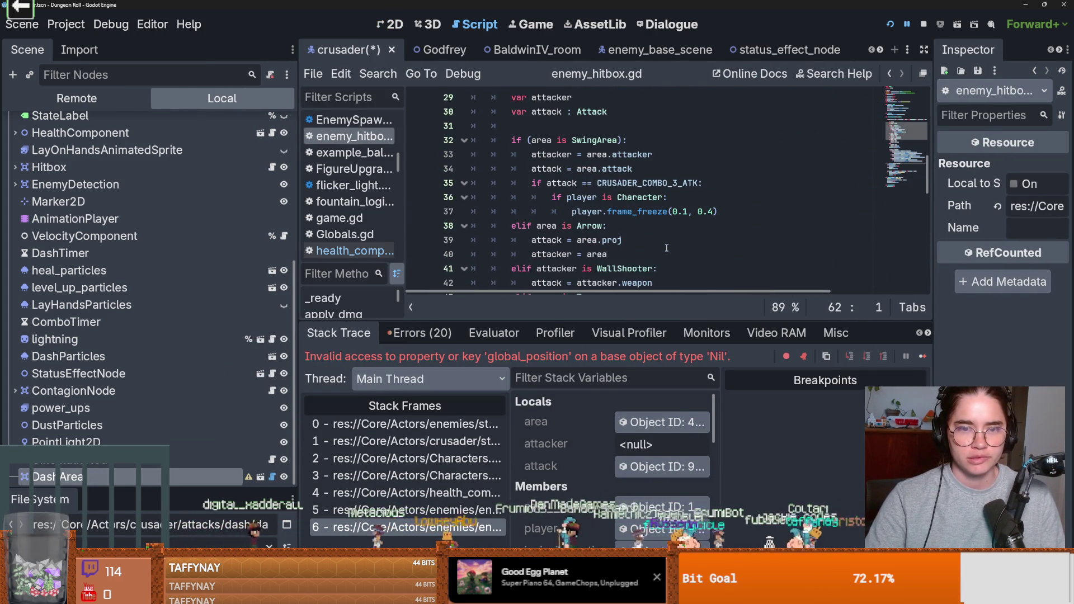
pyautogui.scroll(3)
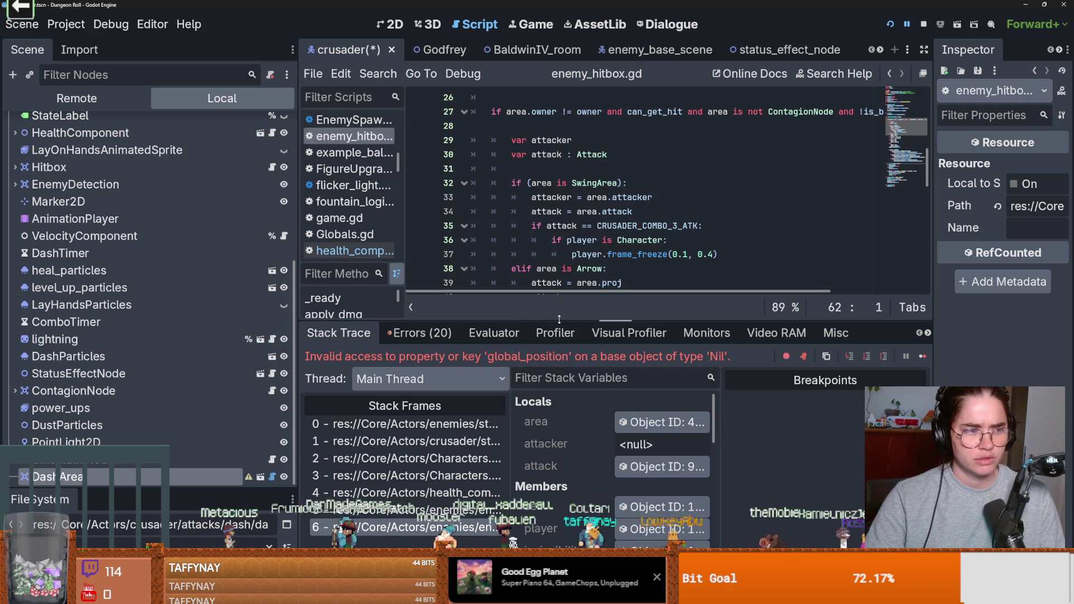
pyautogui.moveTo(559, 319); pyautogui.dragTo(560, 323)
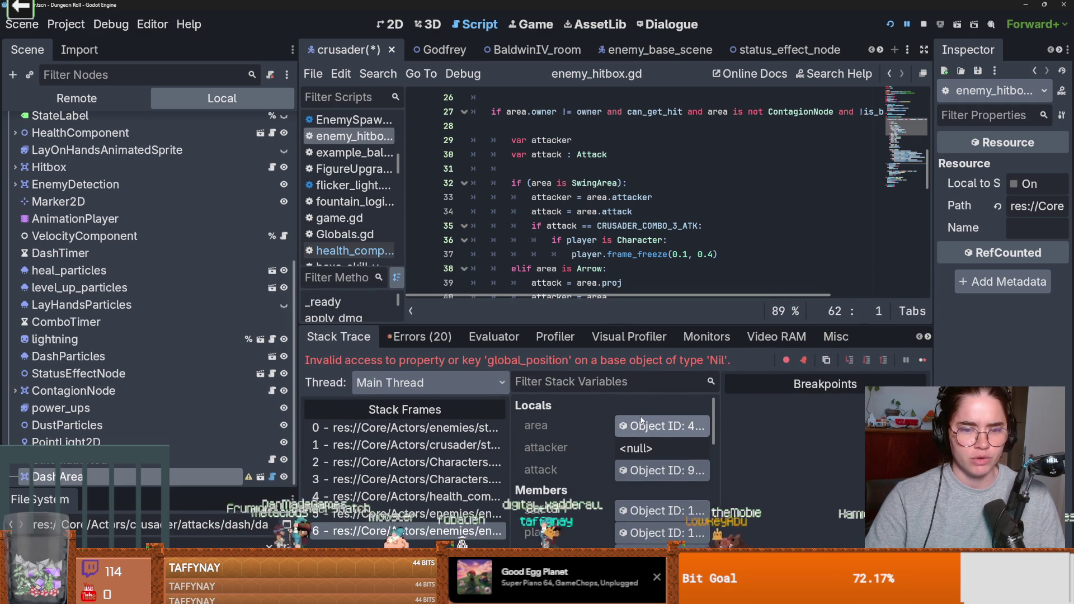
pyautogui.click(645, 427)
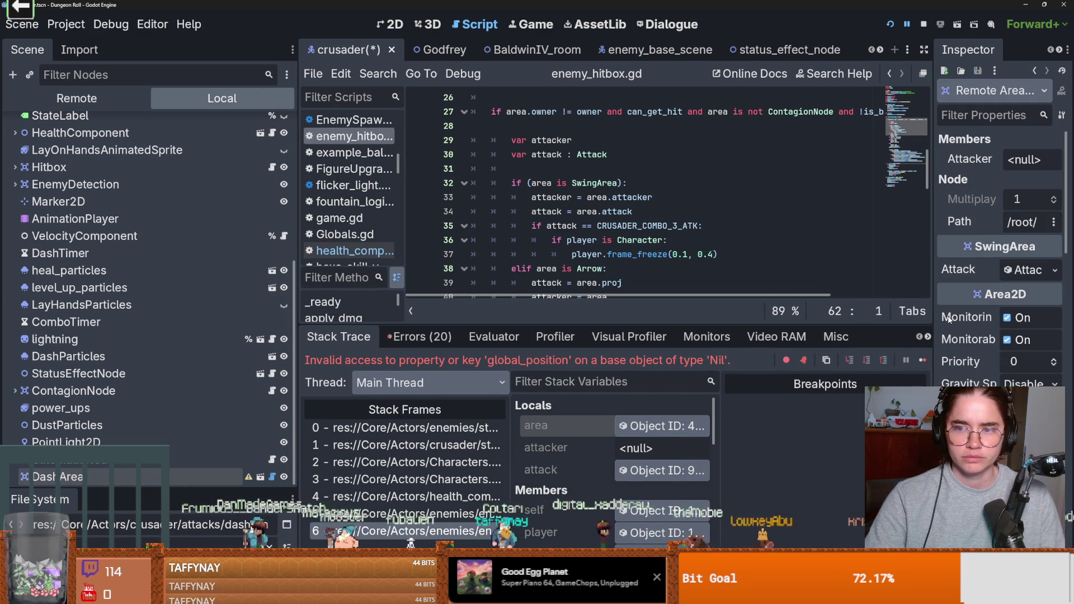
pyautogui.moveTo(934, 313); pyautogui.dragTo(857, 312)
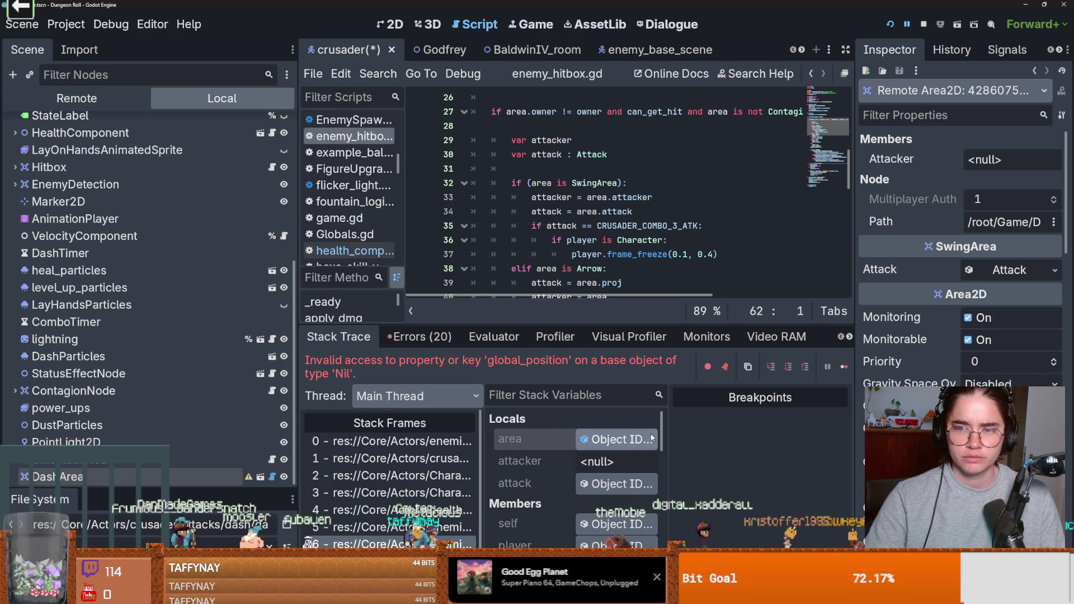
# Step: Expand and collapse DashArea's Attack and Weapon resources, then return to enemy_hitbox.gd line 62
pyautogui.click(184, 477)
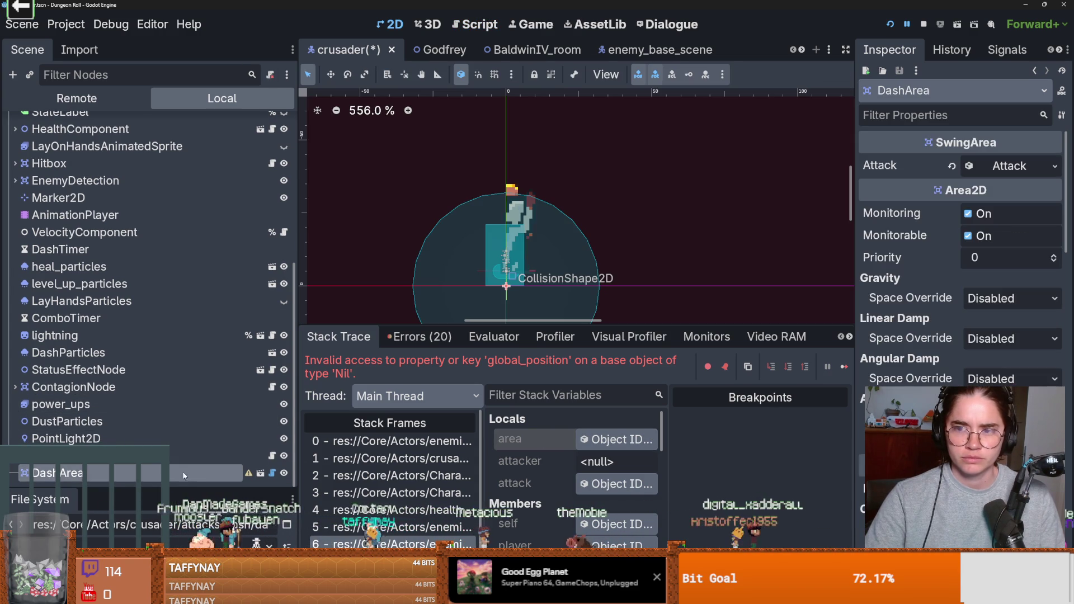
pyautogui.click(1014, 171)
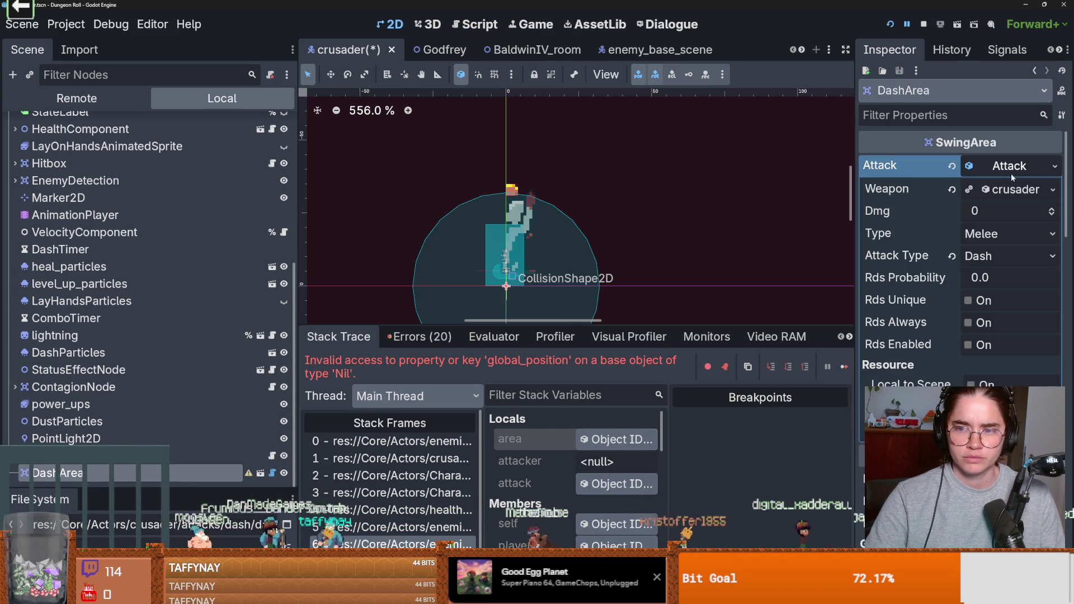
pyautogui.click(998, 191)
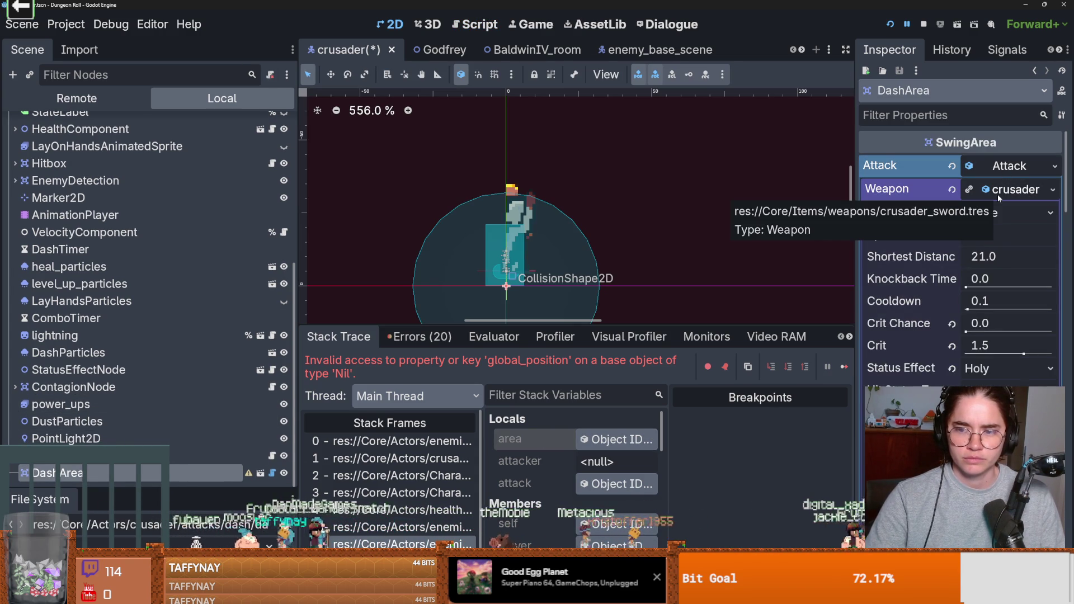
pyautogui.click(999, 190)
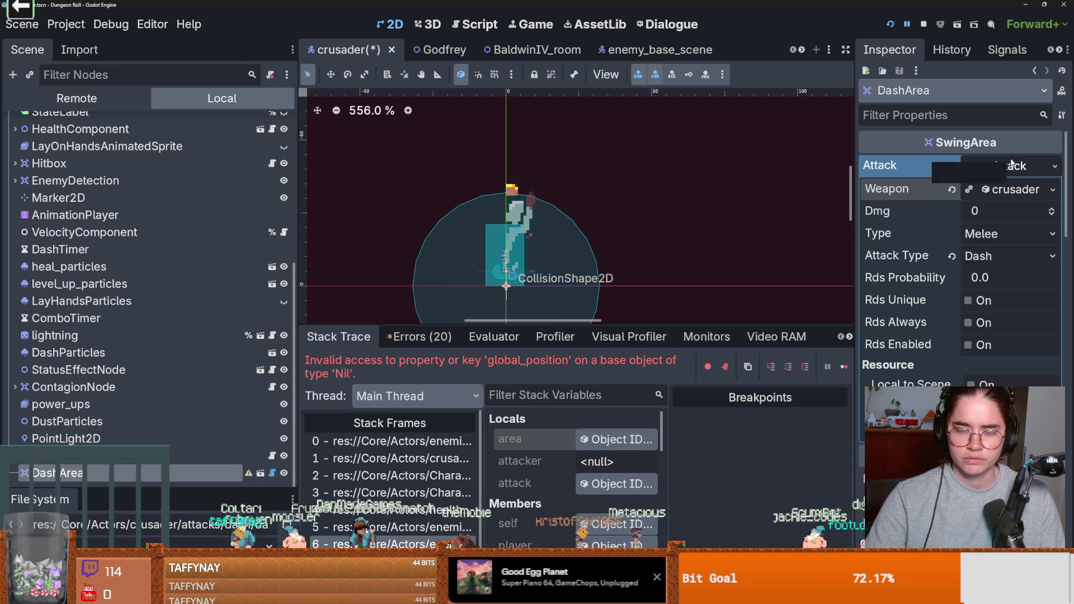
pyautogui.click(1012, 163)
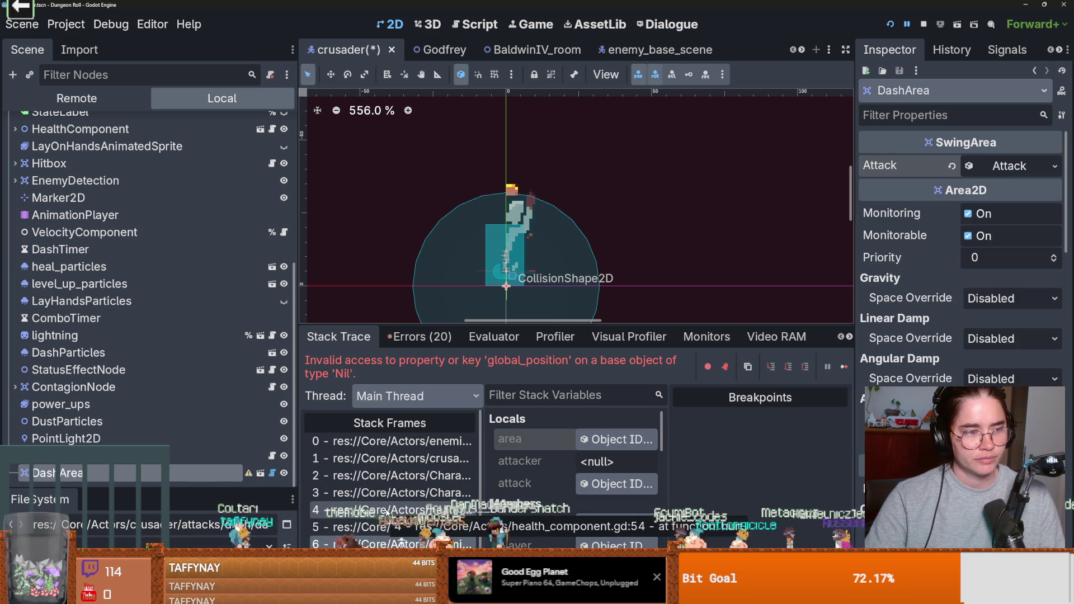
pyautogui.click(400, 541)
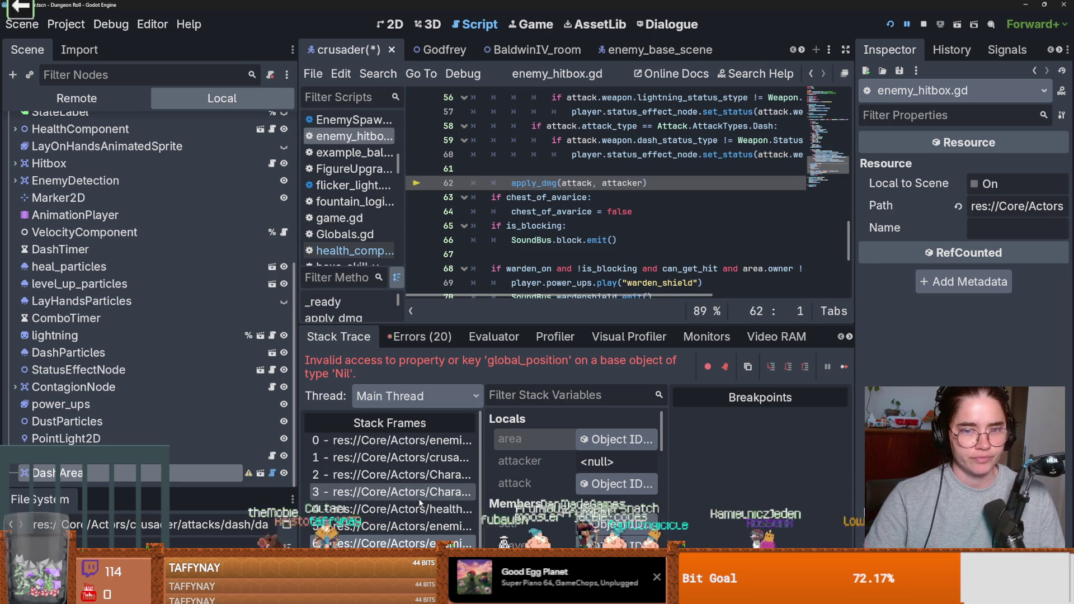
pyautogui.click(429, 529)
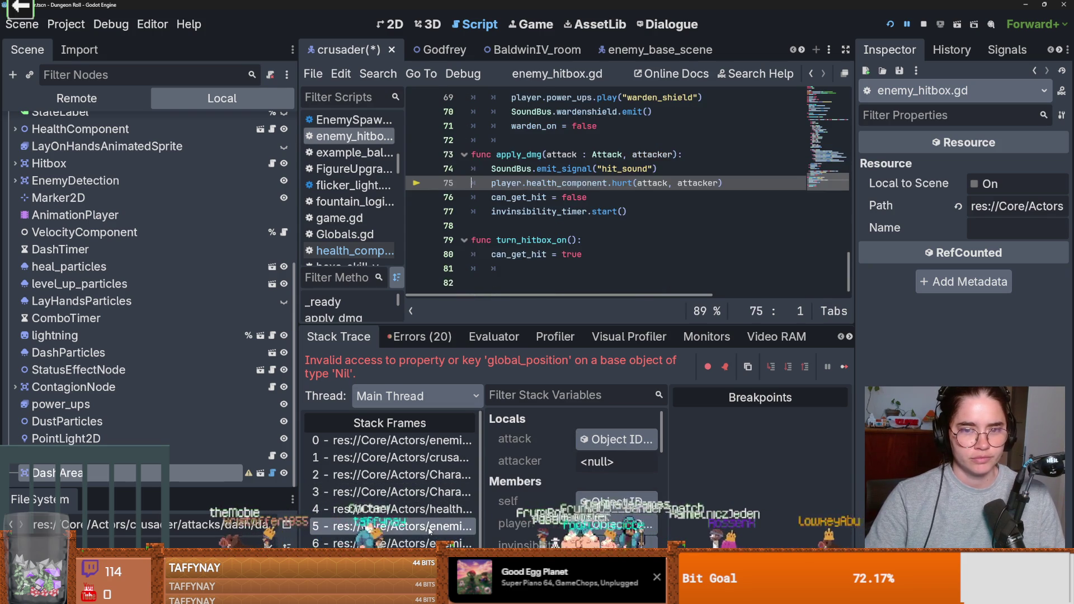
pyautogui.click(433, 542)
pyautogui.scroll(3)
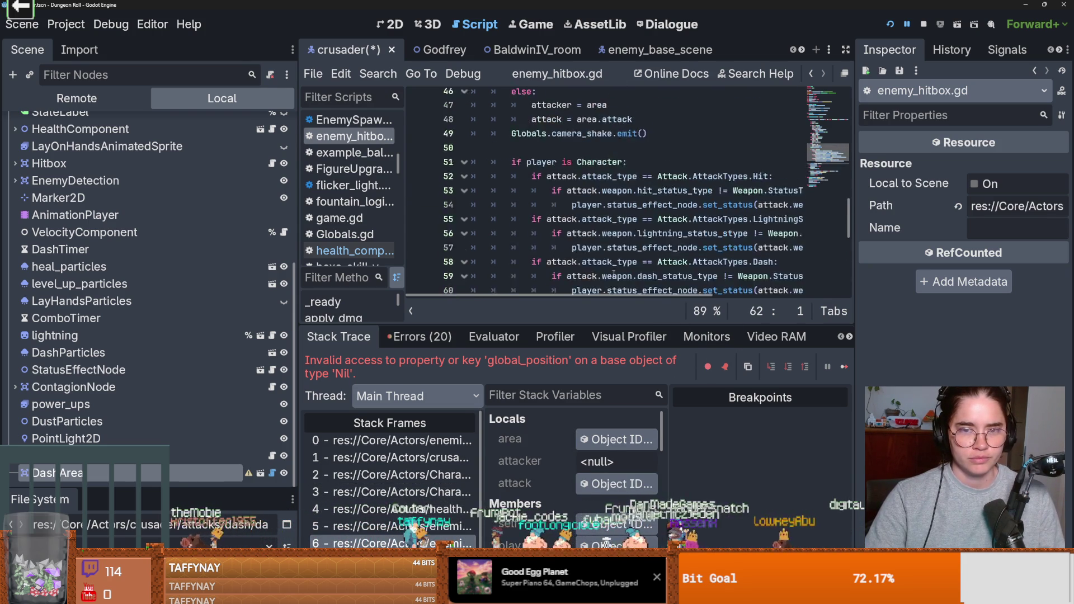
pyautogui.scroll(3)
pyautogui.scroll(-3)
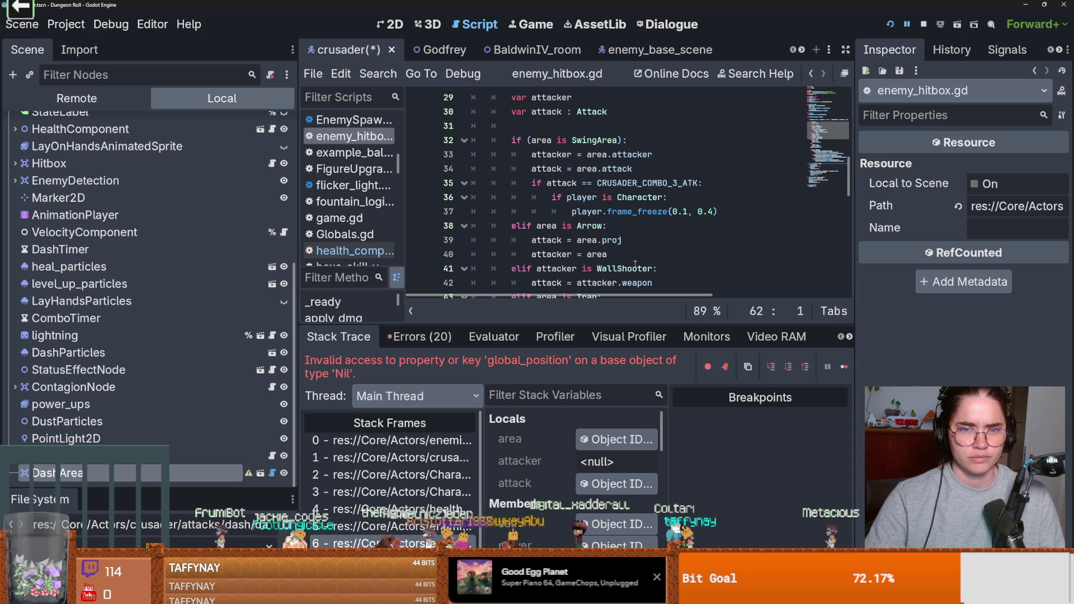
pyautogui.click(643, 154)
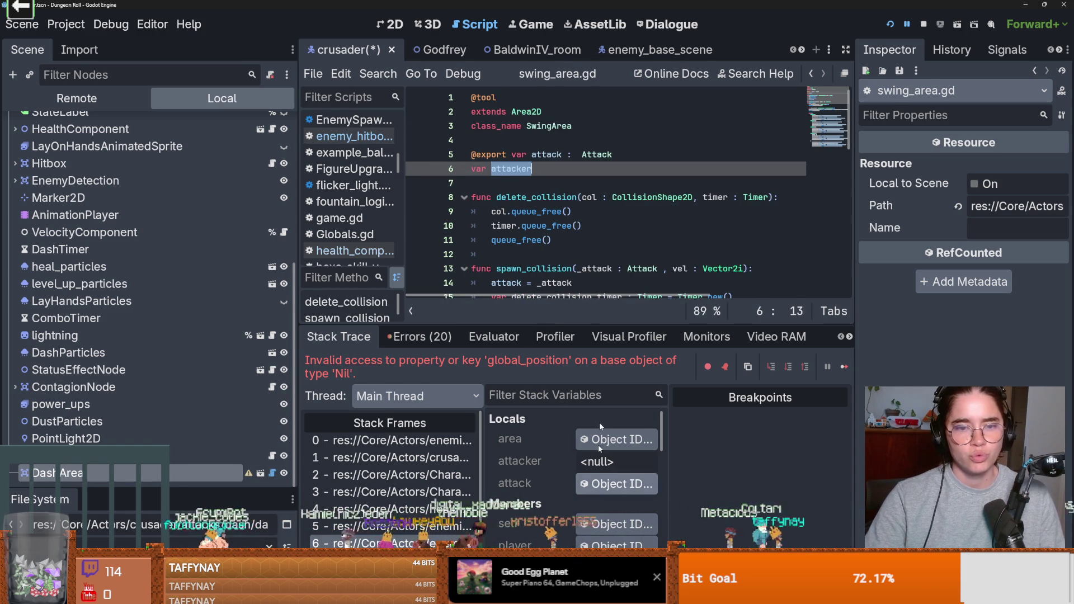
pyautogui.click(600, 332)
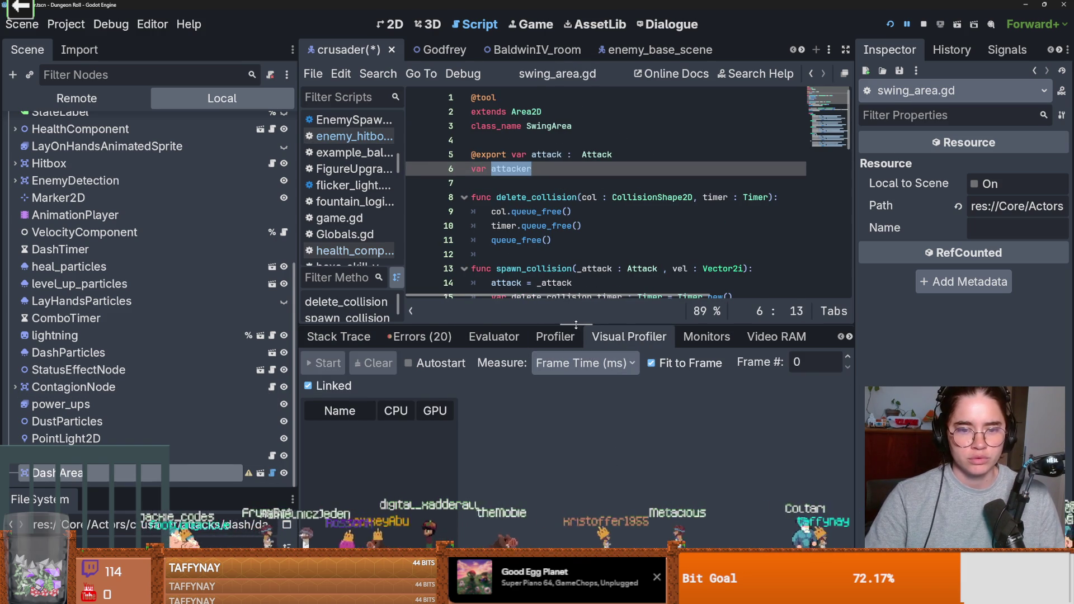
pyautogui.moveTo(576, 325); pyautogui.dragTo(577, 426)
pyautogui.scroll(-3)
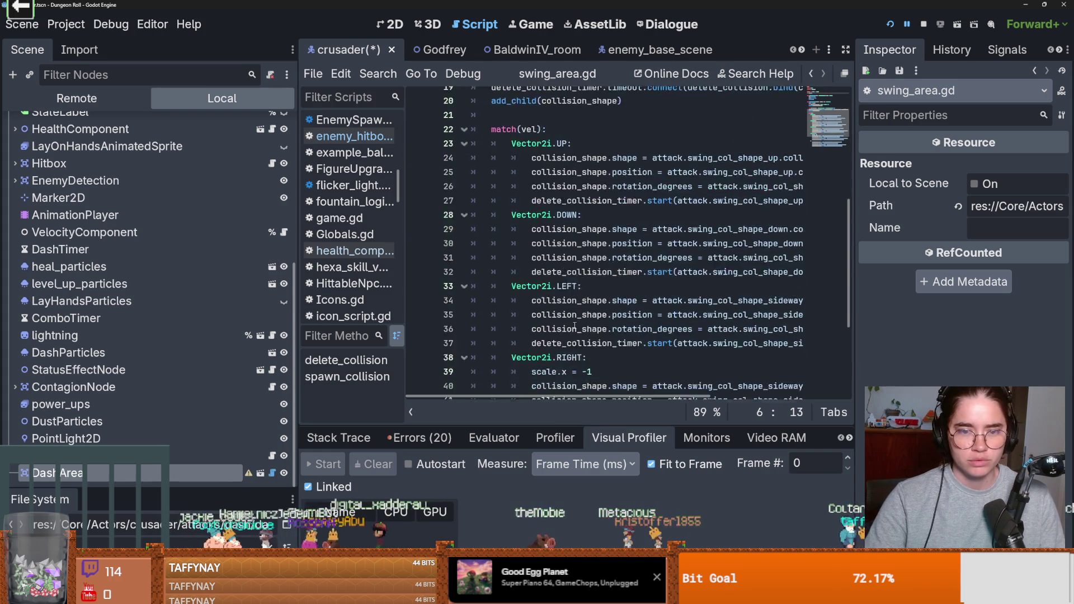
pyautogui.scroll(3)
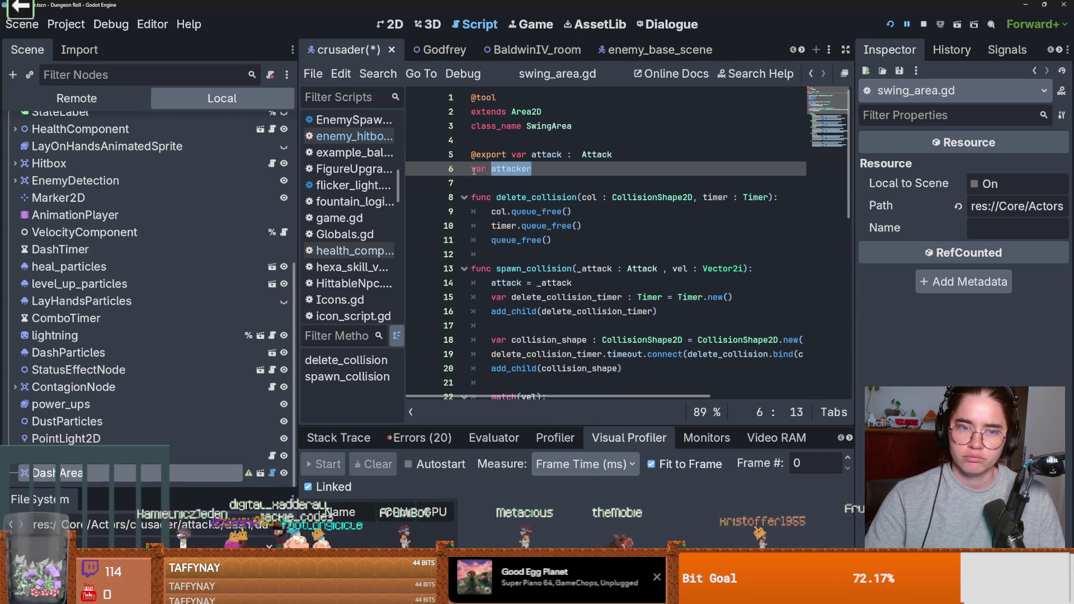
pyautogui.write('xport')
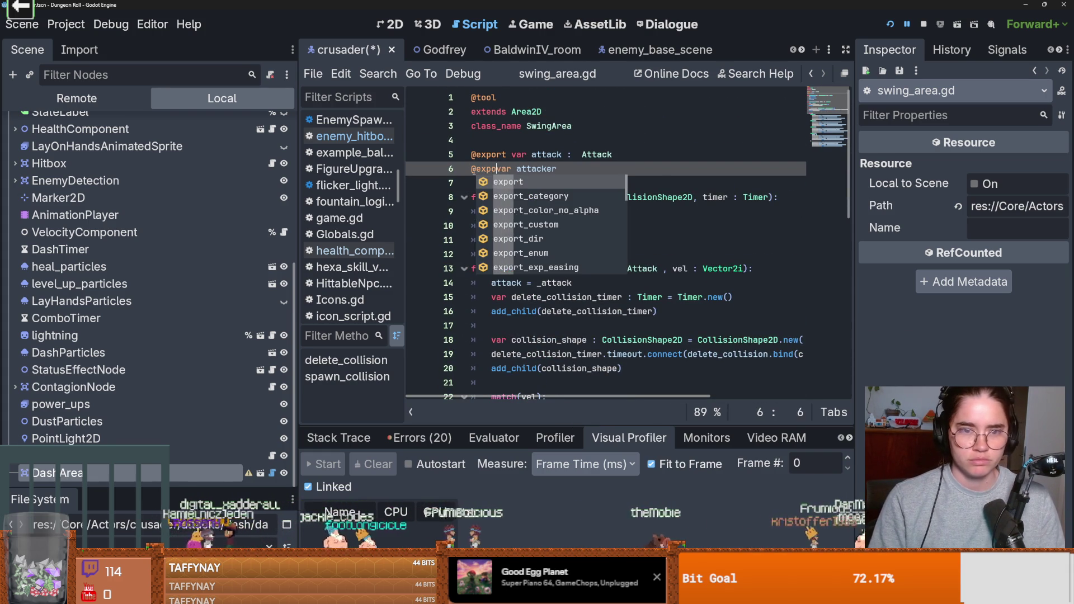
pyautogui.hotkey('ctrl', 's')
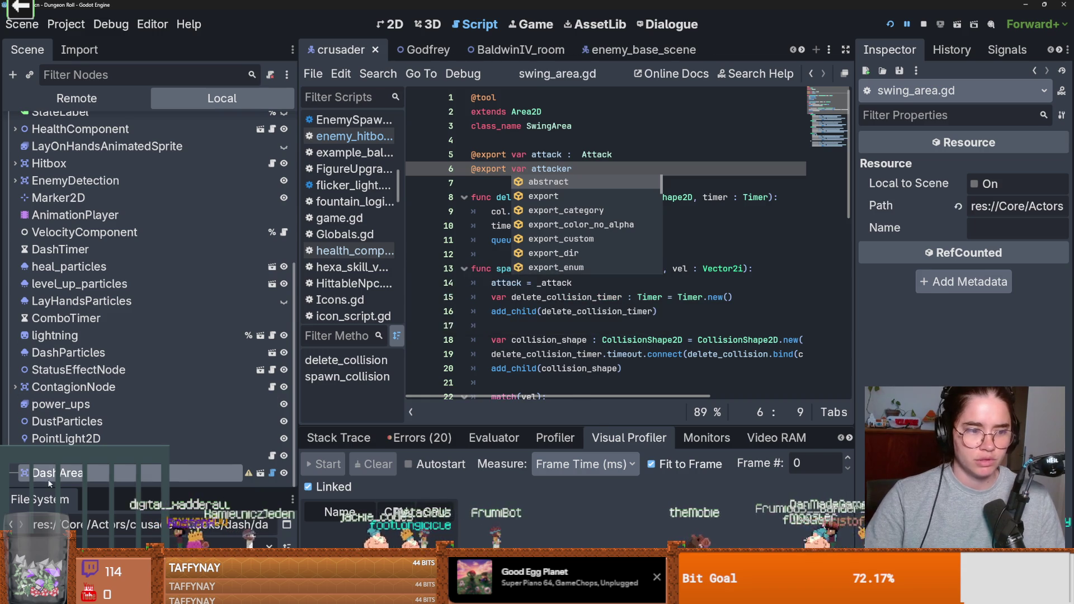
# Step: Give line 6's attacker variable the Character type and save the script
pyautogui.hotkey('ctrl', 'F1')
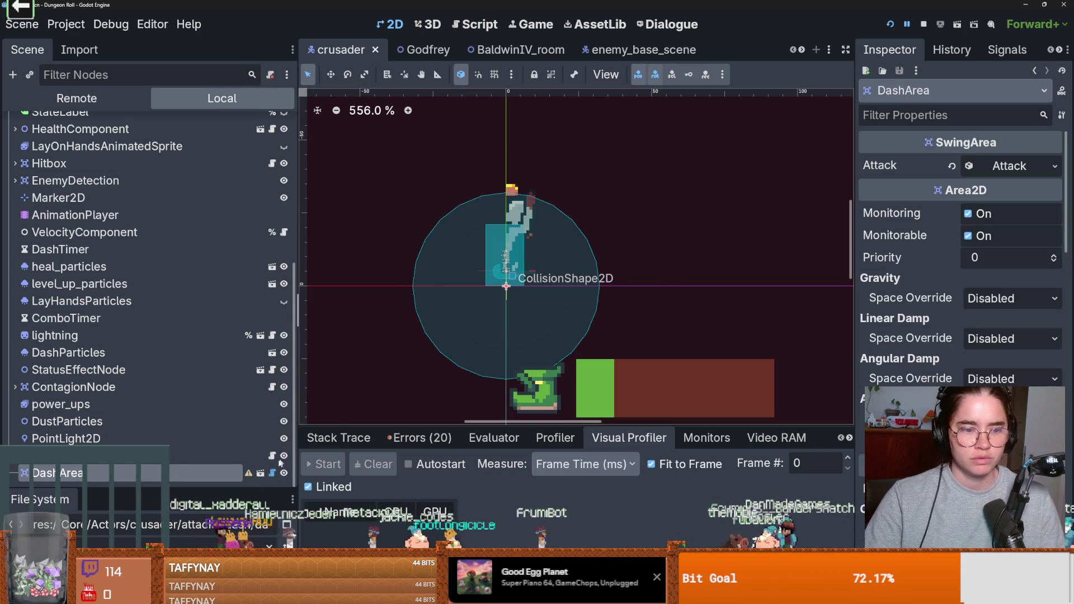
pyautogui.hotkey('ctrl', 'F2')
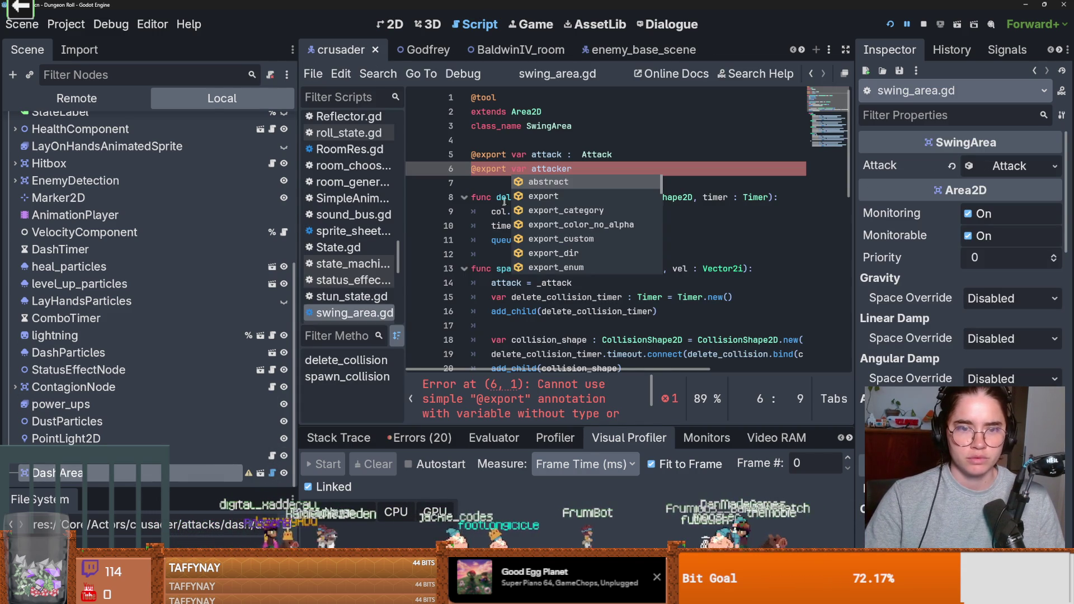
pyautogui.click(592, 168)
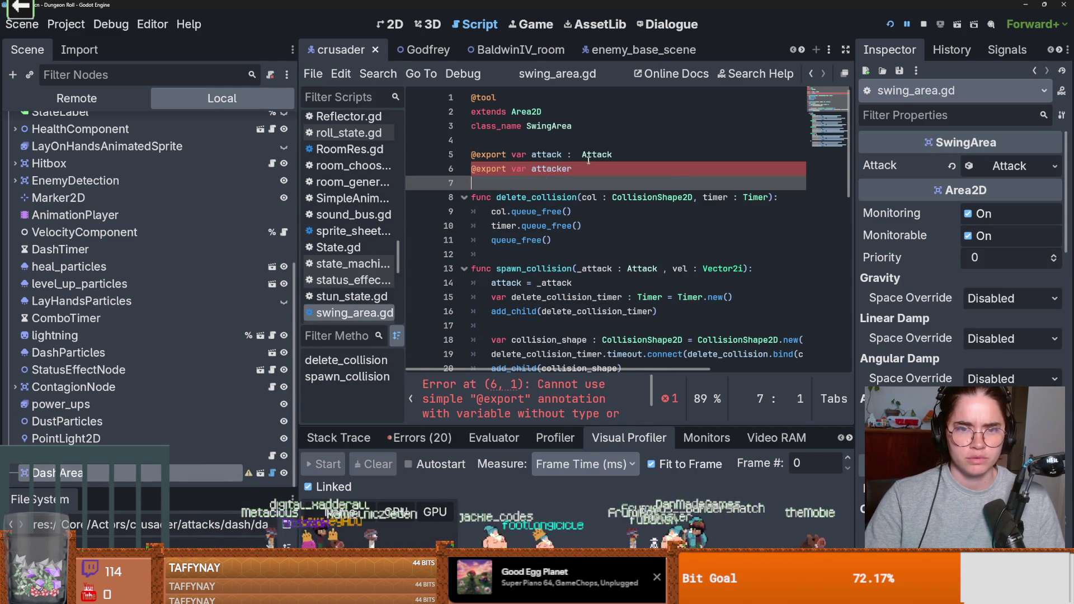
pyautogui.write('ha')
pyautogui.press('Return')
pyautogui.hotkey('ctrl', 's')
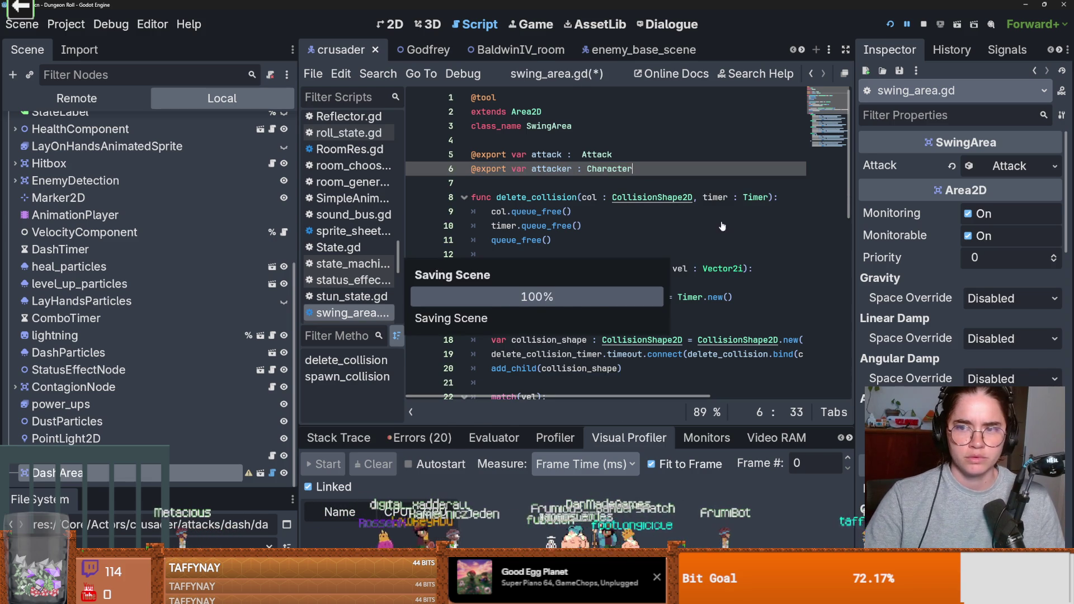
# Step: Assign the Crusader node as DashArea's Attacker and save the scene
pyautogui.click(94, 477)
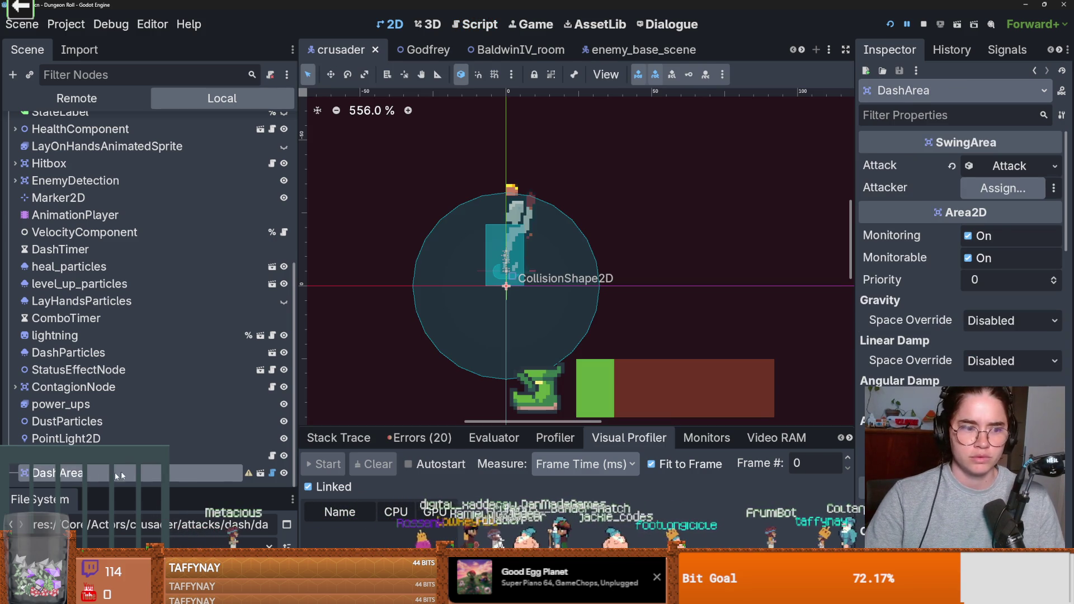
pyautogui.click(1003, 188)
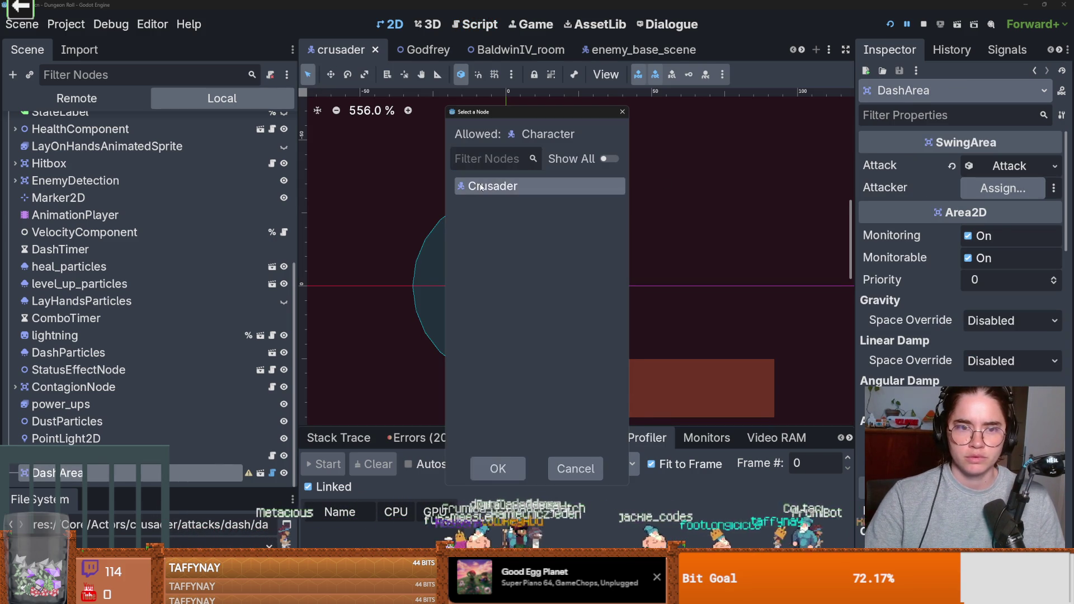
pyautogui.doubleClick(481, 187)
pyautogui.hotkey('ctrl', 's')
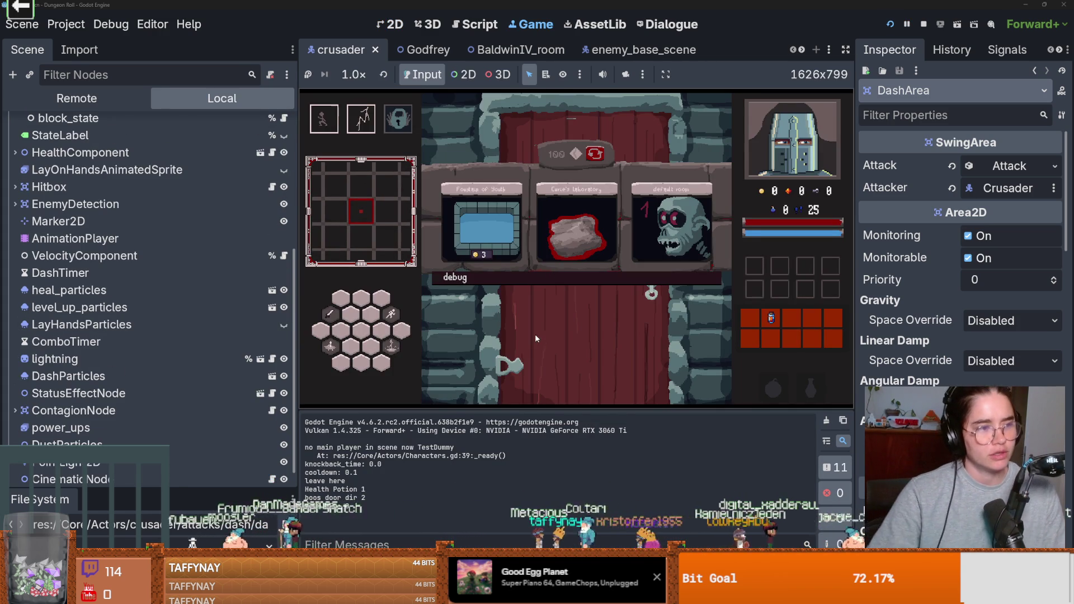
# Step: Playtest with the debug room option on, fighting and dashing through the first rooms
pyautogui.click(625, 278)
pyautogui.click(674, 371)
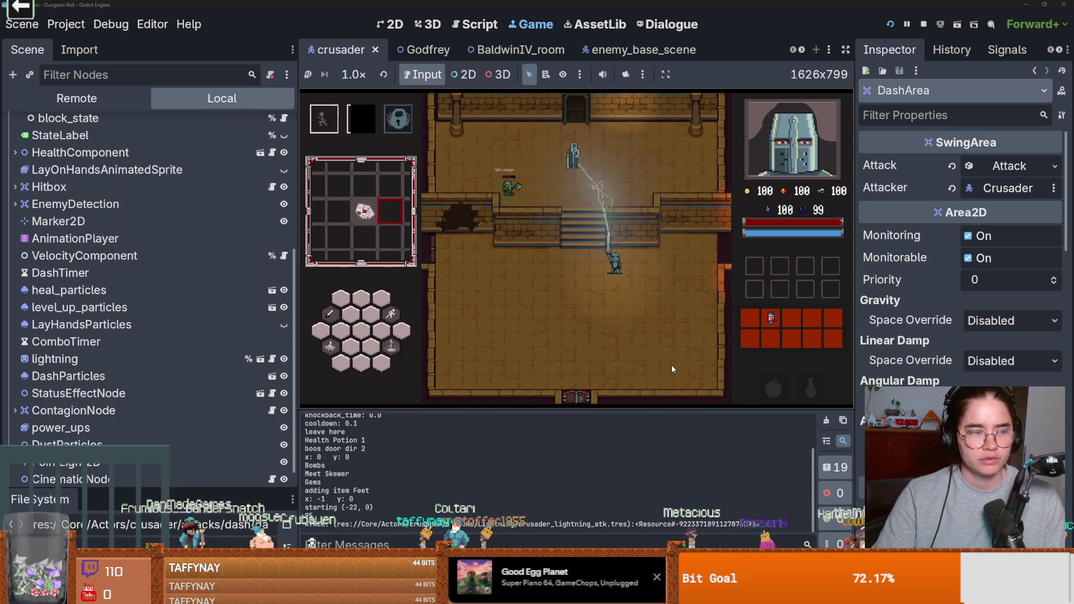
pyautogui.press('w')
pyautogui.click(562, 222)
pyautogui.click(561, 222)
pyautogui.press('s')
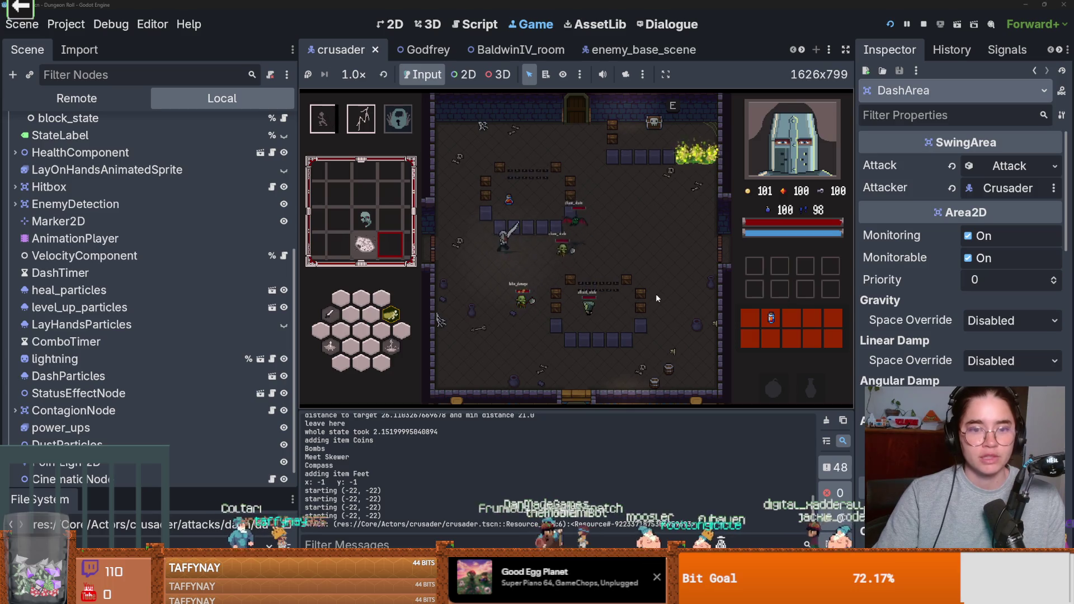
pyautogui.press('s')
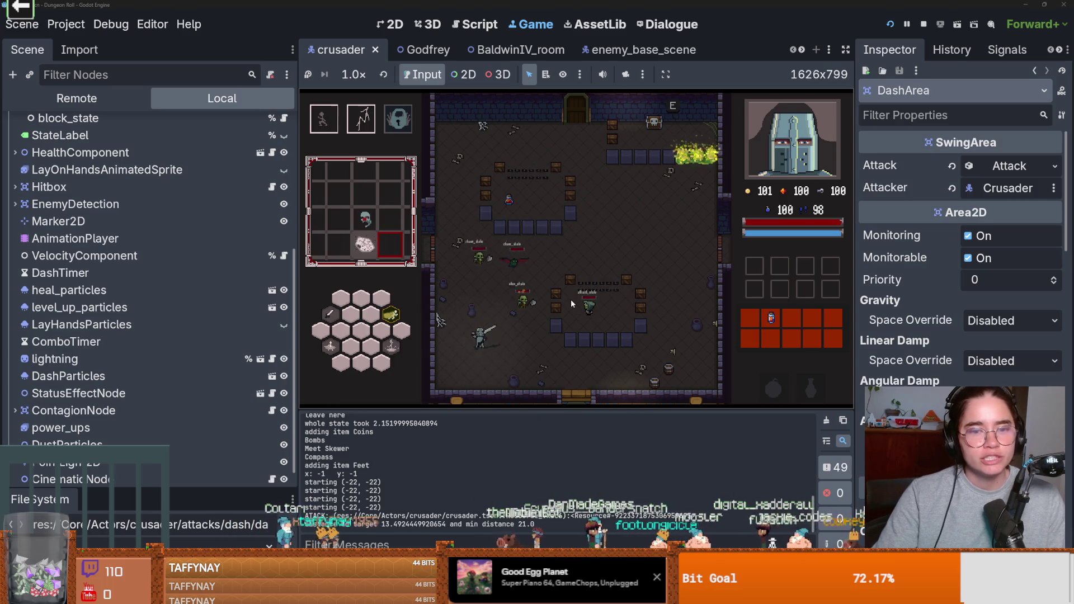
pyautogui.press('w')
pyautogui.press('space')
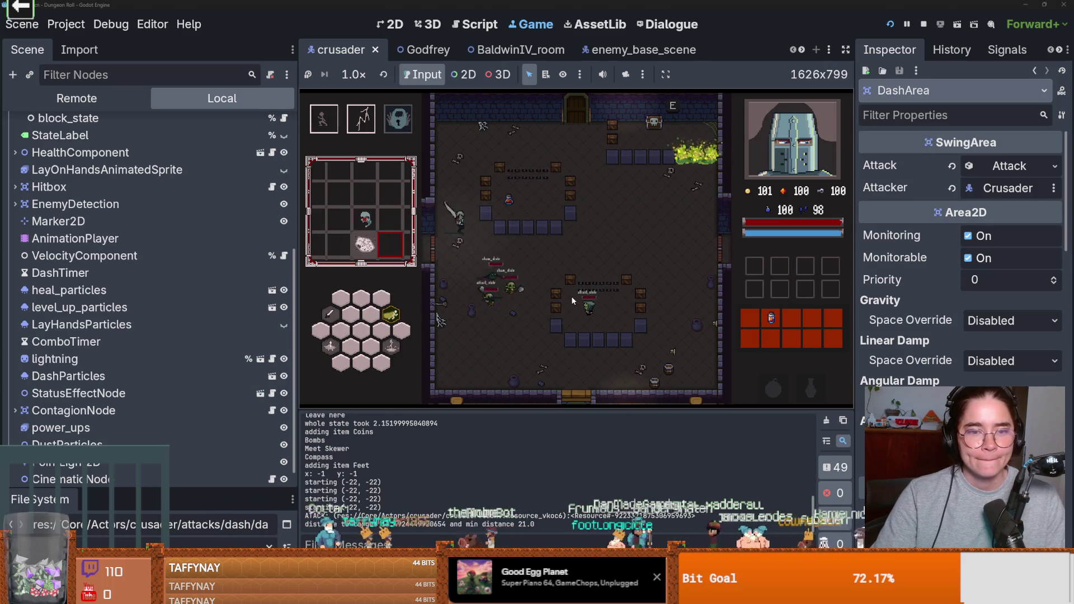
pyautogui.press('s')
pyautogui.press('d')
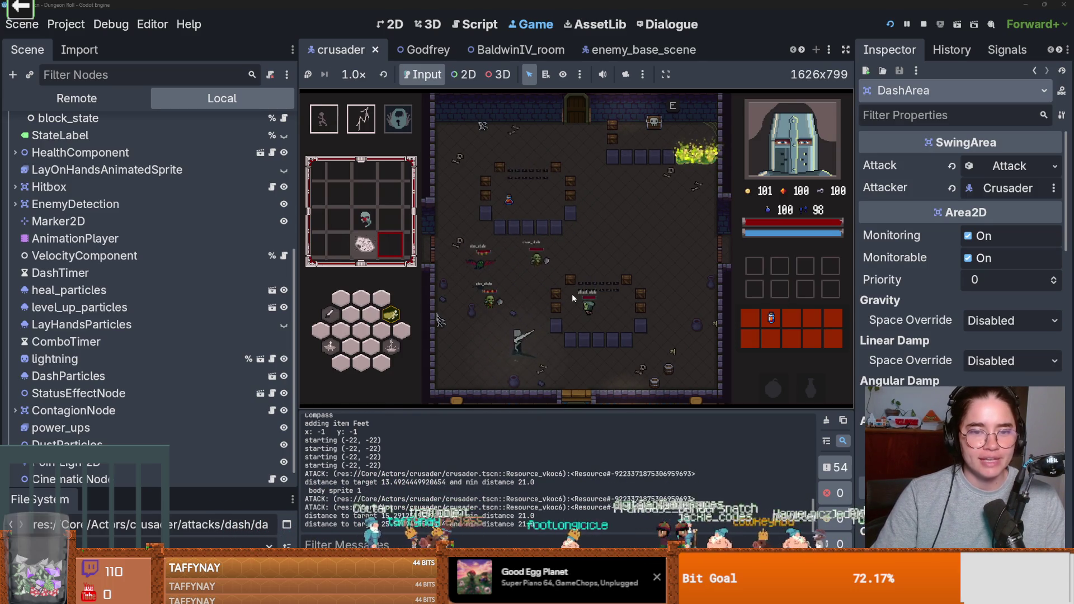
pyautogui.press('w')
pyautogui.press('d')
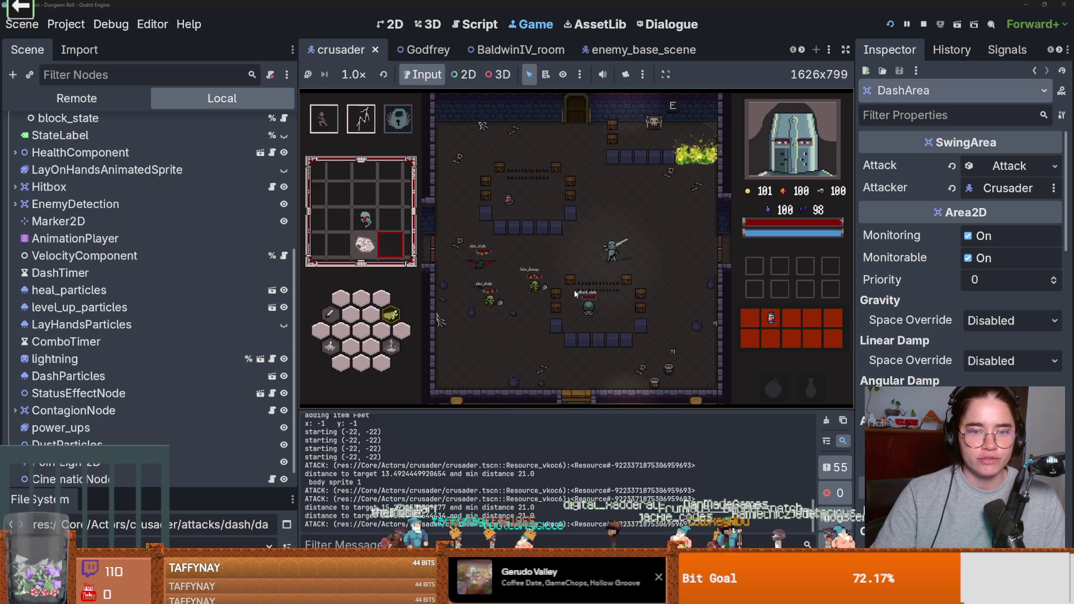
pyautogui.press('a')
pyautogui.press('space')
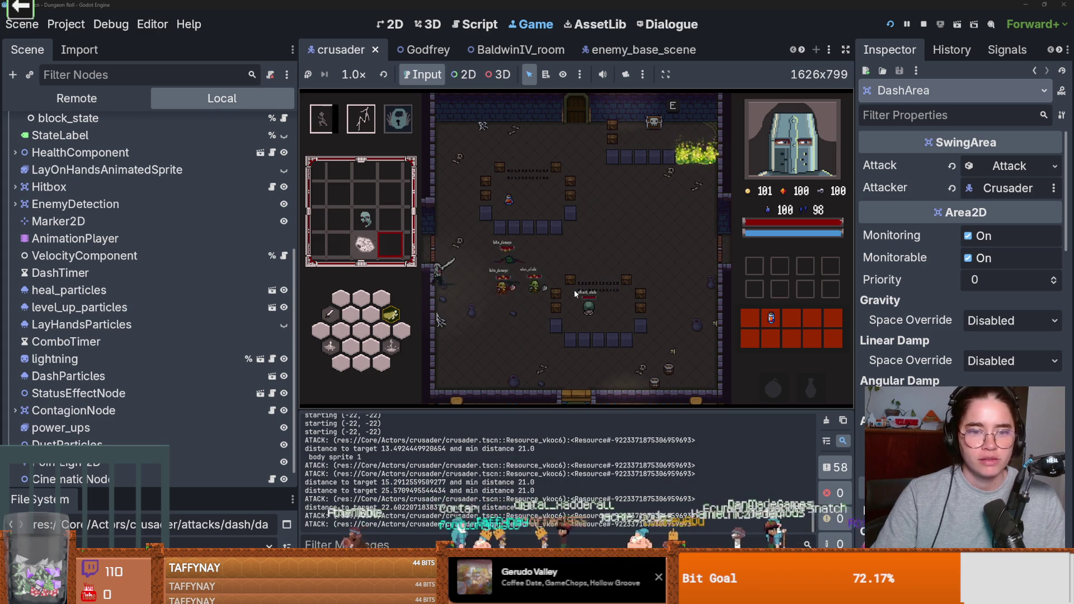
pyautogui.press('s')
pyautogui.press('d')
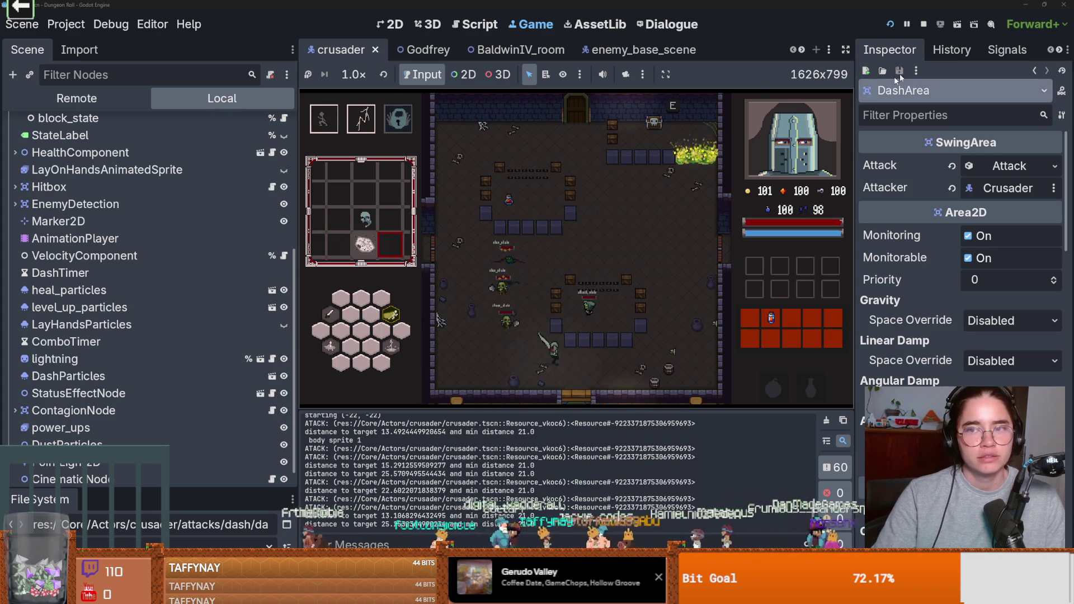
# Step: Pause the game, enable Debug > Visible Collision Shapes, and restart the game
pyautogui.click(906, 24)
pyautogui.click(111, 25)
pyautogui.click(177, 85)
pyautogui.click(886, 31)
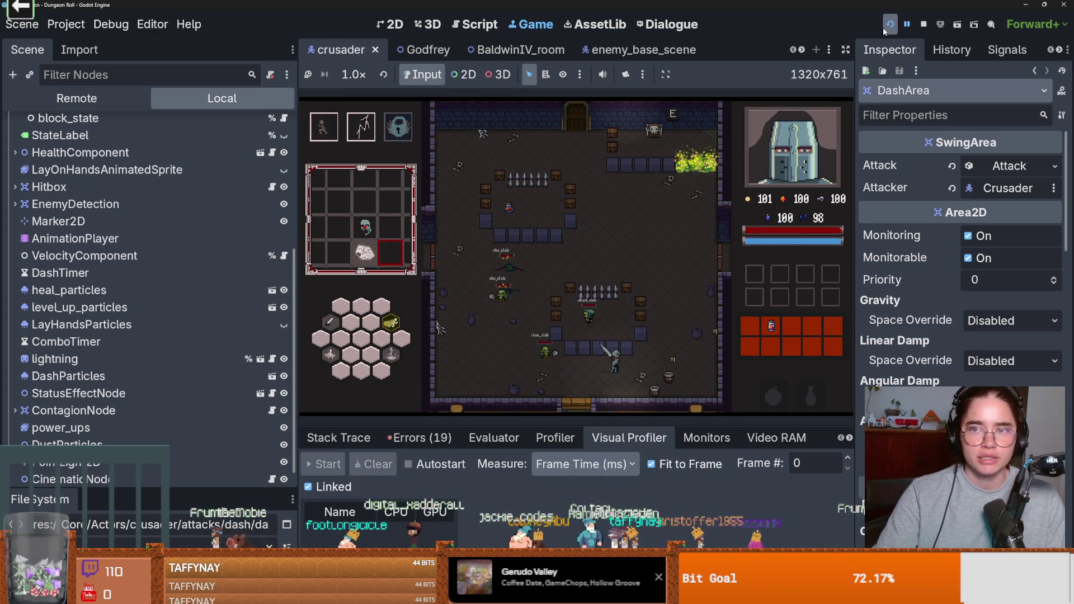
pyautogui.click(891, 25)
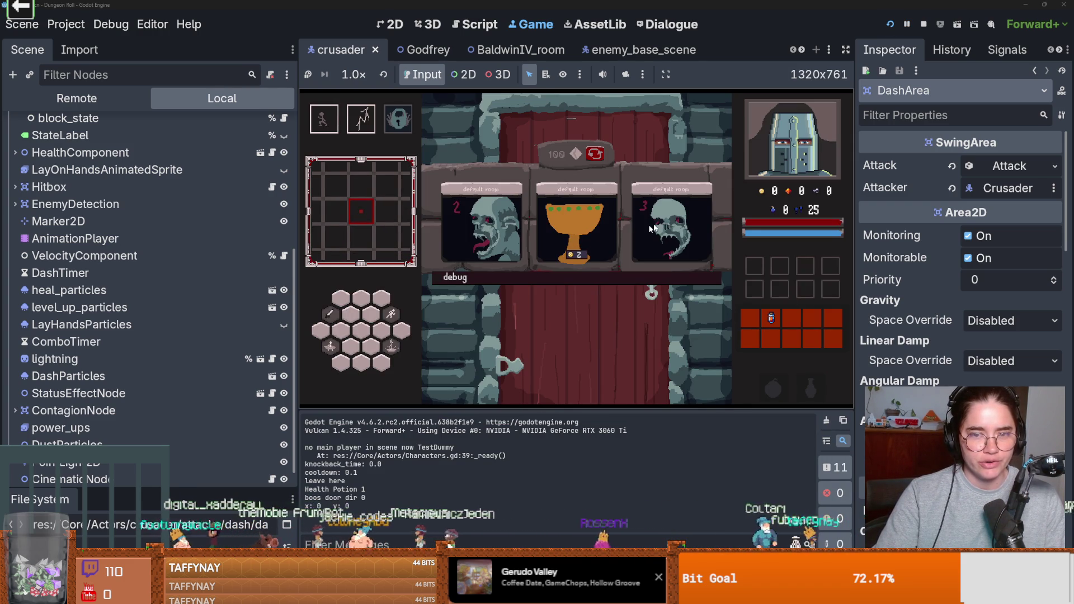
# Step: Start a fresh run, enter the next room, and fight with lightning strike and sword combos
pyautogui.click(489, 240)
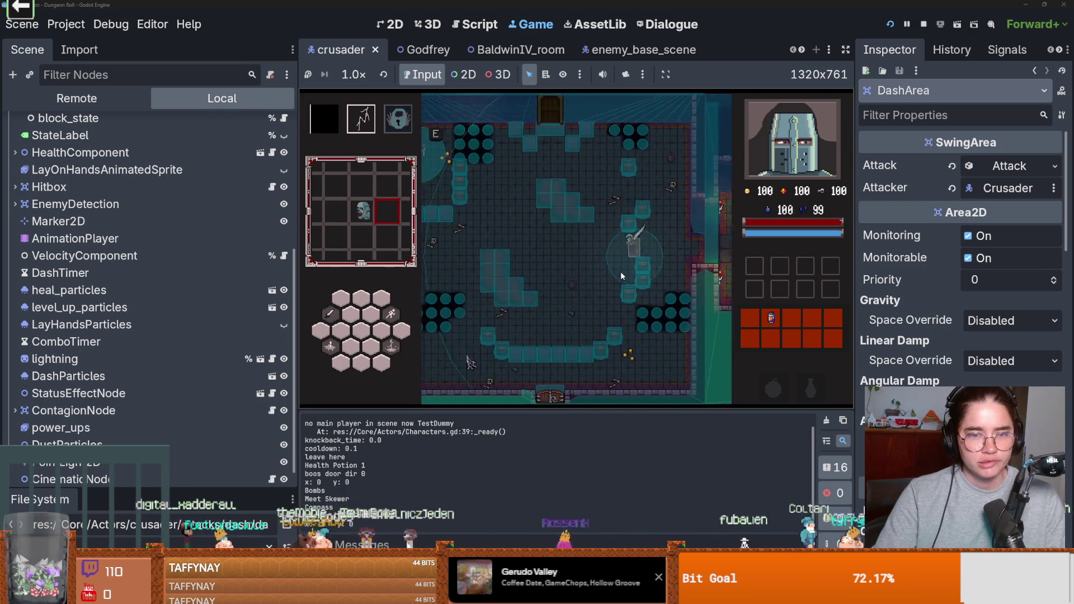
pyautogui.press('Escape')
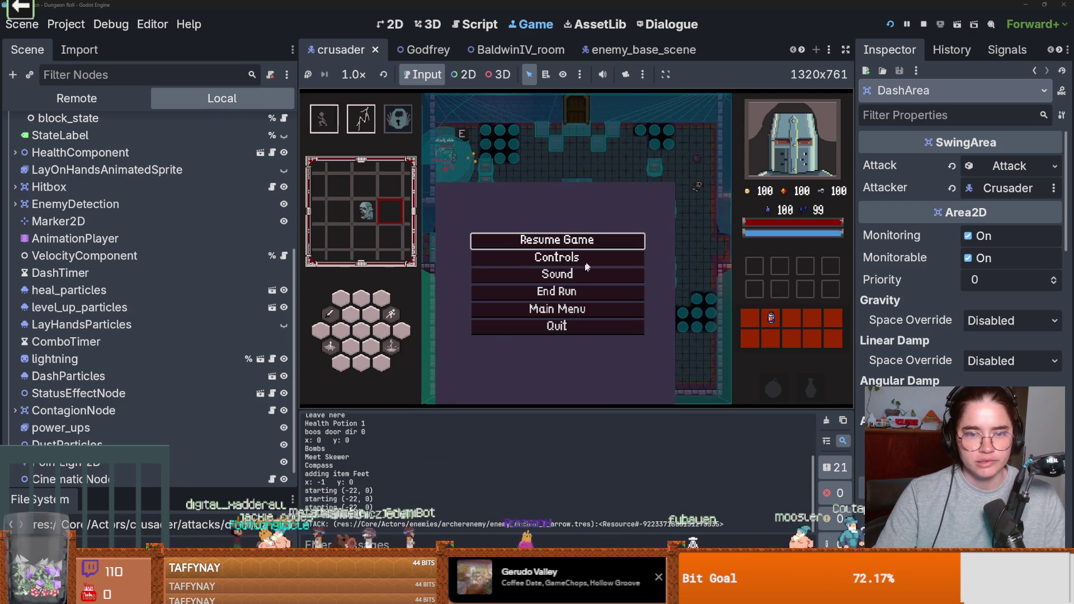
pyautogui.click(569, 296)
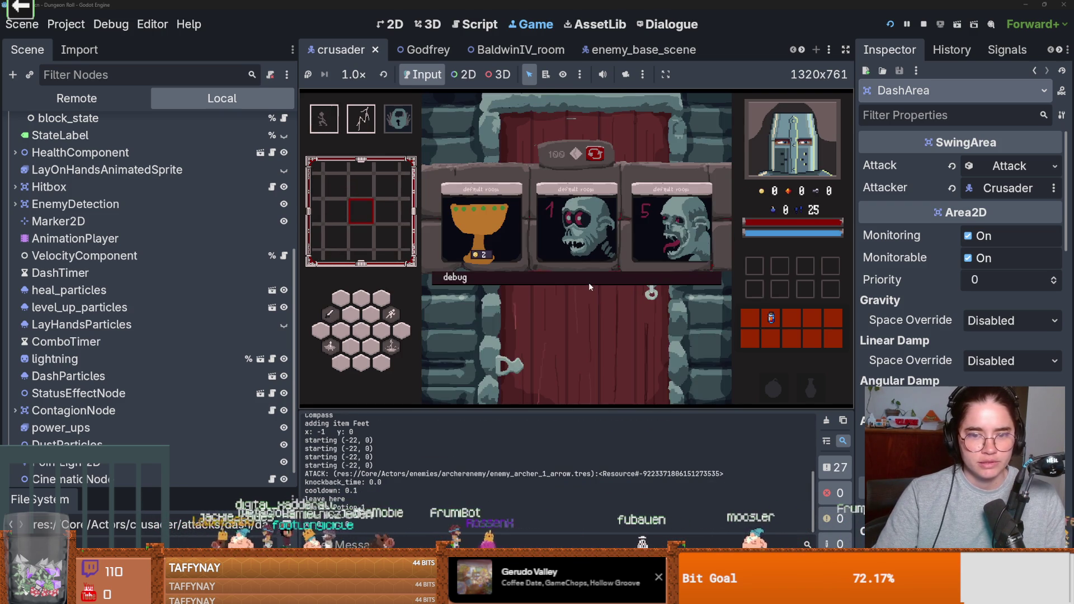
pyautogui.click(671, 358)
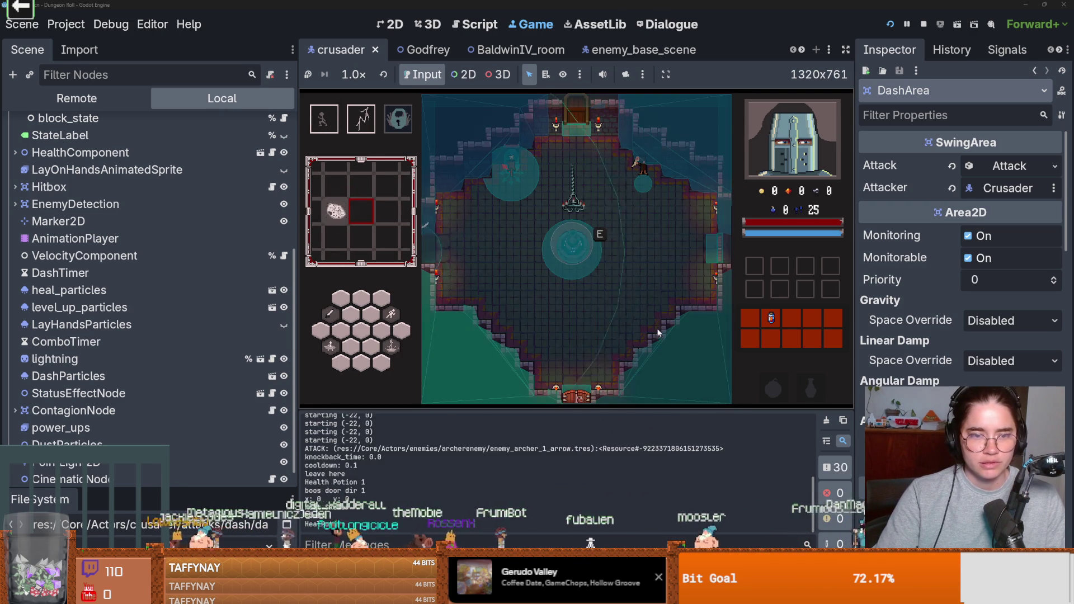
pyautogui.press('e')
pyautogui.press('a')
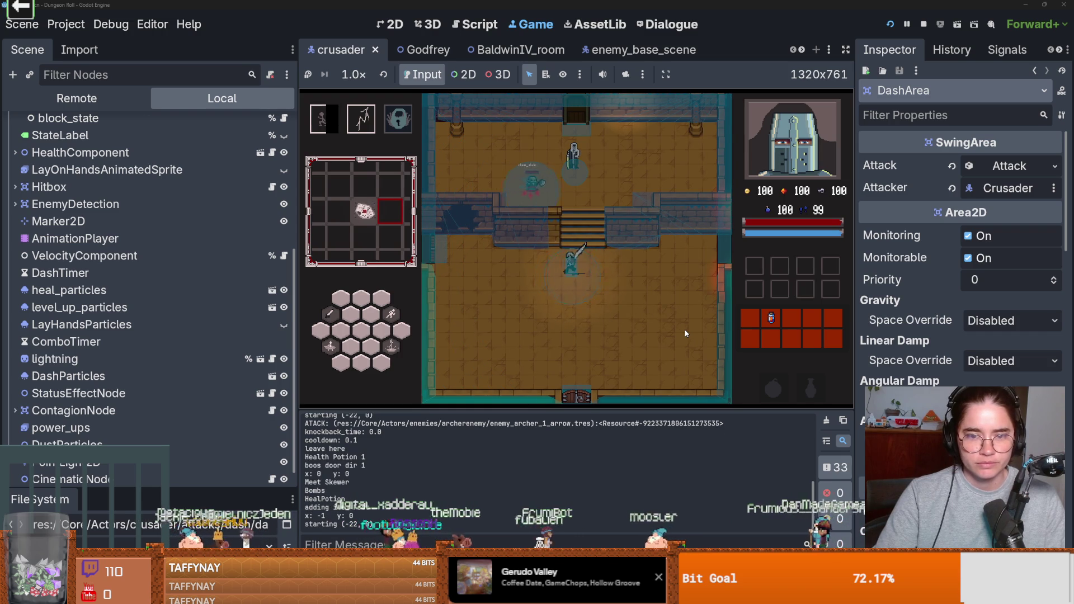
pyautogui.press('d')
pyautogui.press('2')
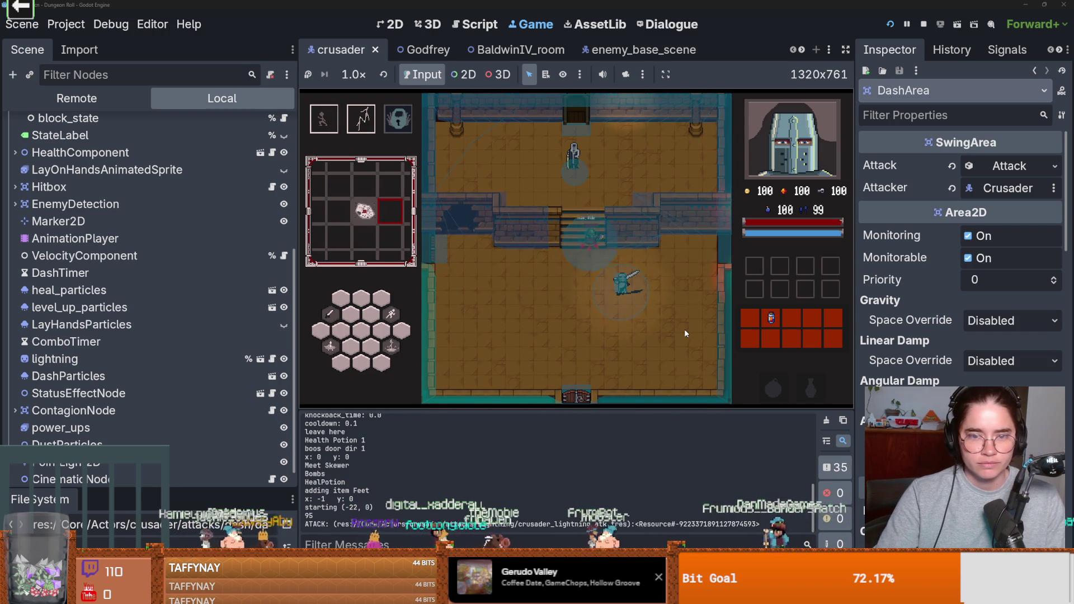
pyautogui.click(600, 235)
pyautogui.click(599, 233)
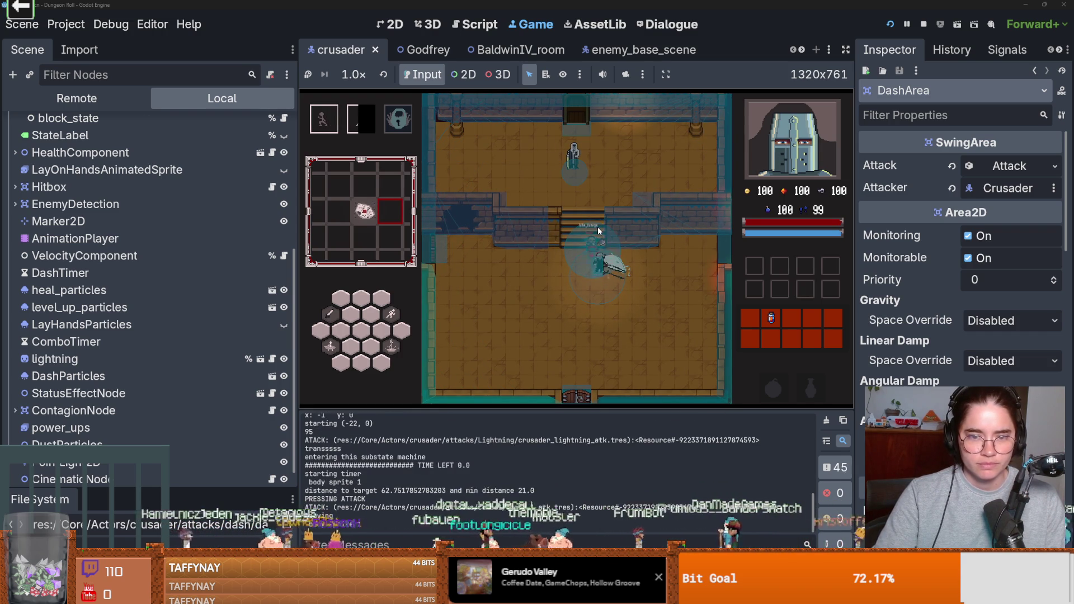
pyautogui.click(598, 231)
pyautogui.press('w')
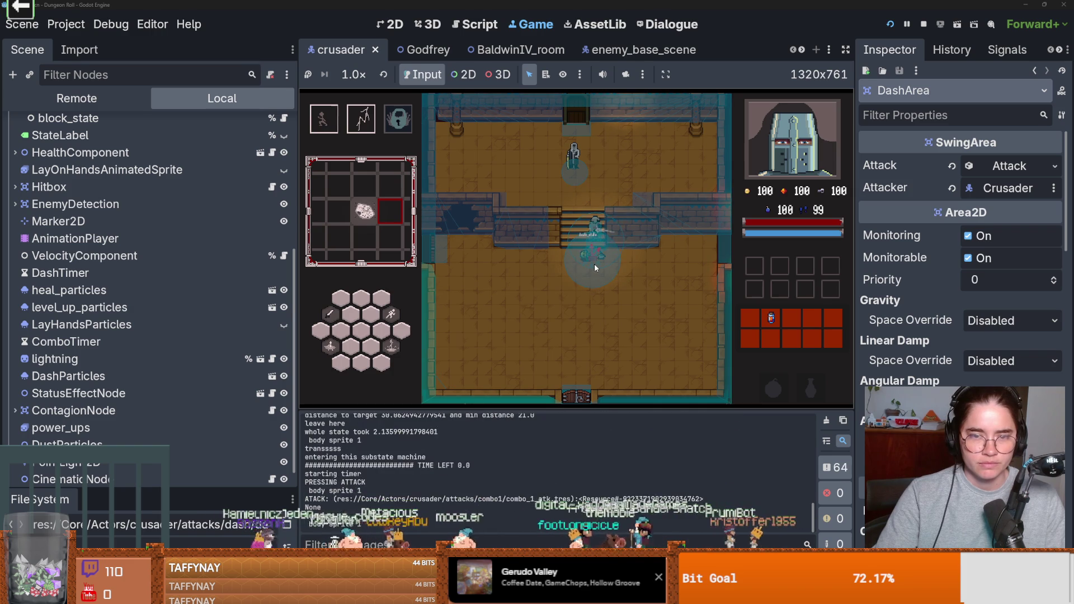
# Step: Take Baldwin's dash upgrade, try out the dash, then stop the game
pyautogui.press('e')
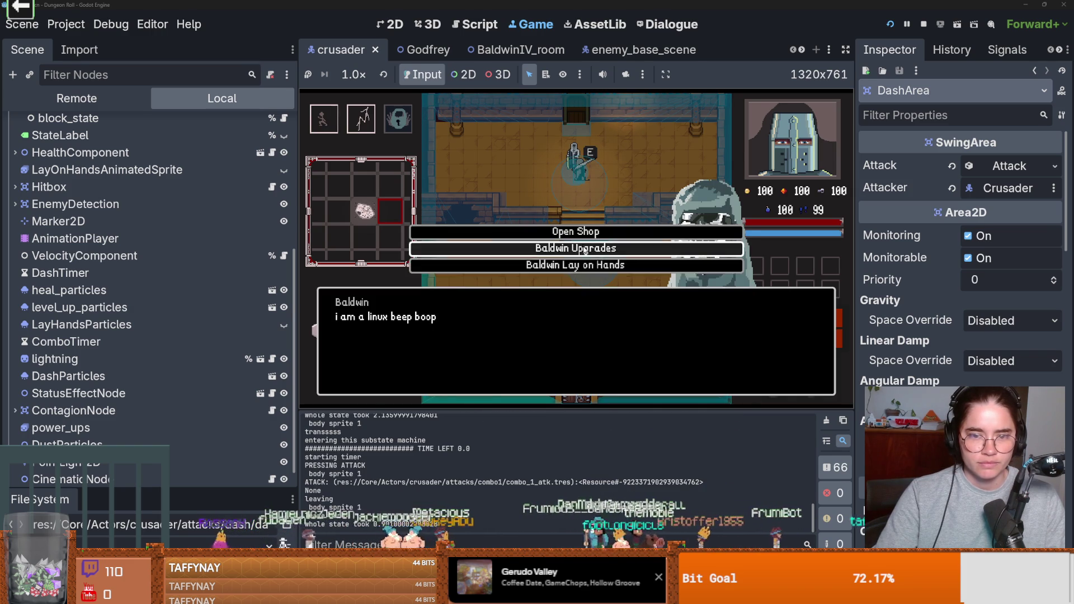
pyautogui.click(510, 247)
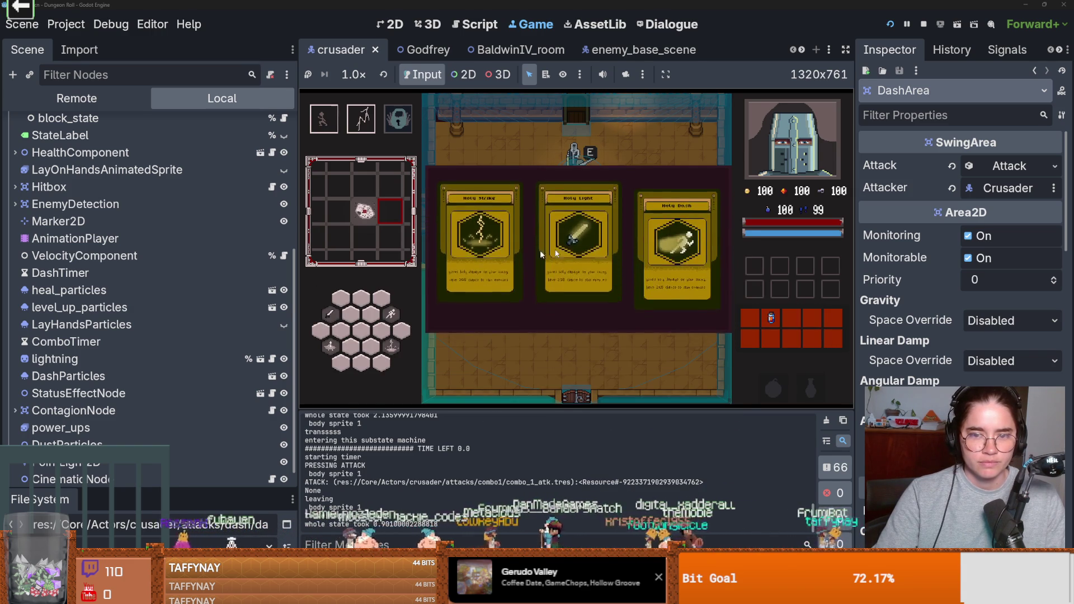
pyautogui.click(652, 297)
pyautogui.press('space')
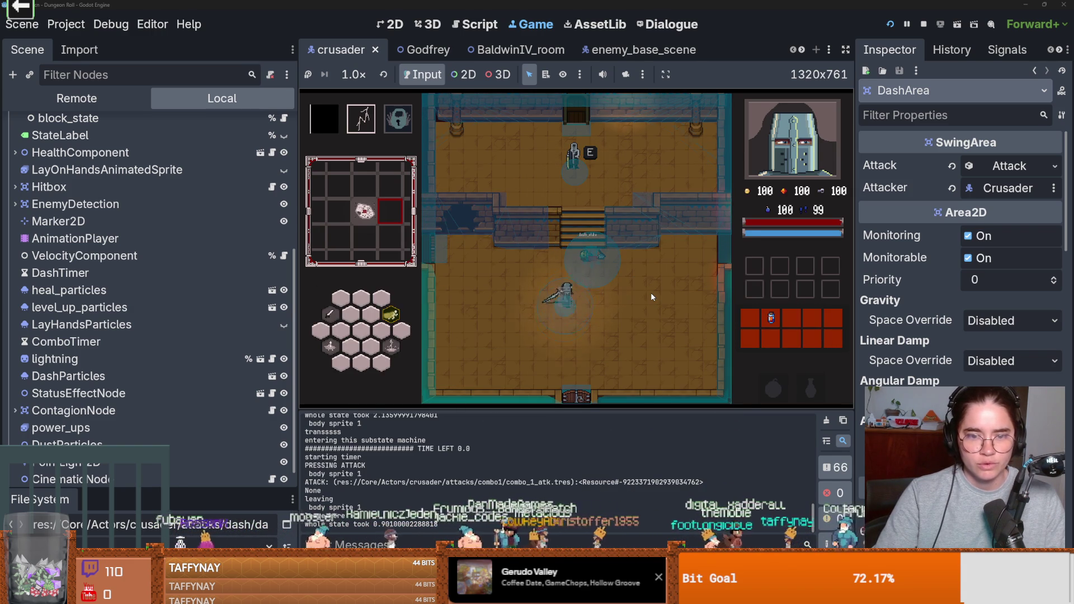
pyautogui.press('space')
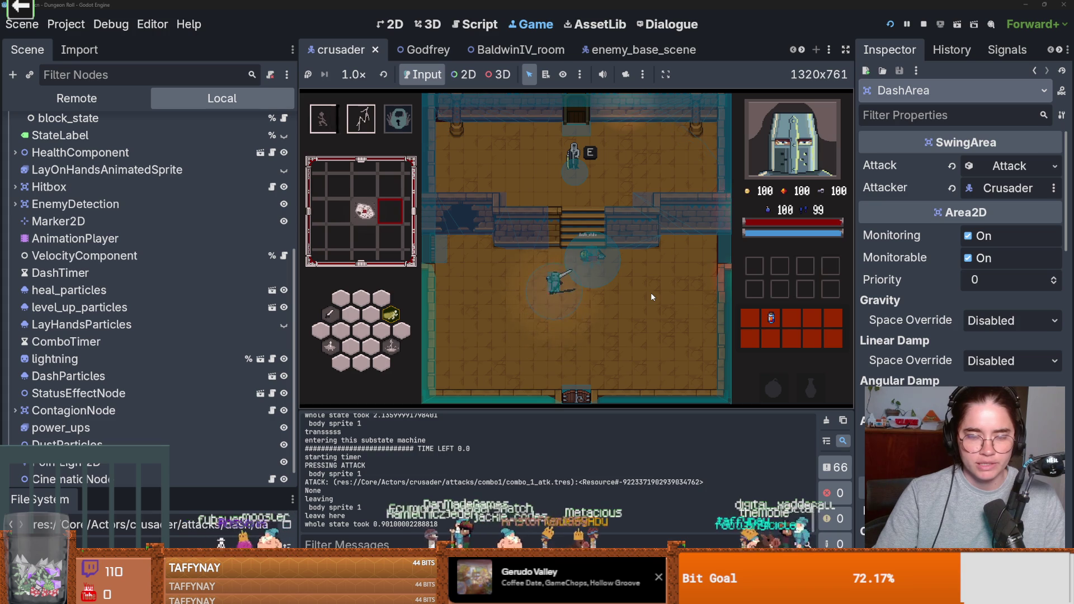
pyautogui.press('a')
pyautogui.press('d')
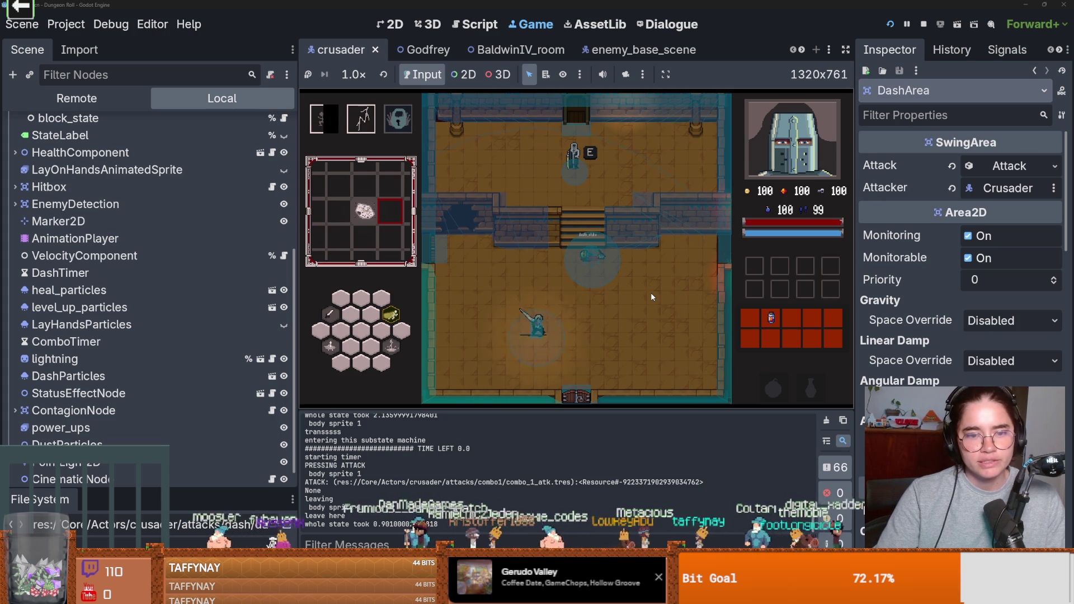
pyautogui.press('space')
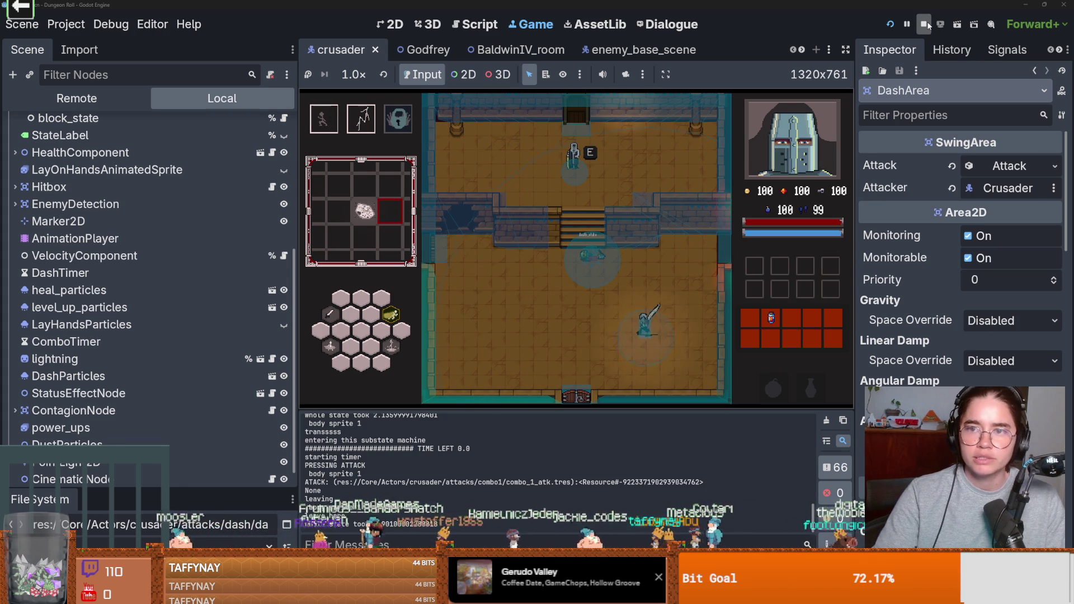
pyautogui.click(924, 24)
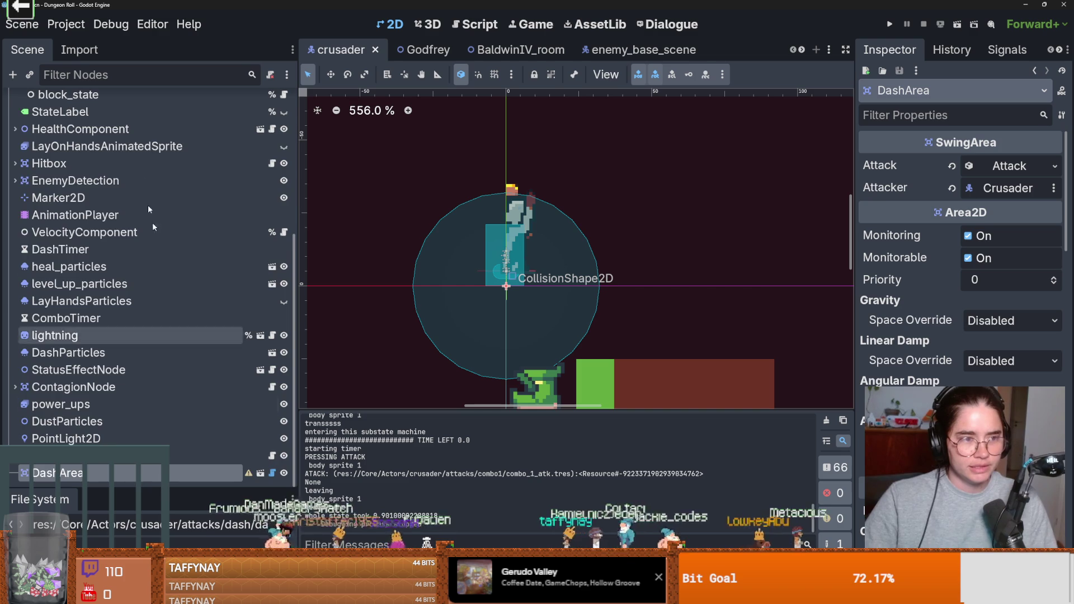
# Step: Open the body_animations scene from the BodyAnimations node
pyautogui.scroll(3)
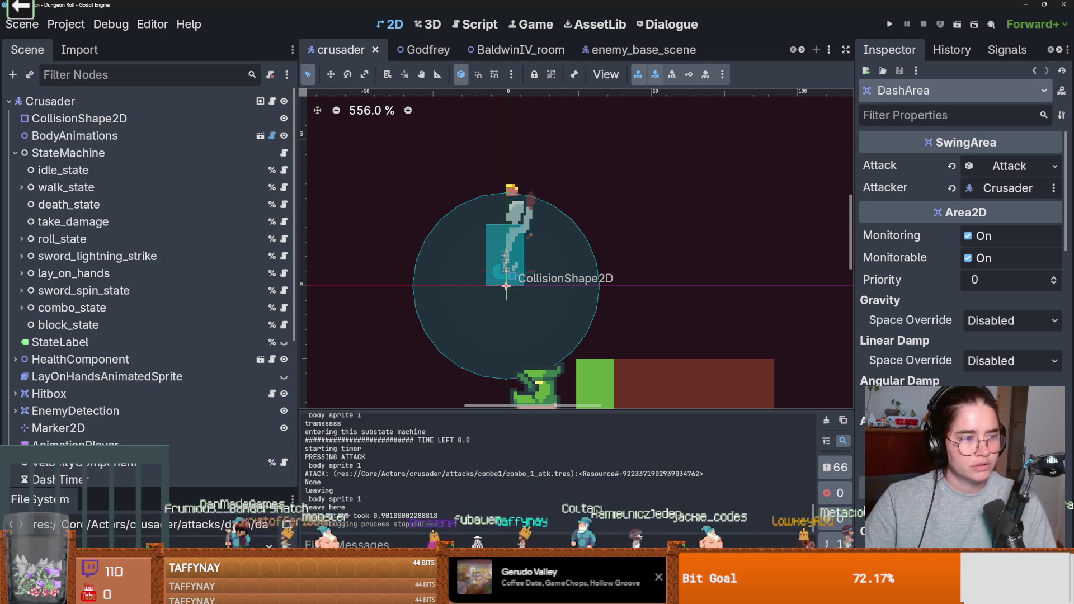
pyautogui.click(207, 134)
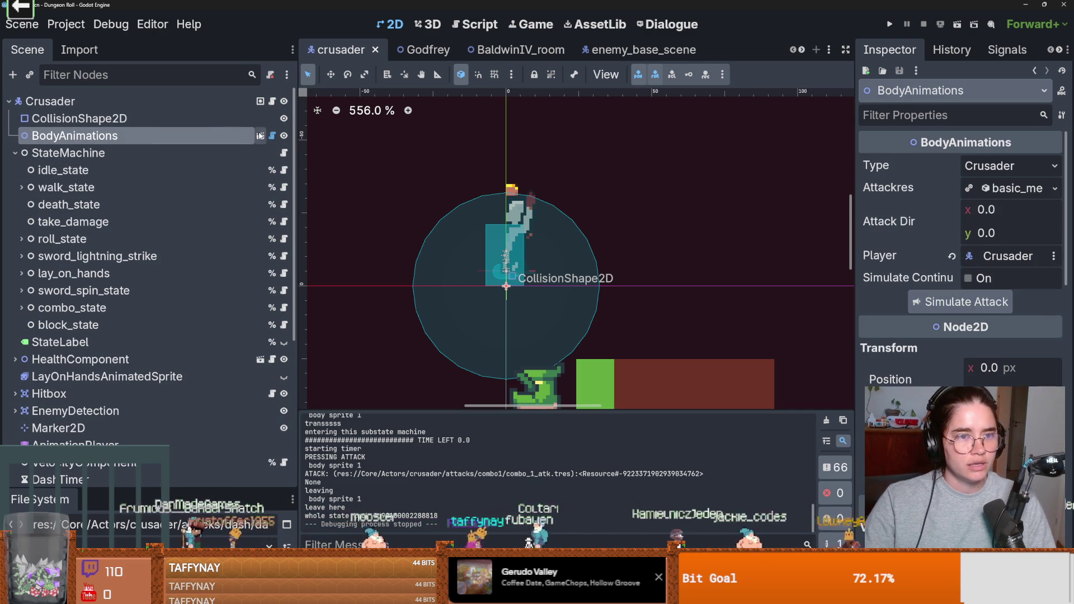
pyautogui.click(261, 136)
# Step: Preview the roll_sideways animation at frame 4 and save body_animations
pyautogui.scroll(3)
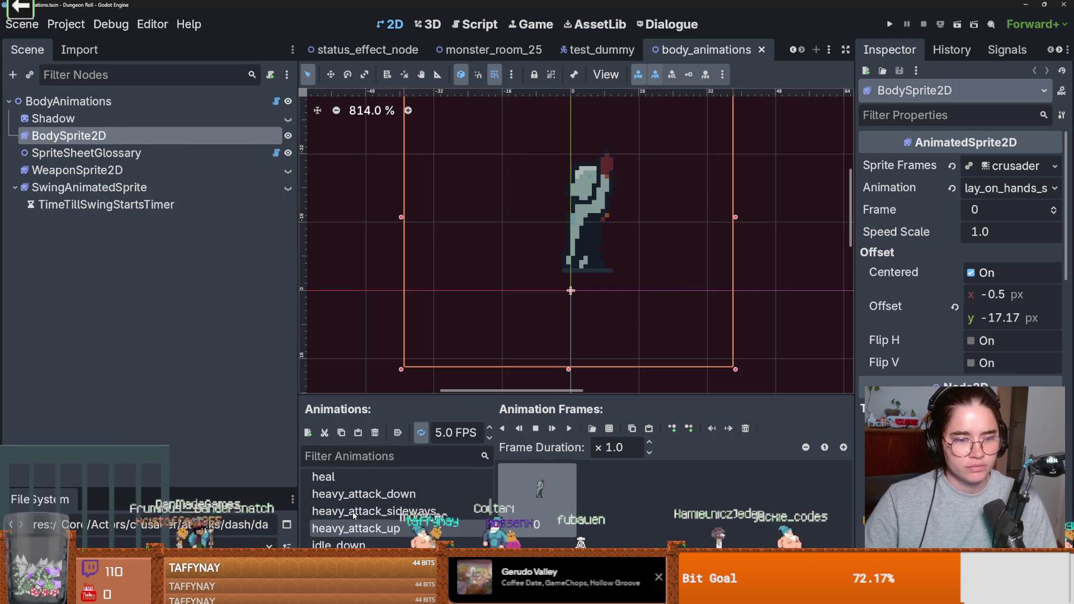
pyautogui.scroll(-3)
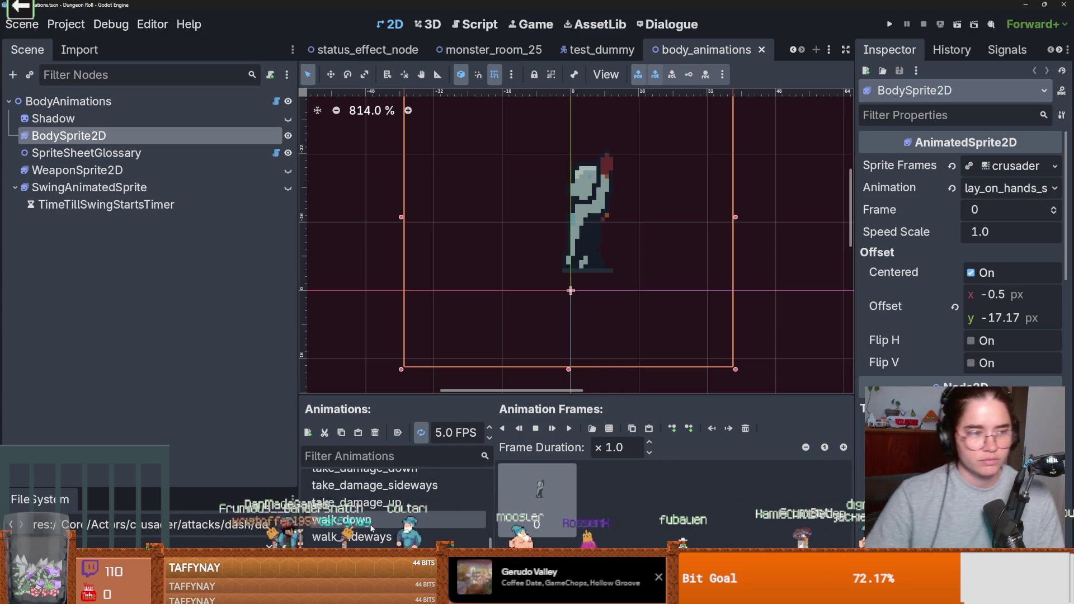
pyautogui.scroll(-3)
pyautogui.scroll(3)
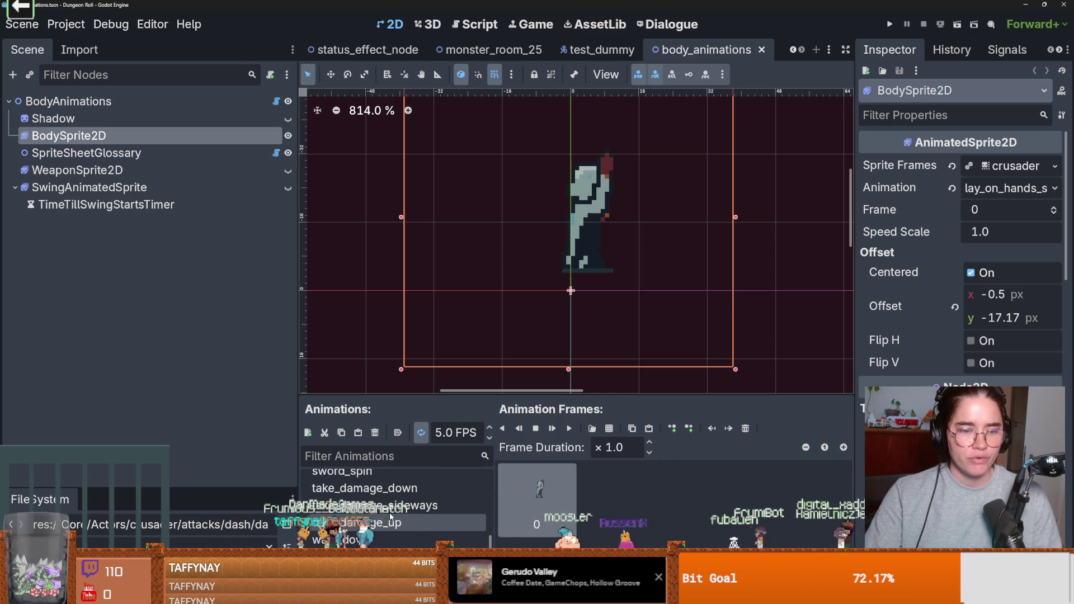
pyautogui.click(390, 510)
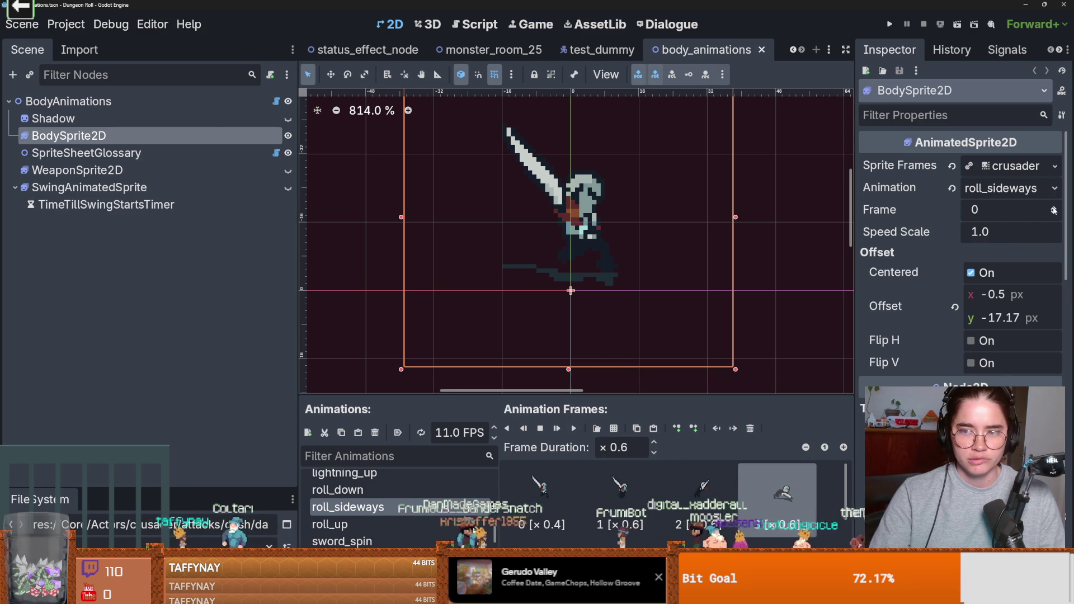
pyautogui.moveTo(1002, 210); pyautogui.dragTo(1039, 214)
pyautogui.hotkey('ctrl', 's')
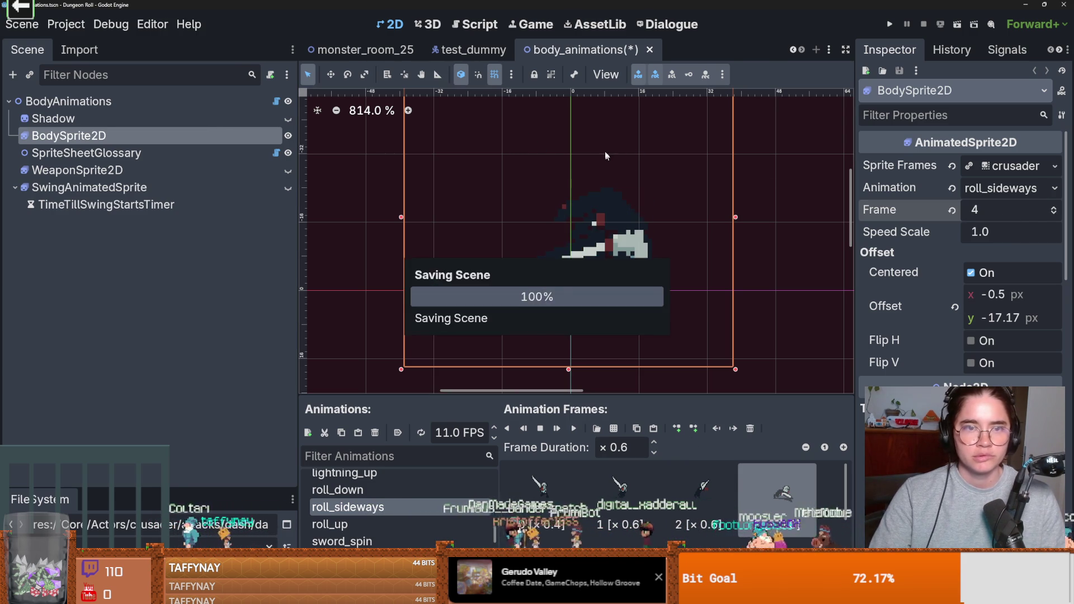
# Step: Switch back to the crusader scene tab
pyautogui.click(794, 50)
pyautogui.click(794, 50)
pyautogui.click(339, 49)
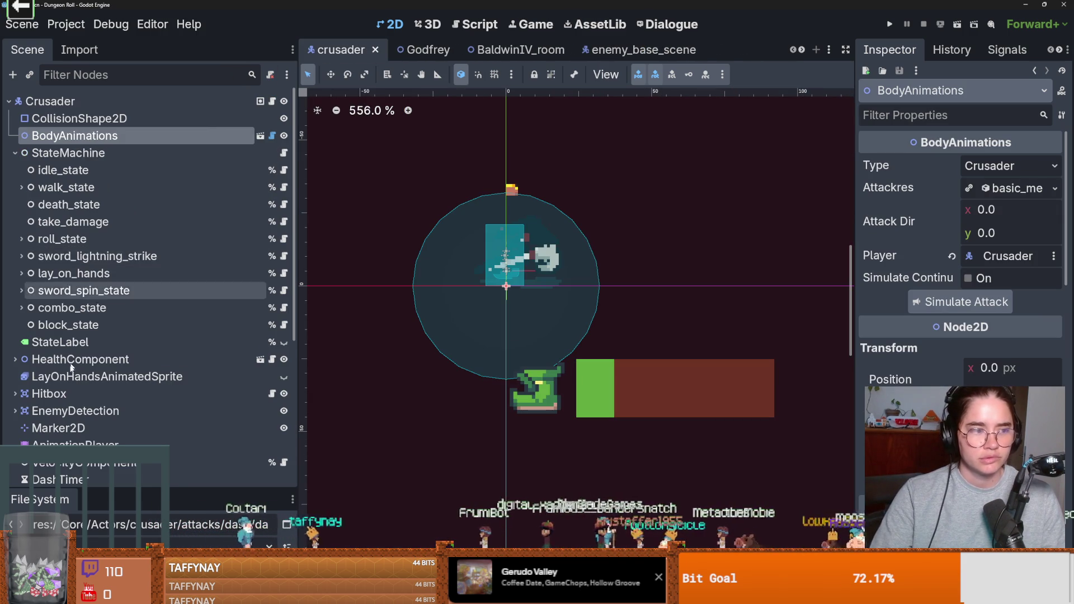
# Step: Add a CollisionShape2D under Dash Area using dash_collision.tres as its shape
pyautogui.scroll(-3)
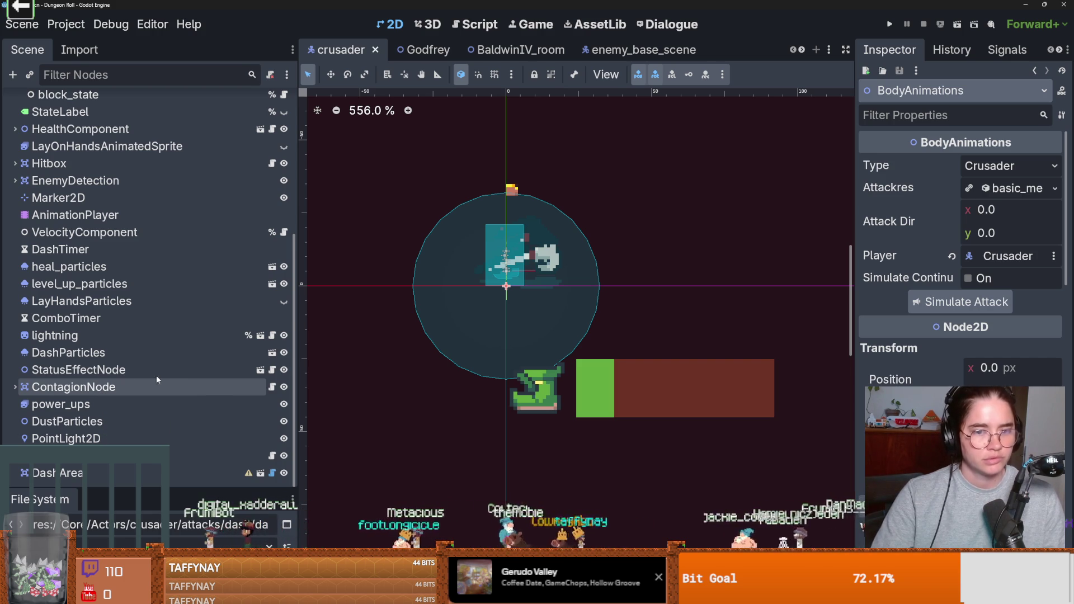
pyautogui.click(45, 472)
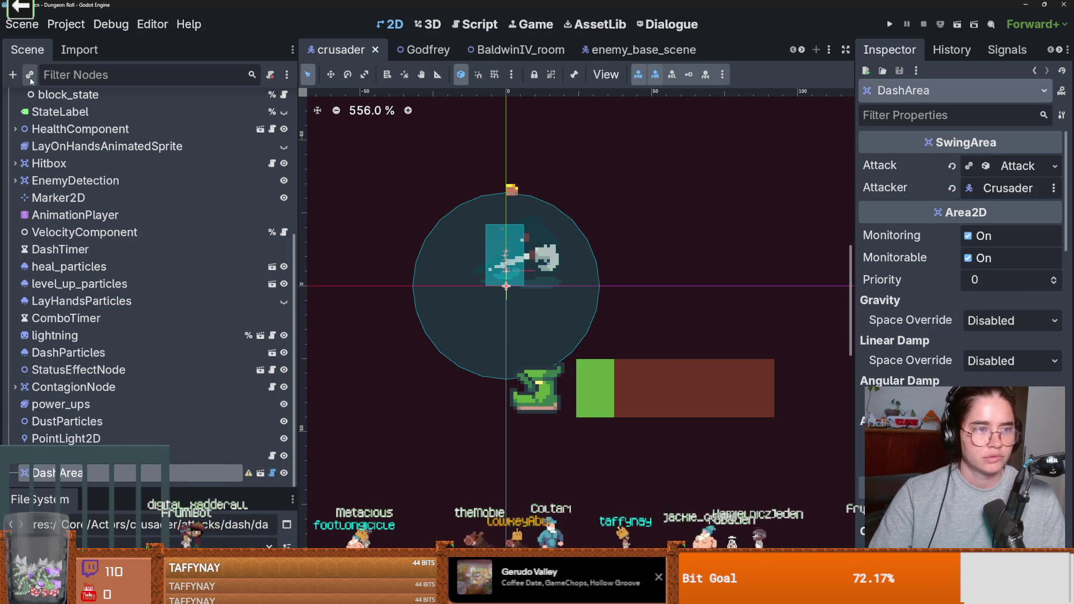
pyautogui.click(12, 74)
pyautogui.write('colli')
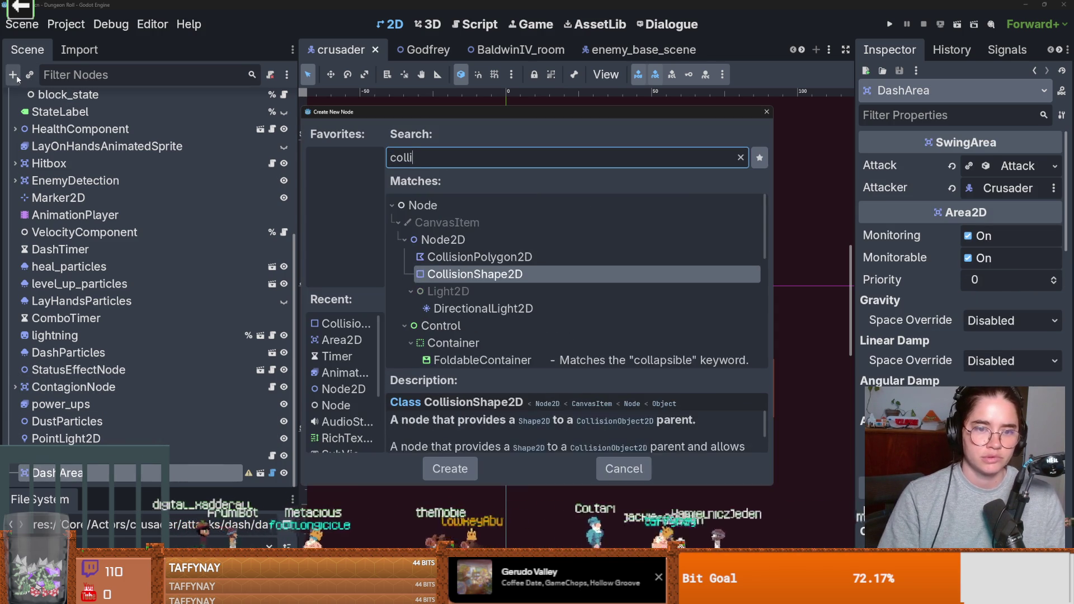
pyautogui.press('Return')
pyautogui.click(1056, 164)
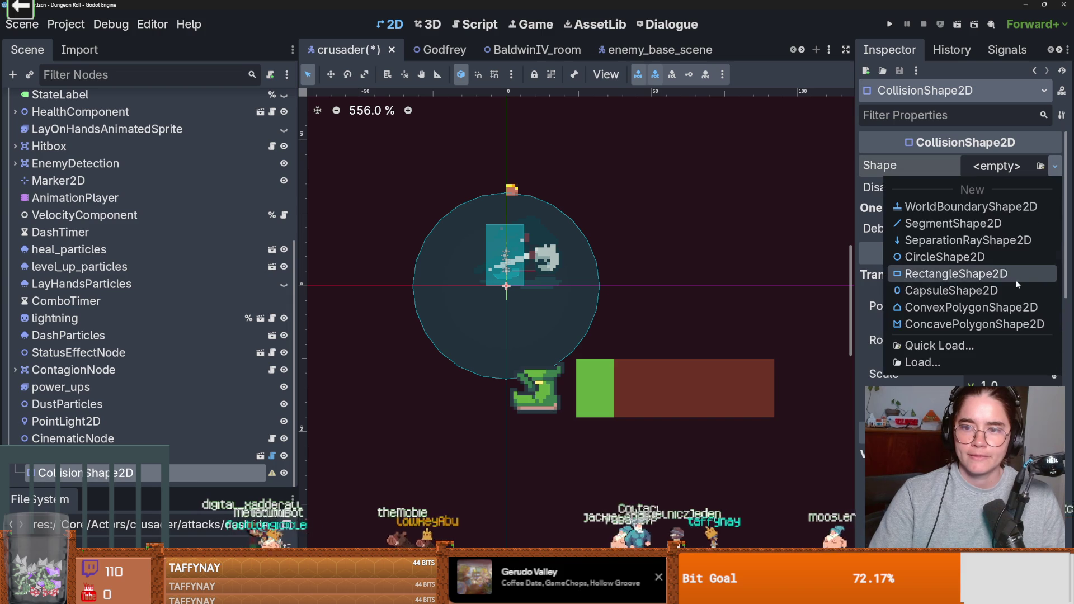
pyautogui.click(940, 343)
pyautogui.write('da')
pyautogui.press('Return')
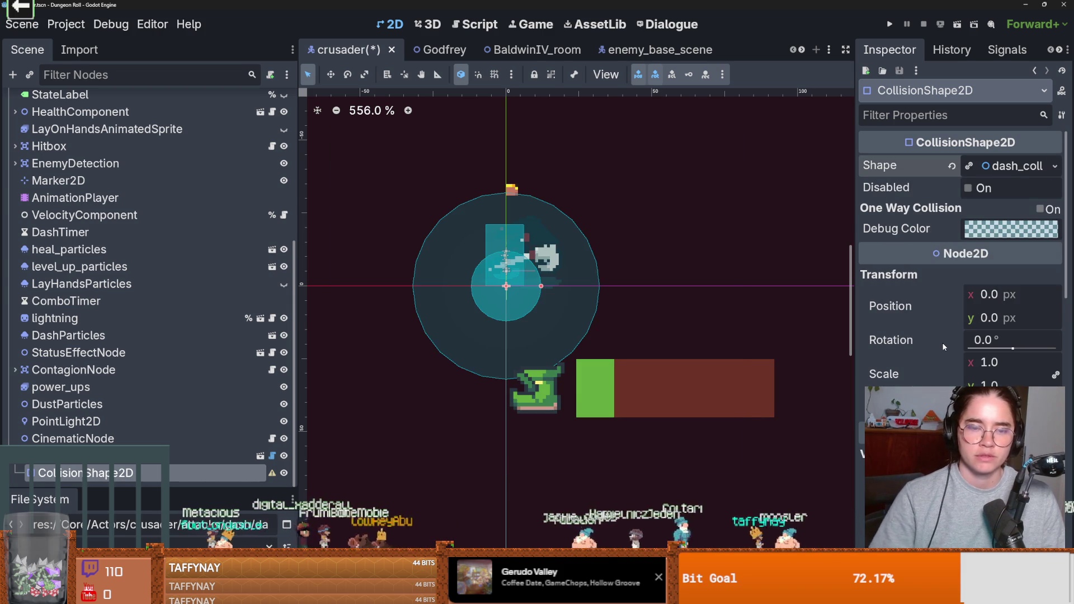
# Step: Set the collision shape's y position to -13, save, and open roll_state.gd
pyautogui.moveTo(974, 319); pyautogui.dragTo(944, 319)
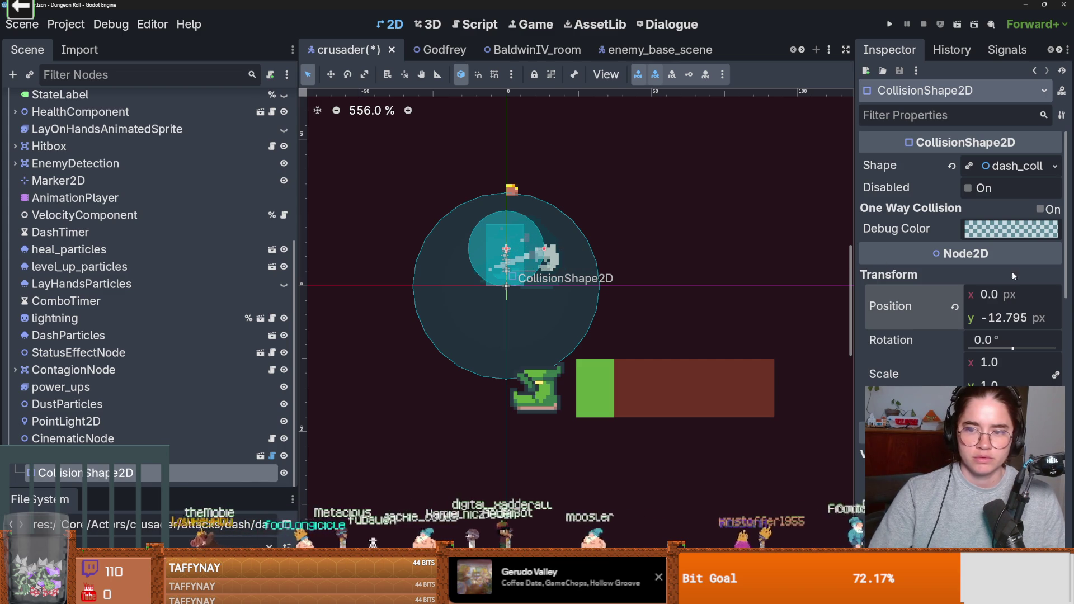
pyautogui.click(1001, 319)
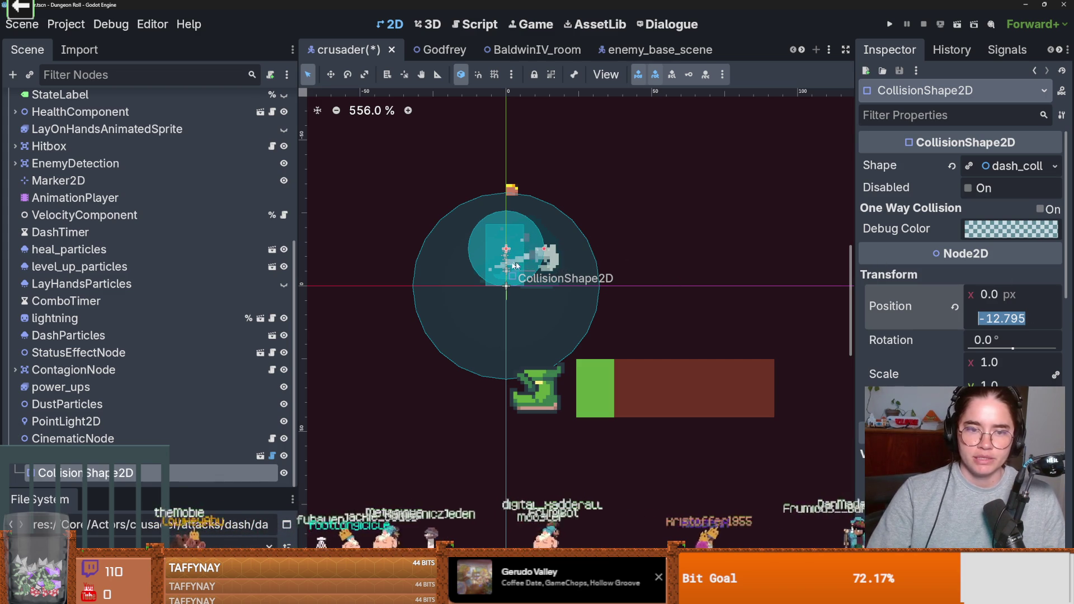
pyautogui.hotkey('ctrl', 's')
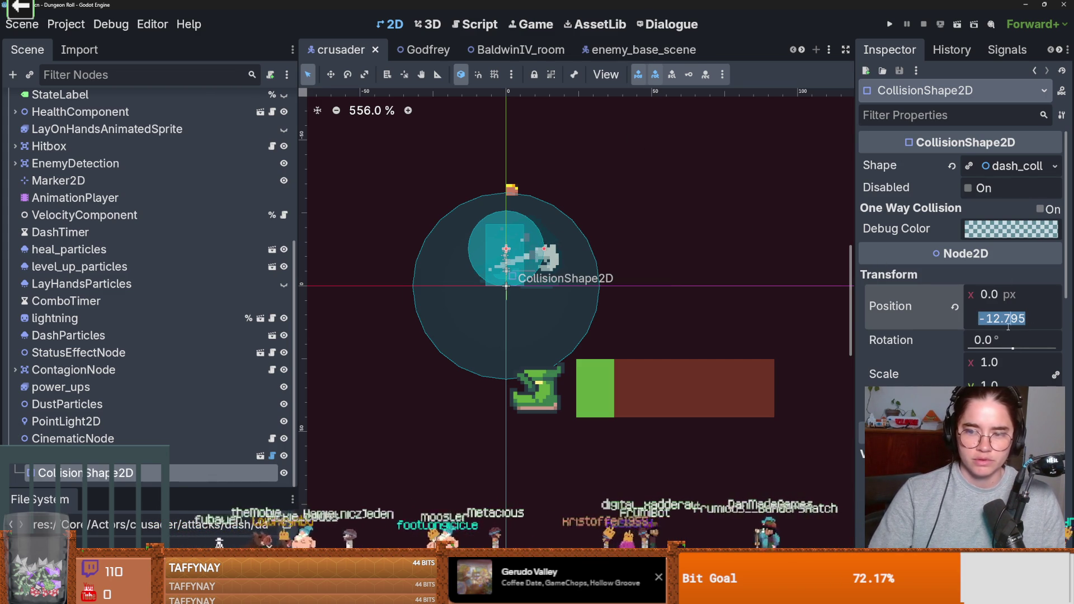
pyautogui.write('-13')
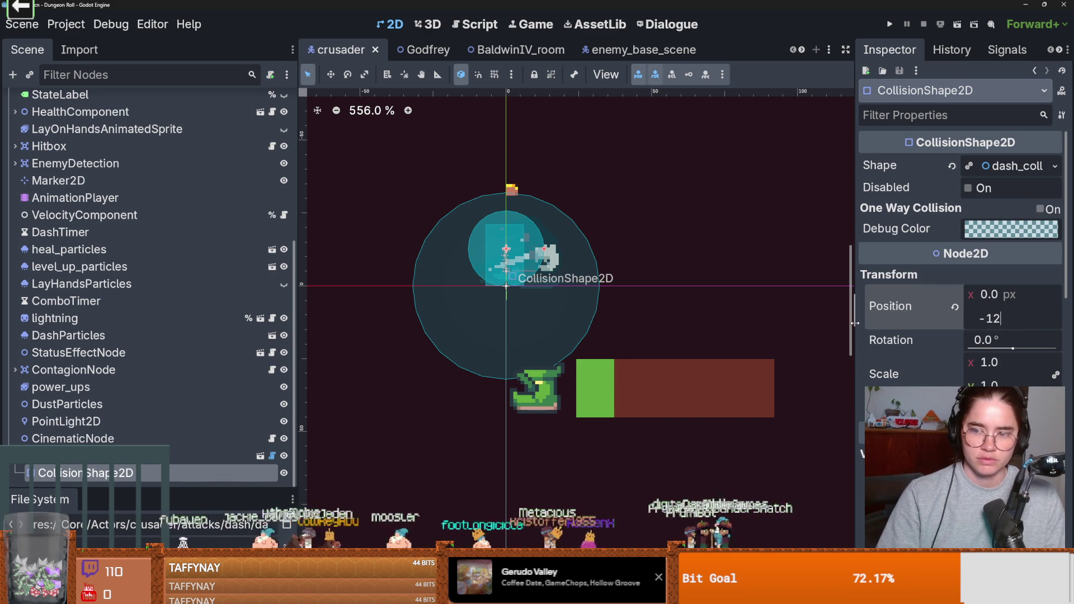
pyautogui.press('Return')
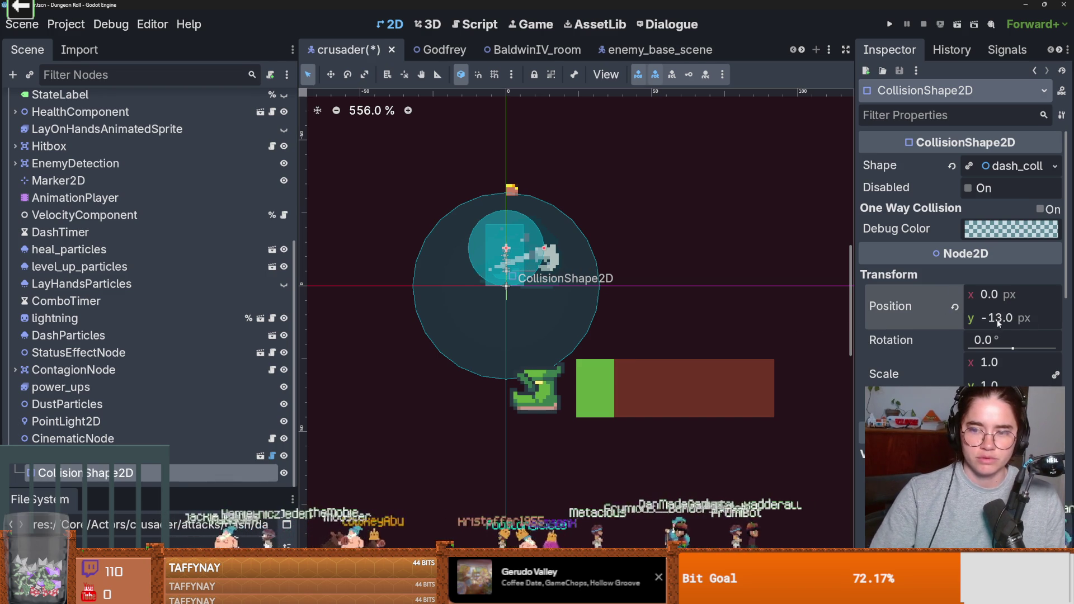
pyautogui.scroll(3)
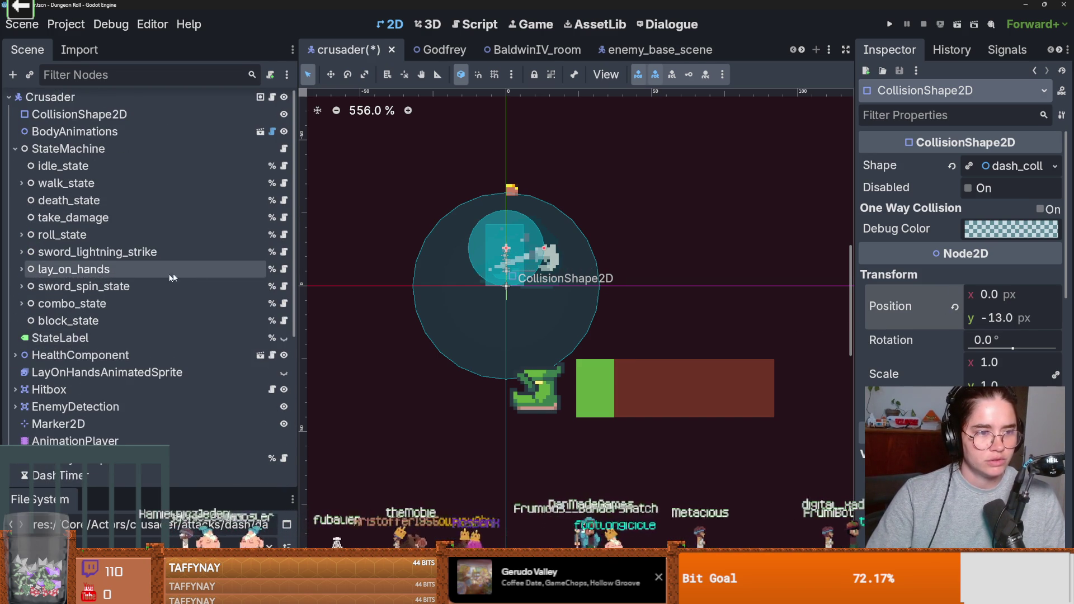
pyautogui.click(284, 234)
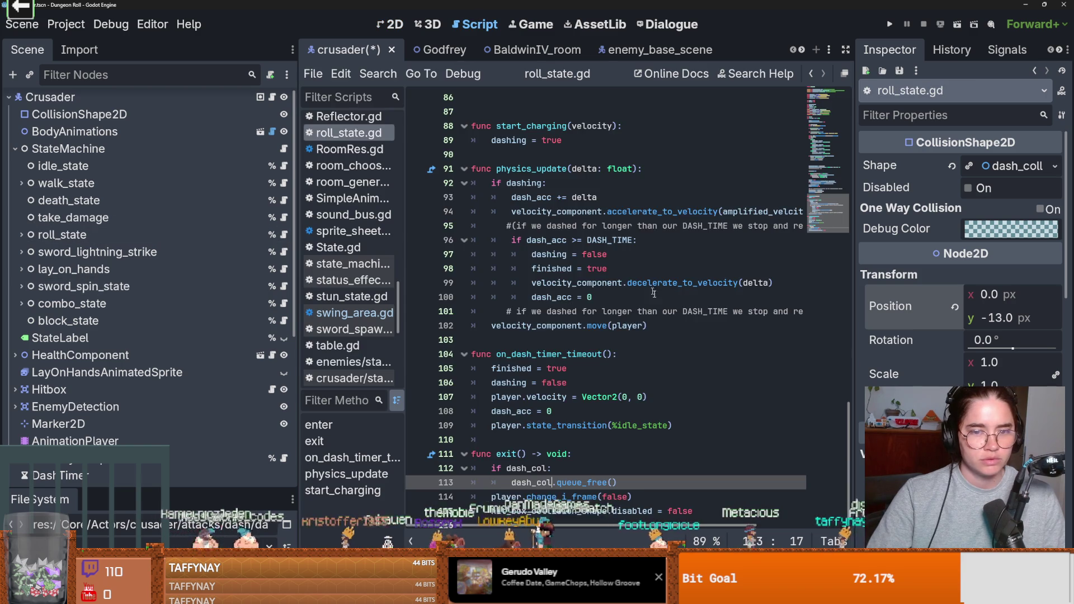
# Step: Insert 'dash_col.position = Vector2(0, -13)' after the shape assignment on line 59 and save
pyautogui.scroll(3)
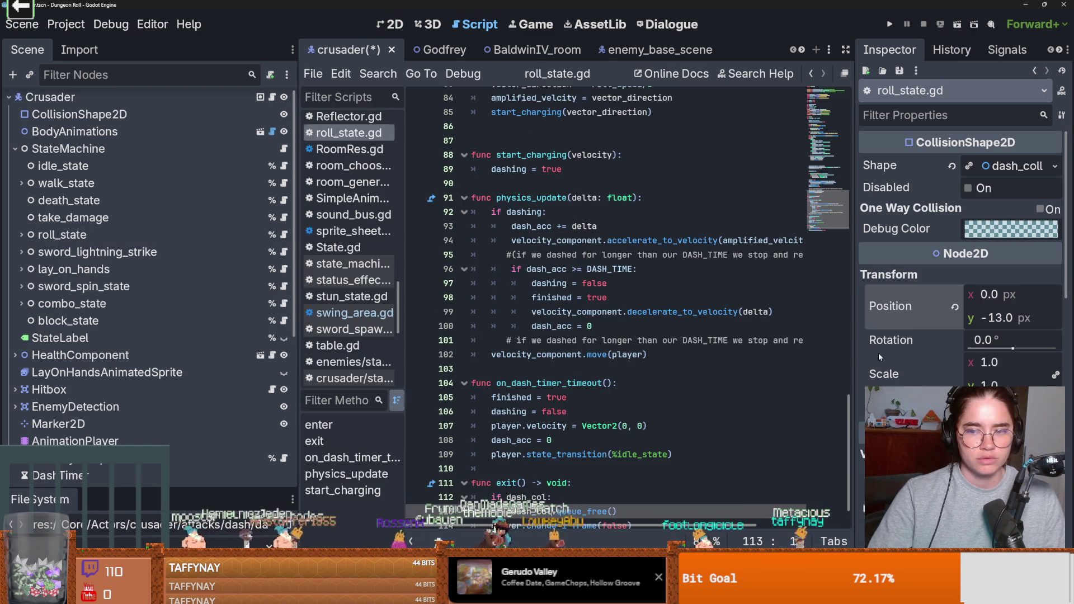
pyautogui.moveTo(854, 358); pyautogui.dragTo(955, 358)
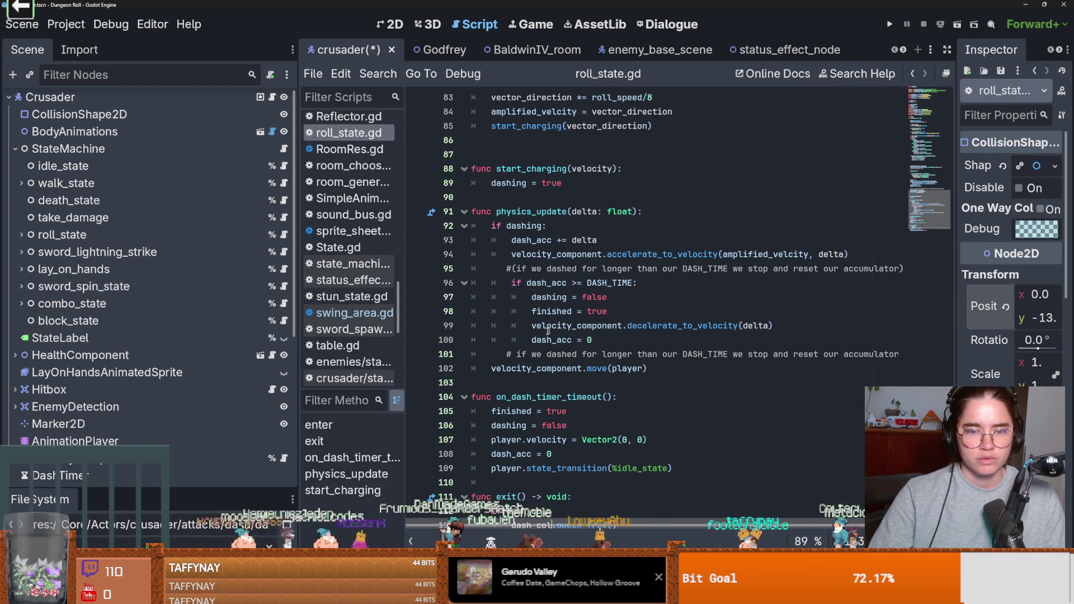
pyautogui.scroll(3)
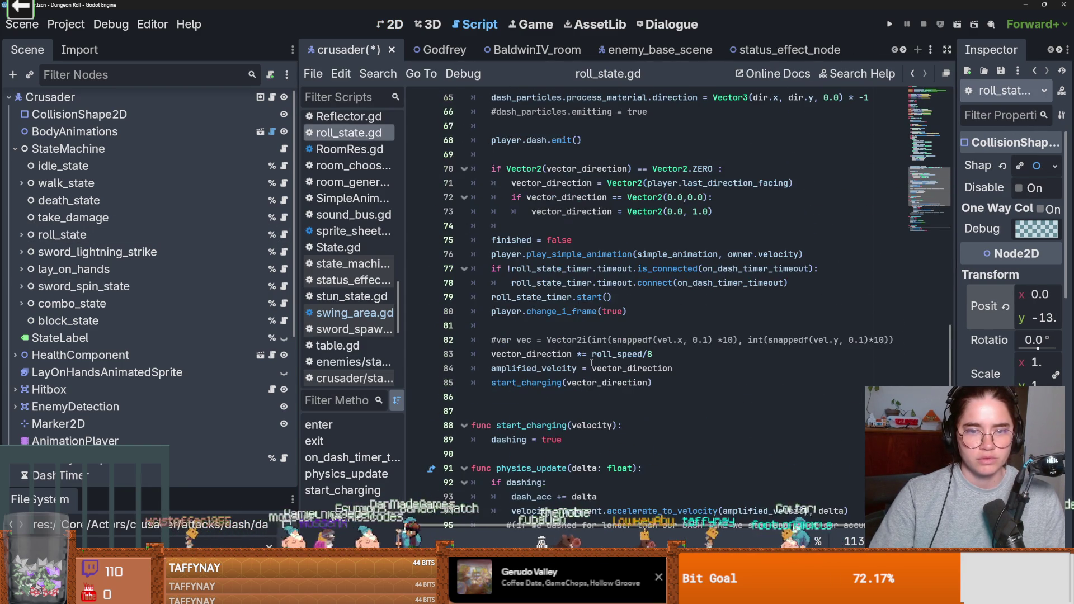
pyautogui.scroll(3)
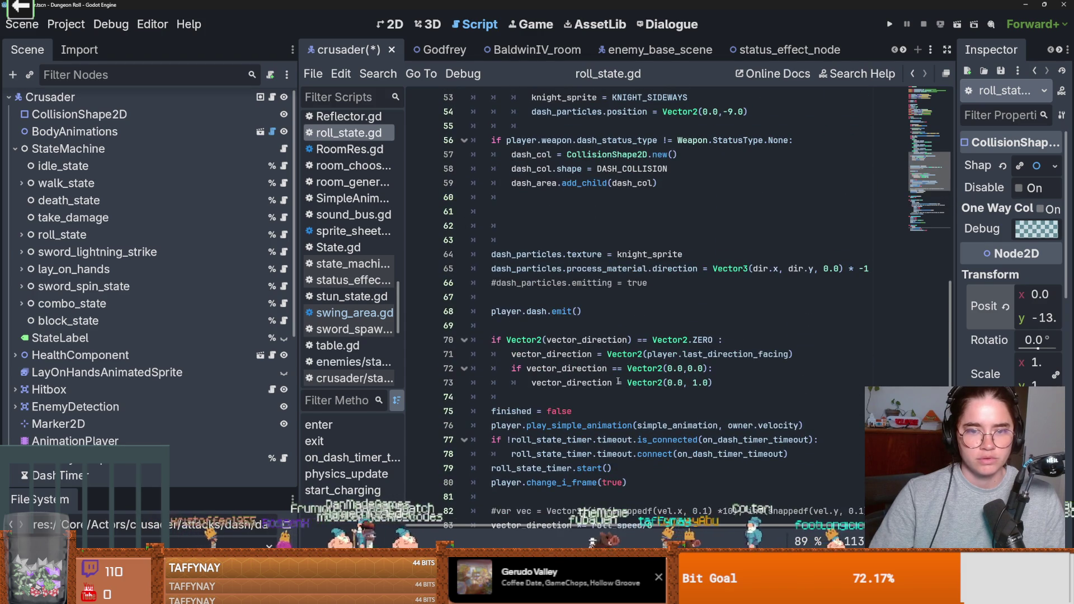
pyautogui.scroll(3)
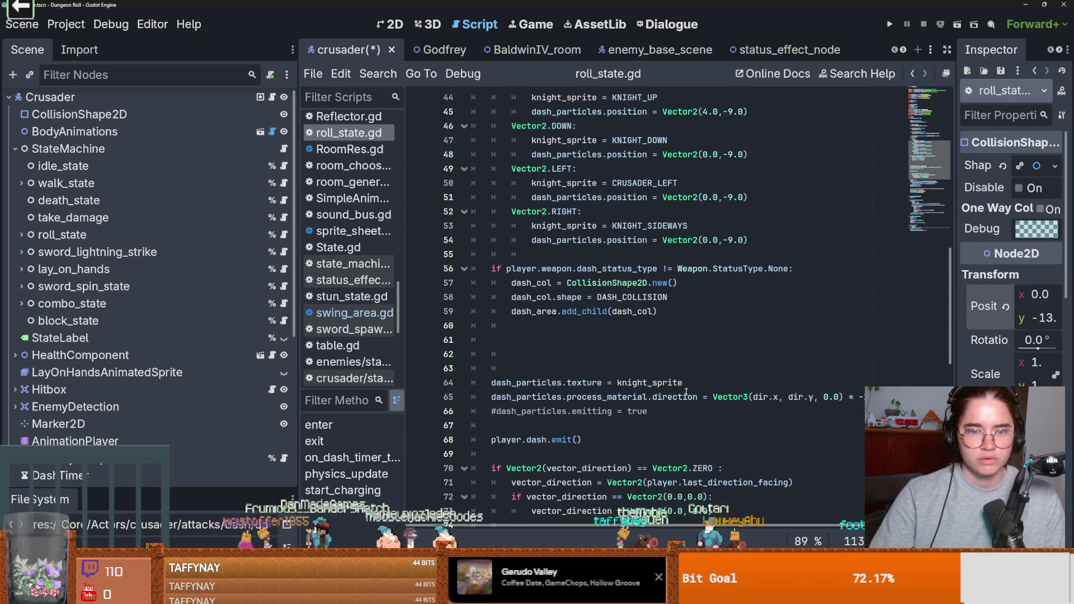
pyautogui.click(677, 345)
pyautogui.press('Return')
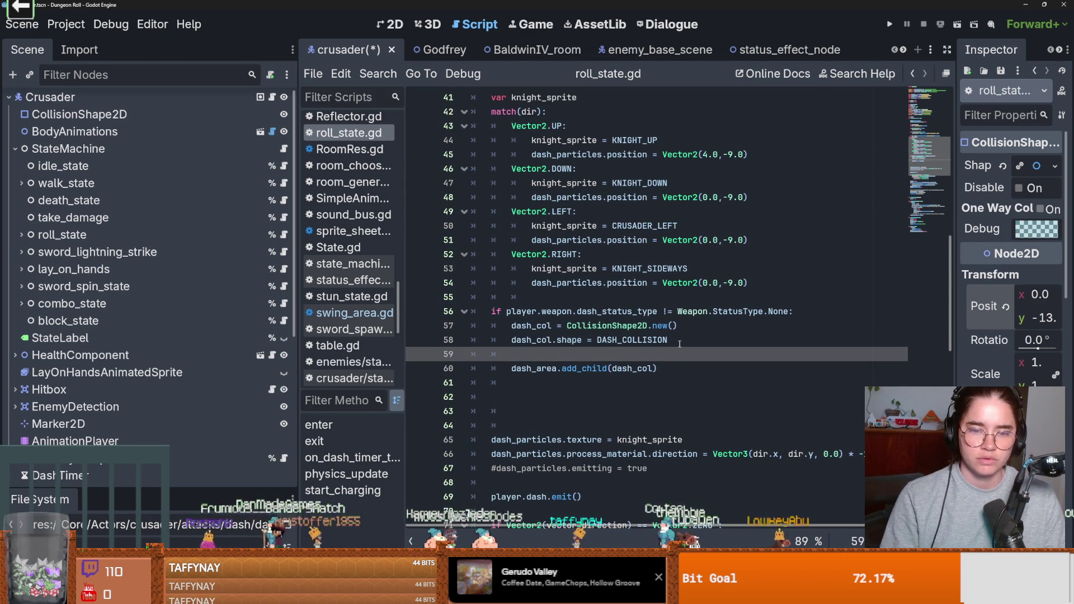
pyautogui.write('a')
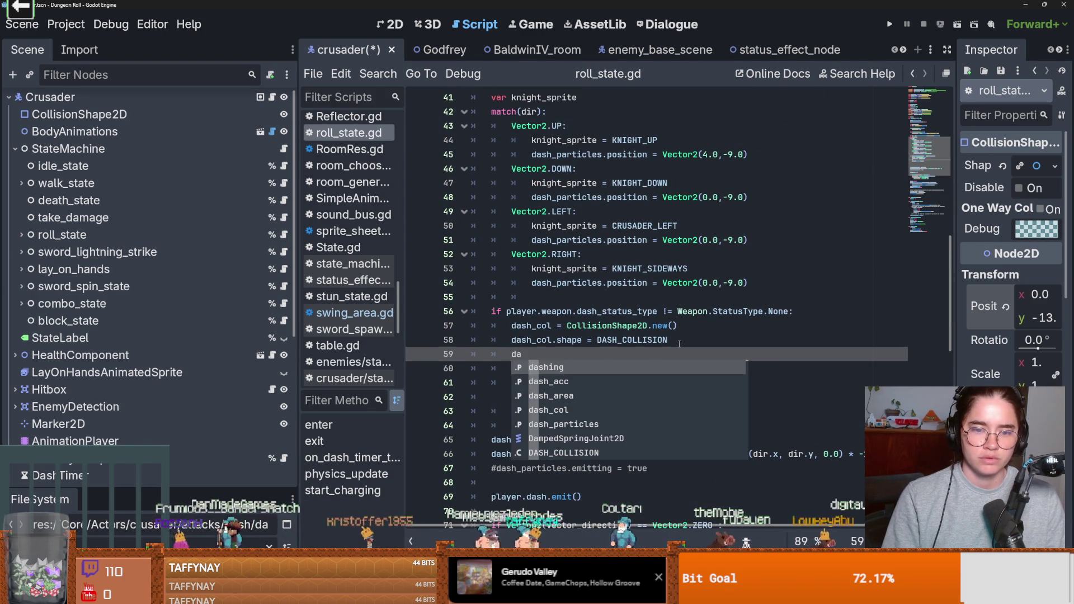
pyautogui.press('Down')
pyautogui.press('Down')
pyautogui.press('Down')
pyautogui.press('Return')
pyautogui.write('.position = V')
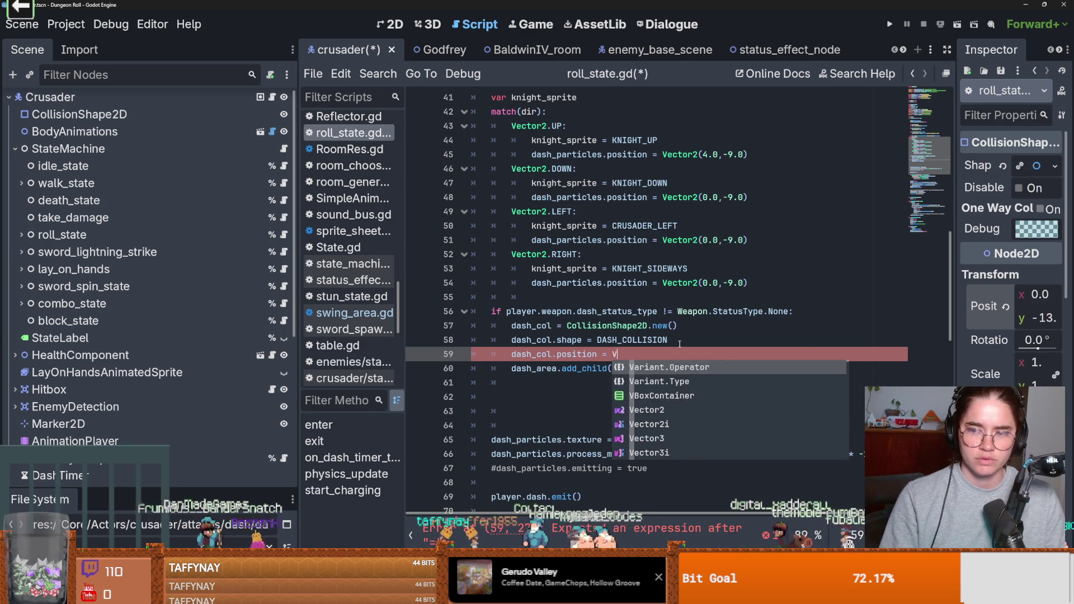
pyautogui.write('ec')
pyautogui.press('Return')
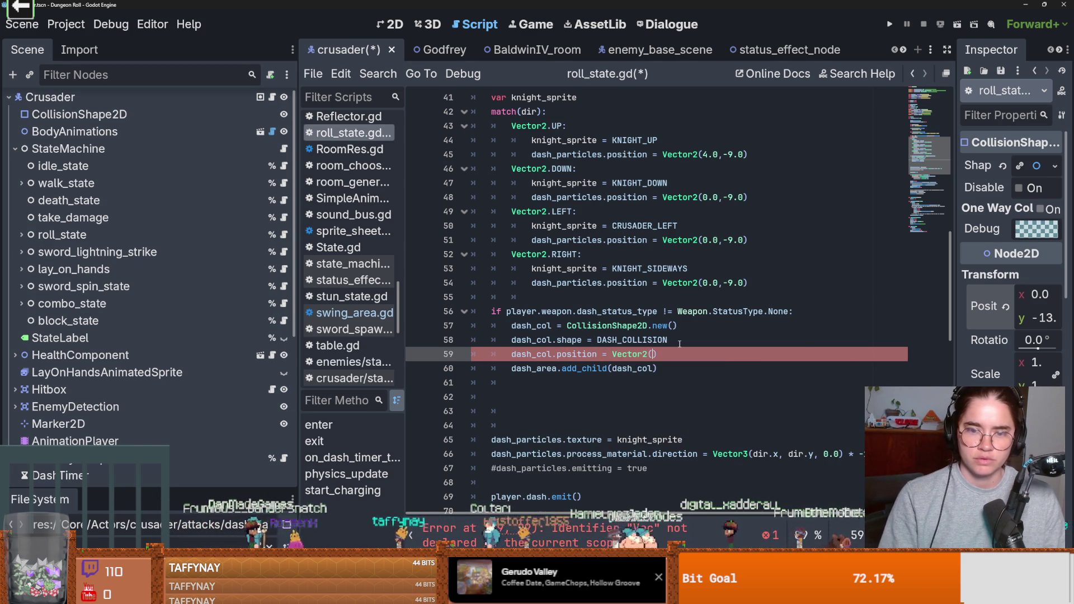
pyautogui.write(', -13')
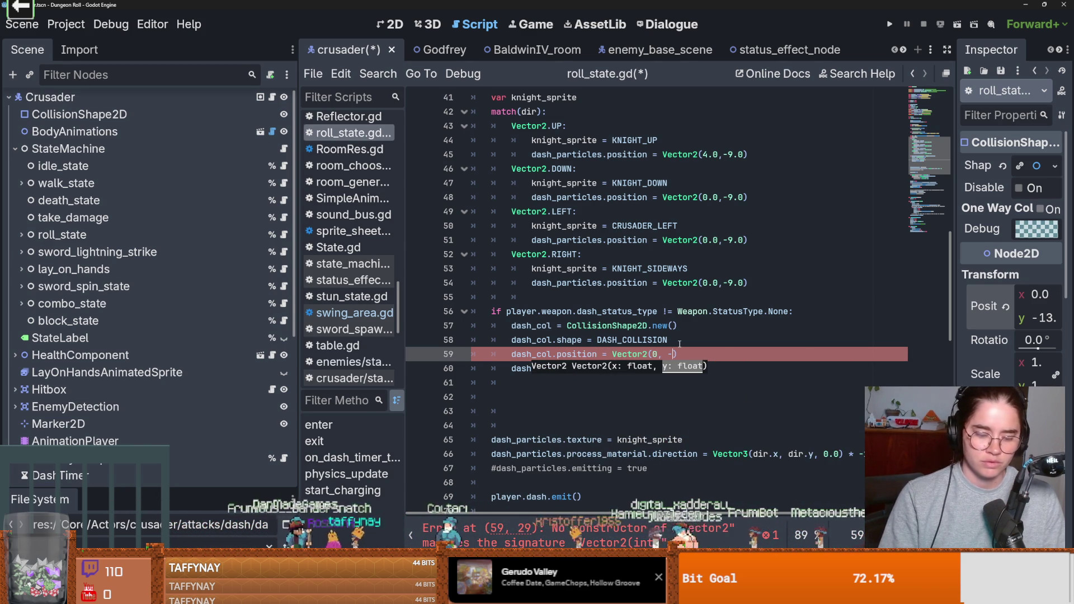
pyautogui.hotkey('ctrl', 's')
pyautogui.click(690, 327)
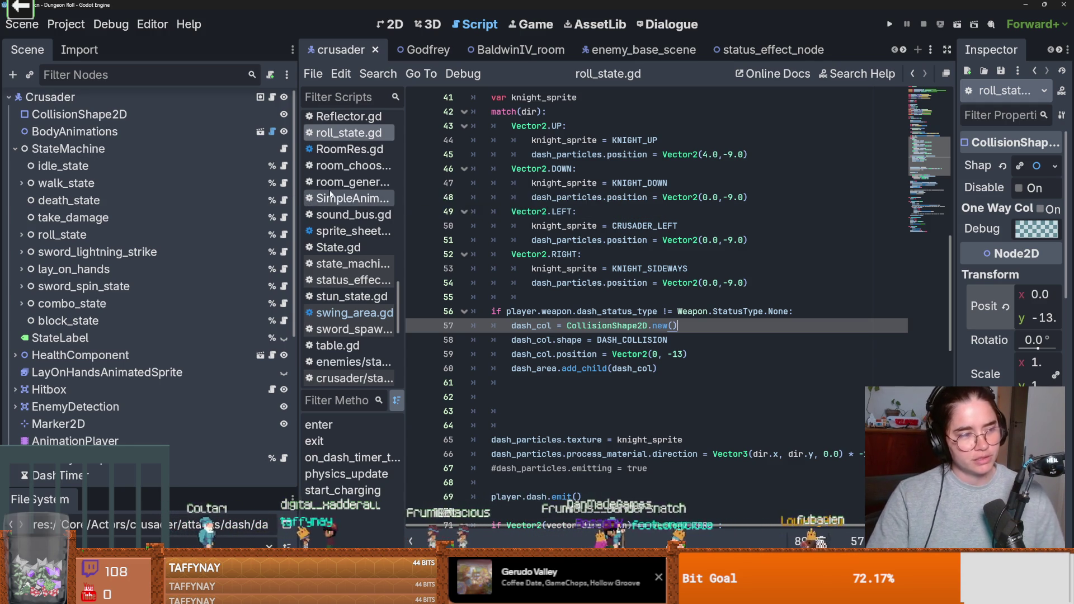
# Step: Delete the hand-placed CollisionShape2D under Dash Area and save the crusader scene
pyautogui.click(584, 270)
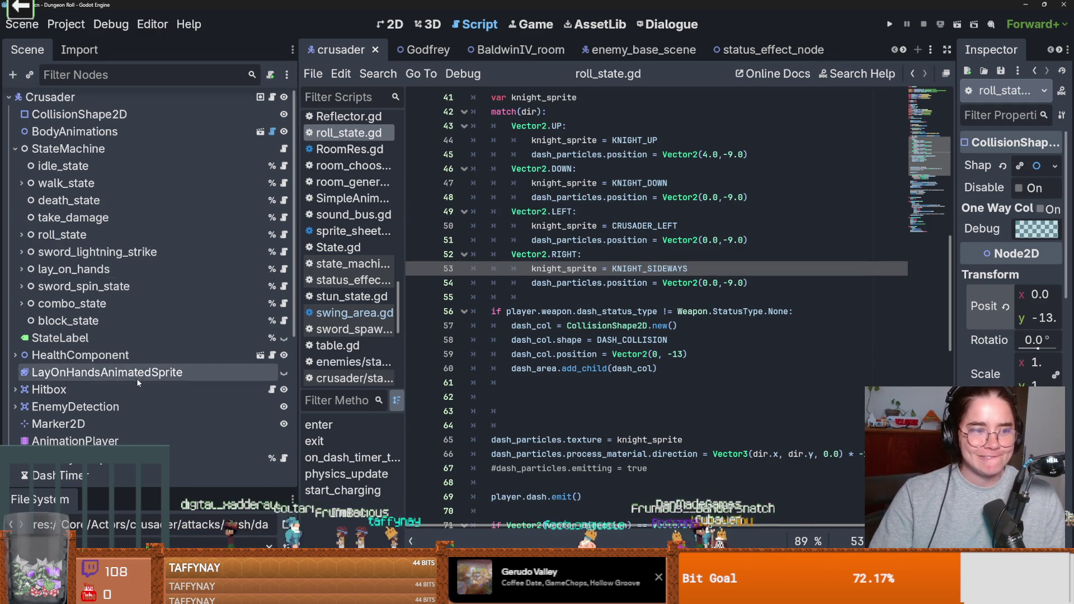
pyautogui.scroll(-3)
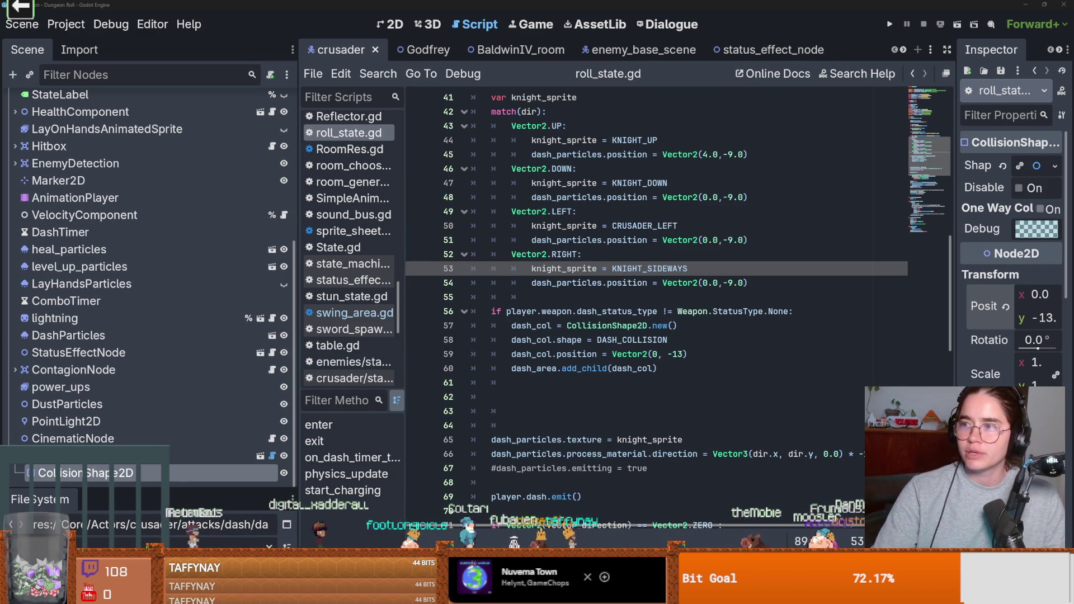
pyautogui.hotkey('ctrl', 's')
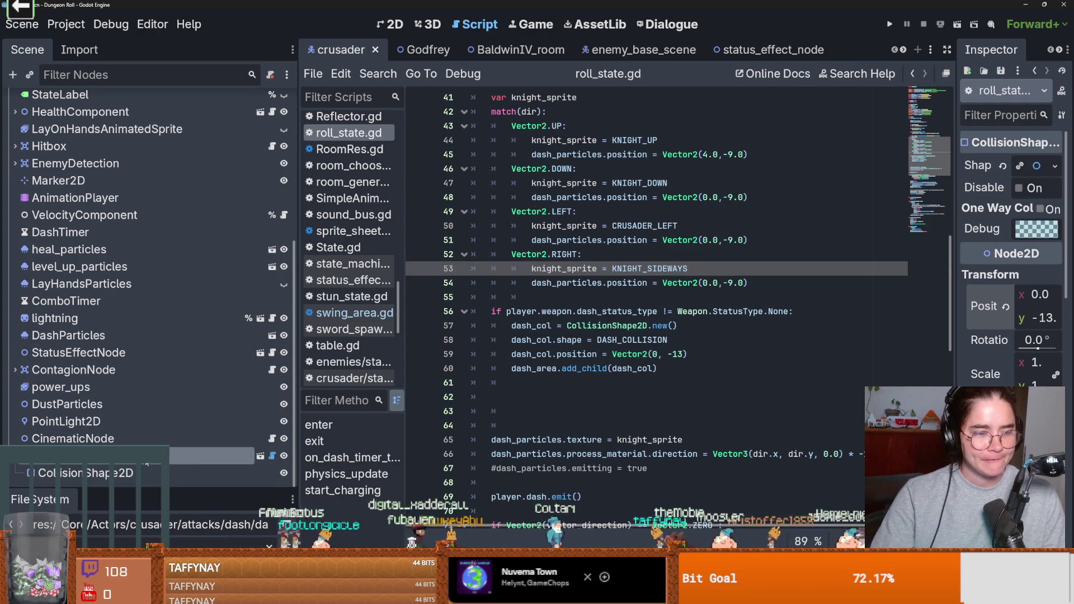
pyautogui.click(147, 473)
pyautogui.rightClick(161, 473)
pyautogui.press('Delete')
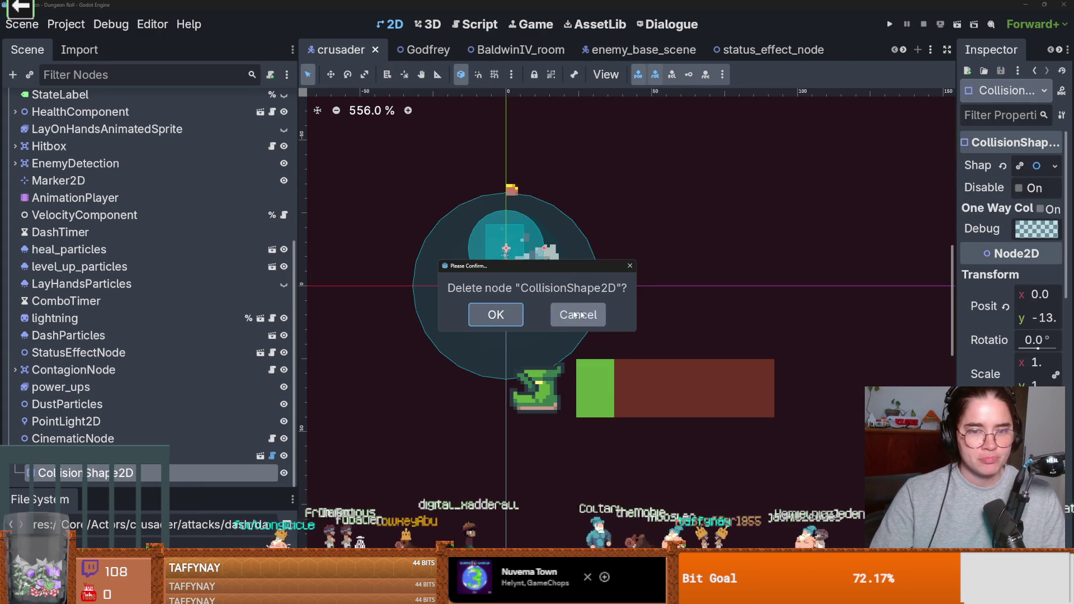
pyautogui.click(492, 314)
pyautogui.hotkey('ctrl', 's')
# Step: Open status_effect_node.gd and select the holy_dmg_perc value of 100
pyautogui.scroll(-3)
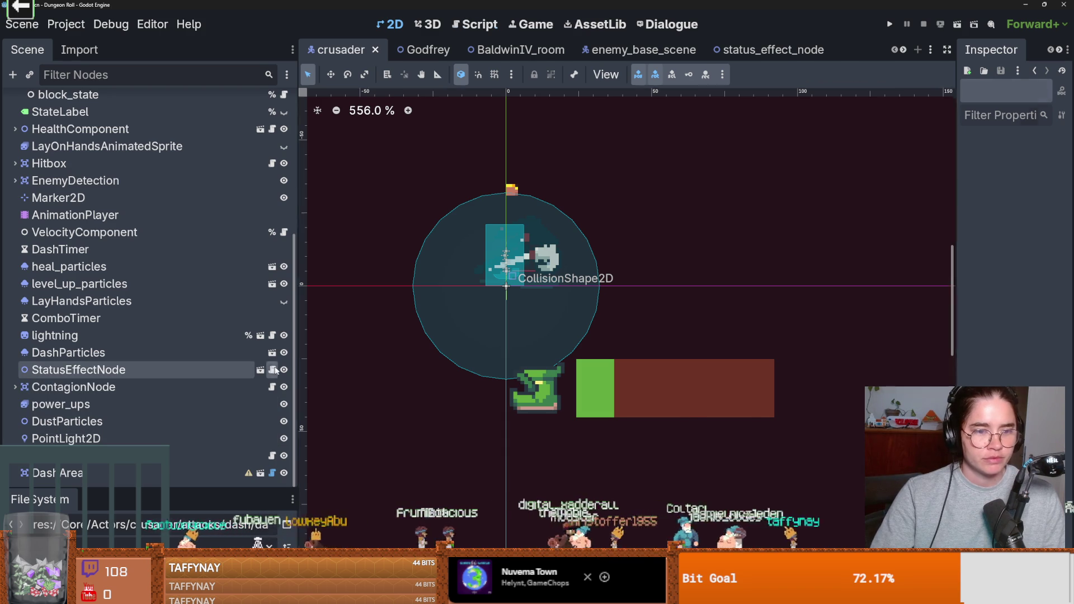
pyautogui.click(273, 370)
pyautogui.scroll(3)
pyautogui.click(577, 211)
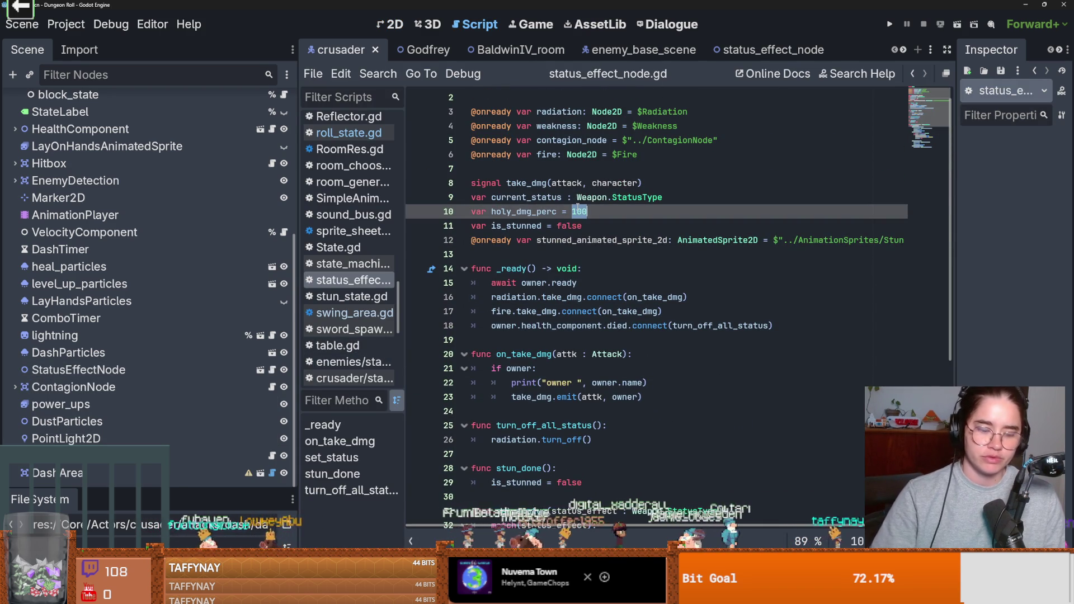
# Step: Save holy_dmg_perc at 20, rerun the game without collision shapes, then close the editor
pyautogui.hotkey('ctrl', 's')
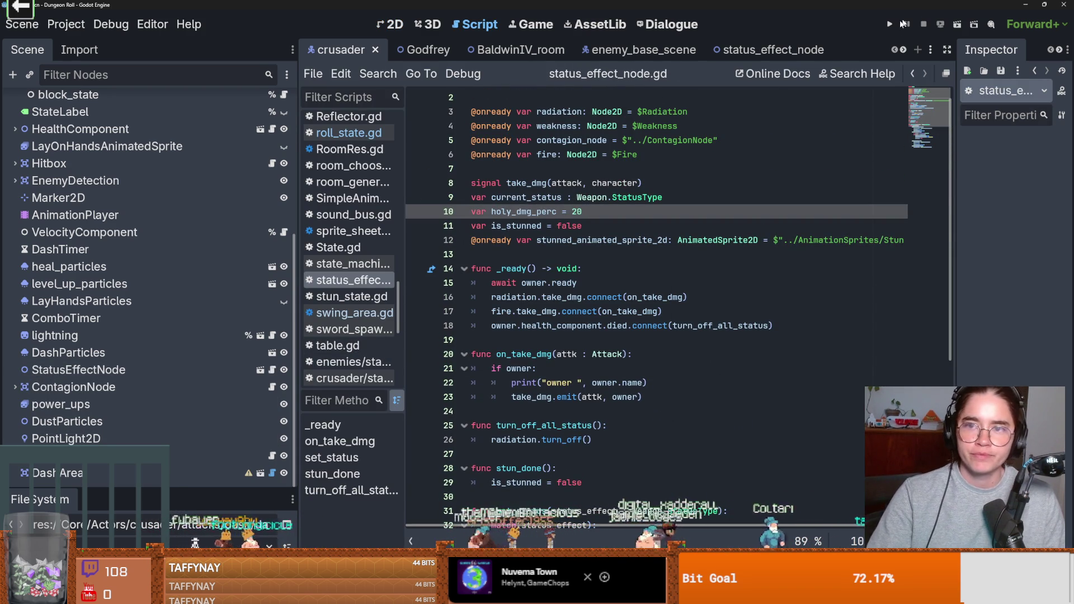
pyautogui.click(890, 25)
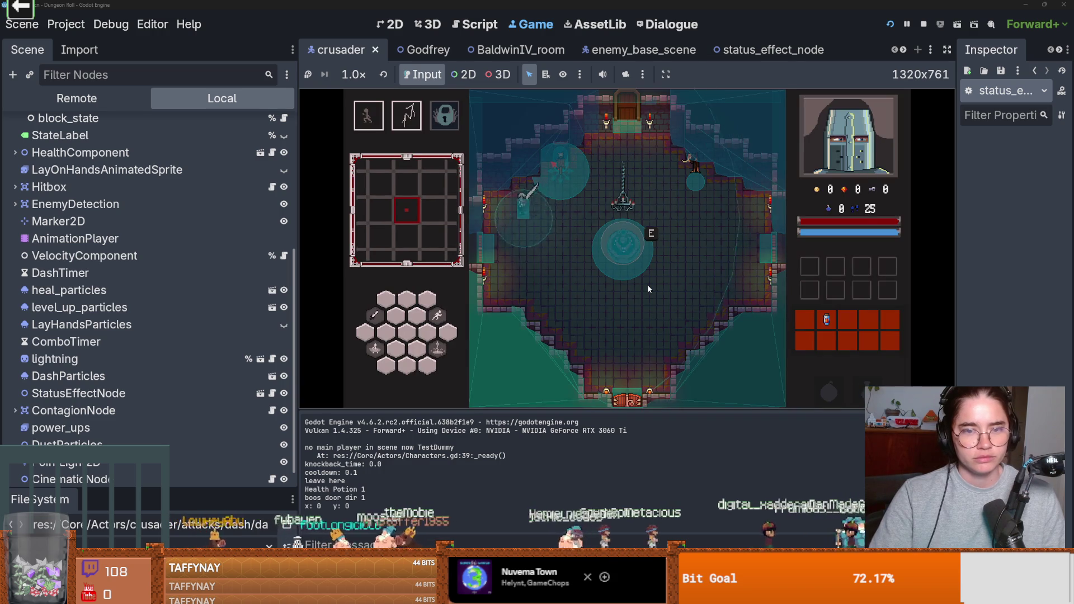
pyautogui.click(66, 24)
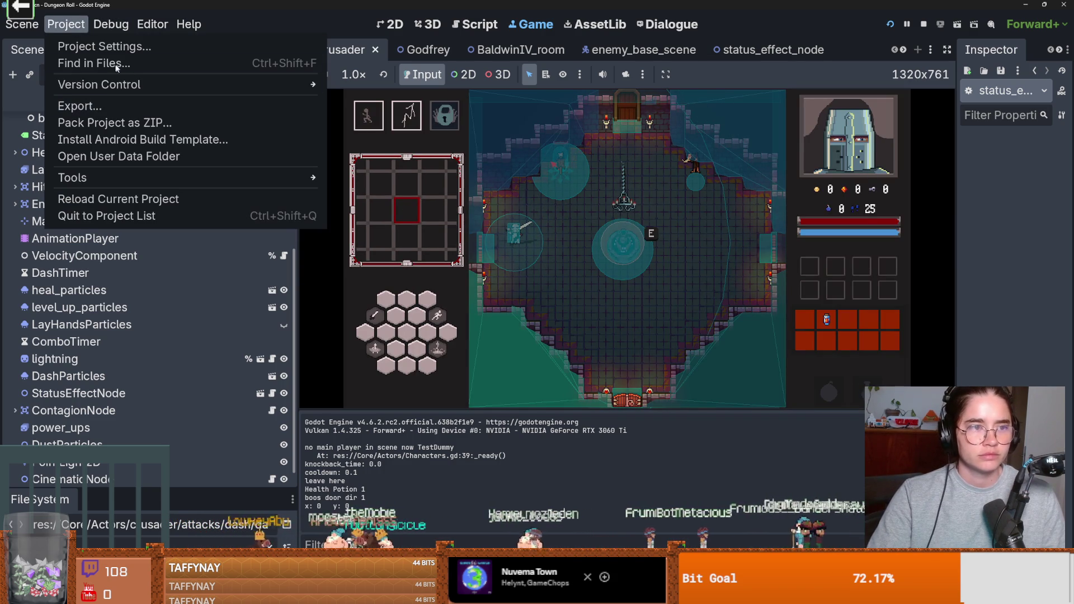
pyautogui.click(125, 85)
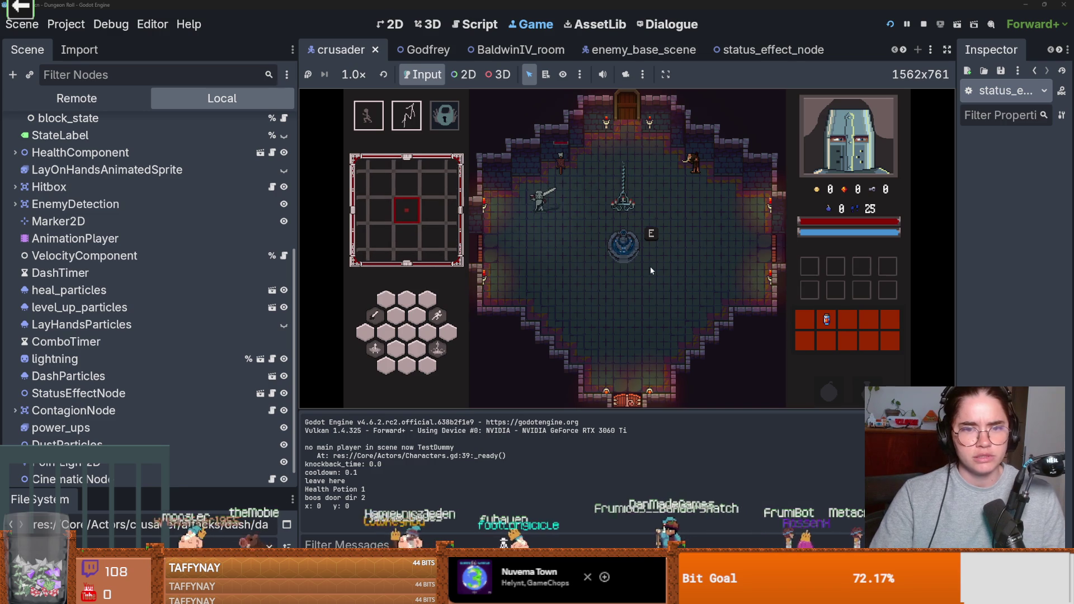
pyautogui.press('d')
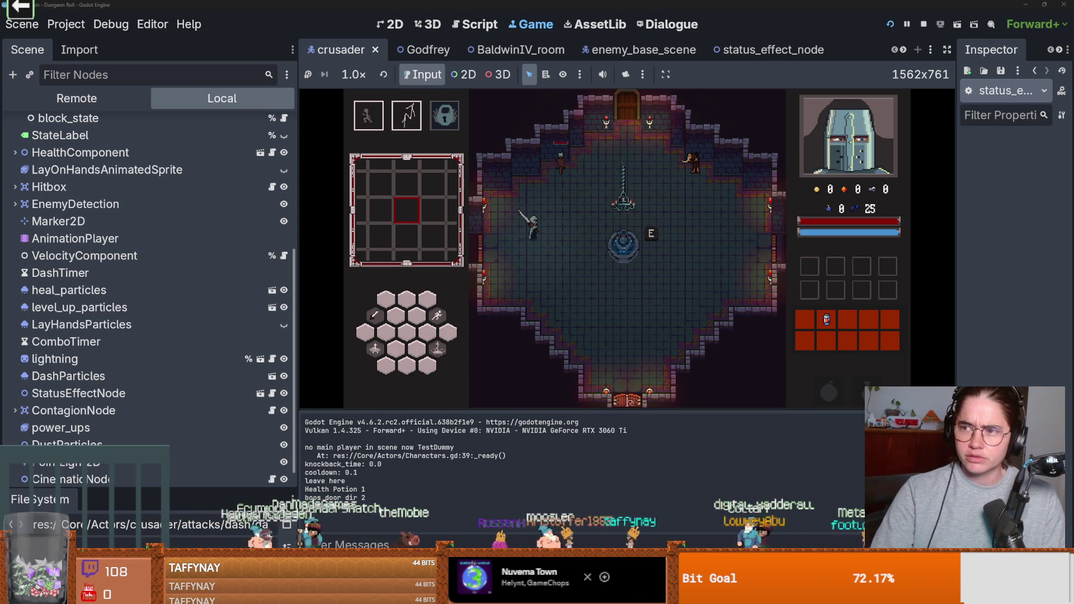
pyautogui.click(1064, 4)
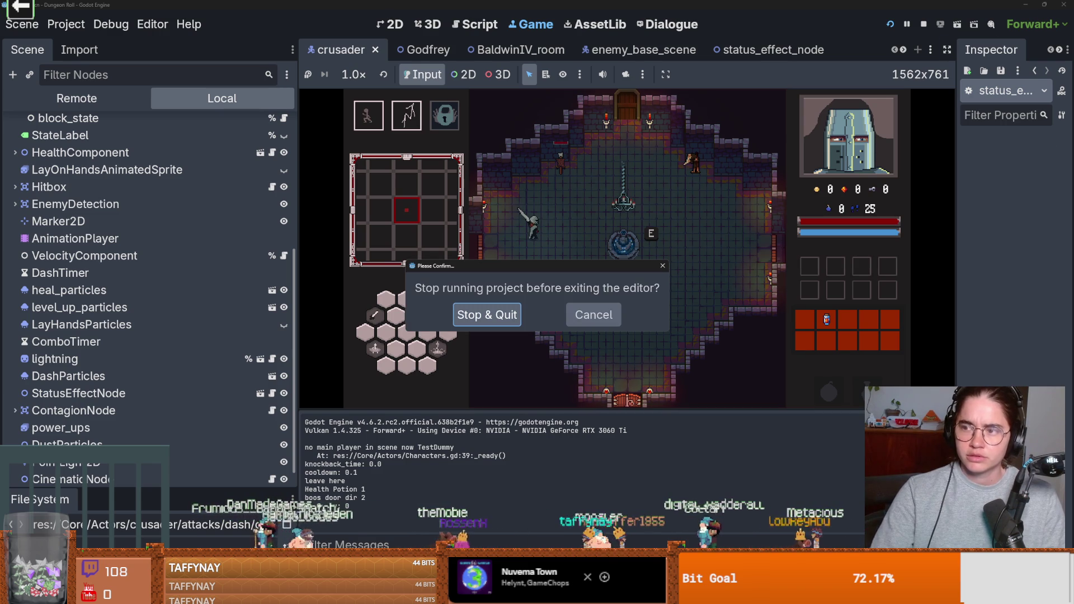
# Step: Stop the running game and quit the Godot editor
pyautogui.press('Return')
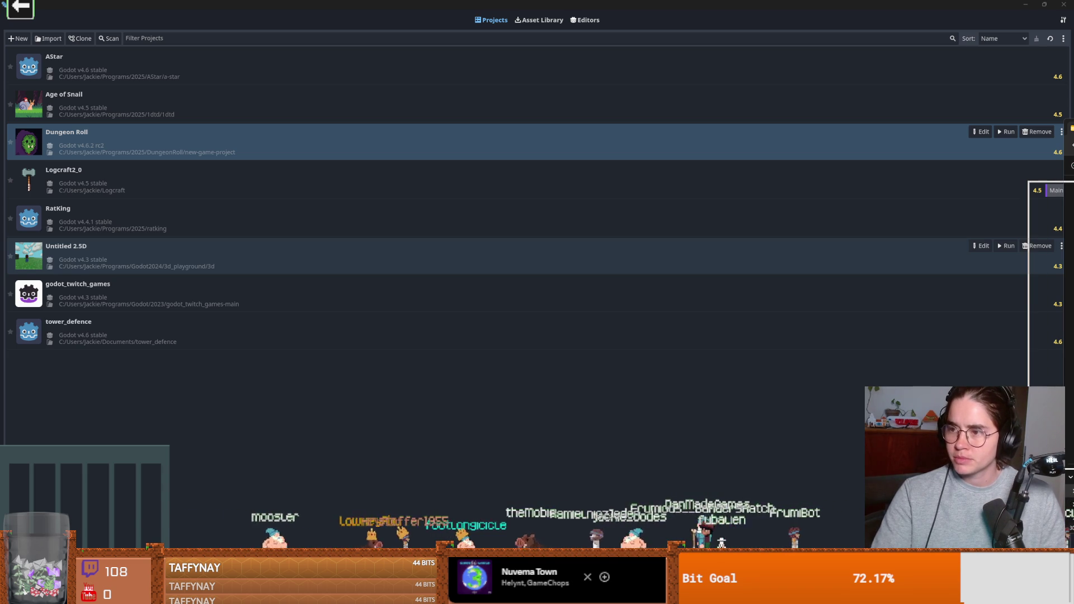
# Step: Bring the browser showing RogueRoom's GitHub Actions runs onto the screen, maximised
pyautogui.moveTo(1073, 184); pyautogui.dragTo(671, 2)
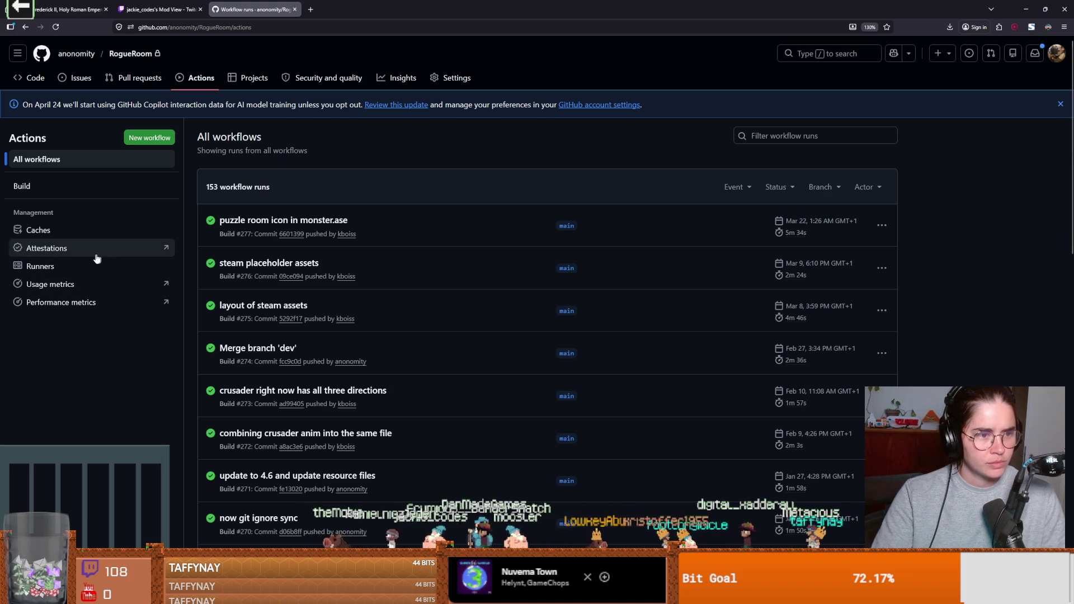
# Step: Manually run the RogueRoom Build workflow on main, queuing run #278 with linux, web and windows jobs
pyautogui.click(74, 190)
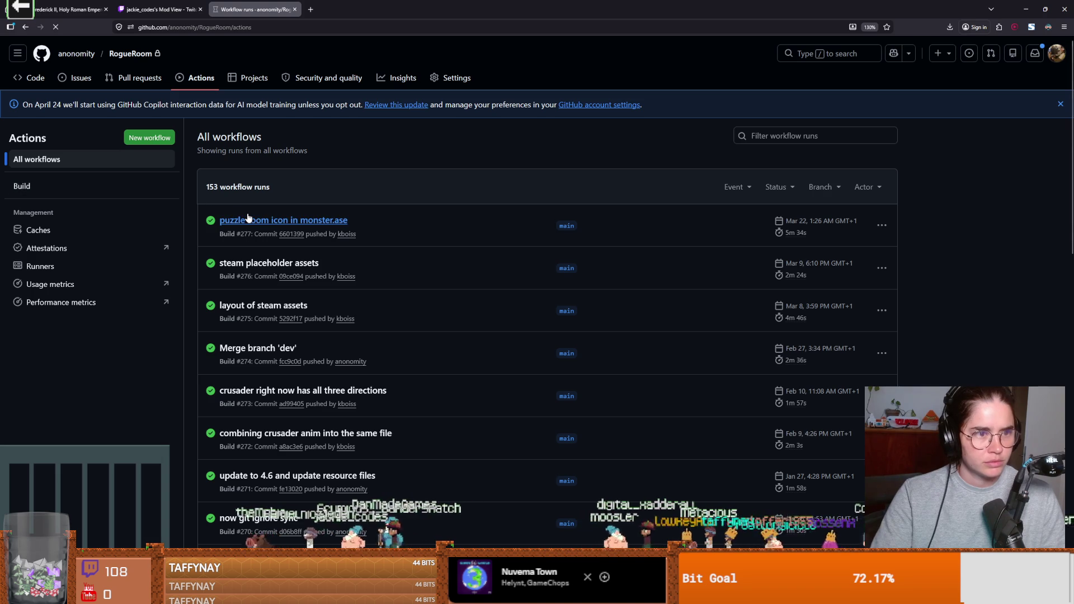
pyautogui.hotkey('alt', 'Tab')
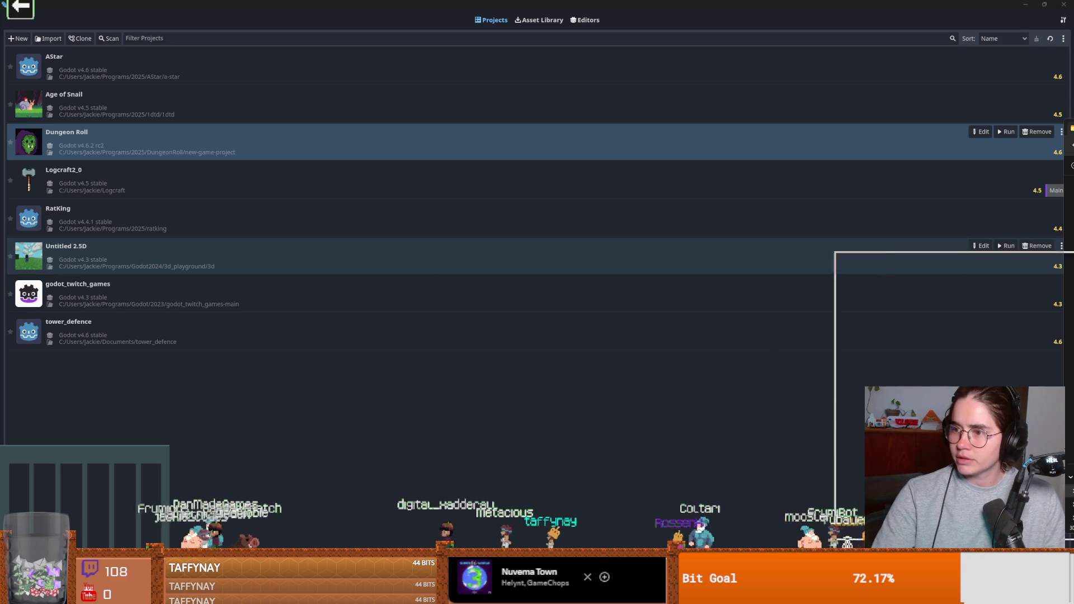
pyautogui.hotkey('alt', 'Tab')
pyautogui.click(750, 293)
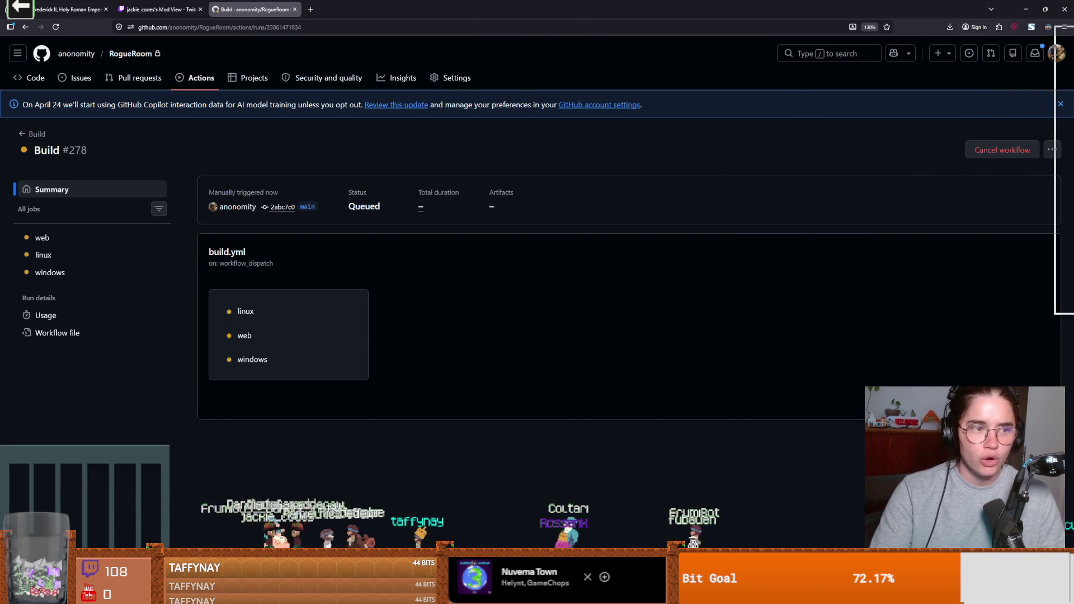
# Step: Return from GitHub to the Godot Project Manager's project list
pyautogui.hotkey('alt', 'Tab')
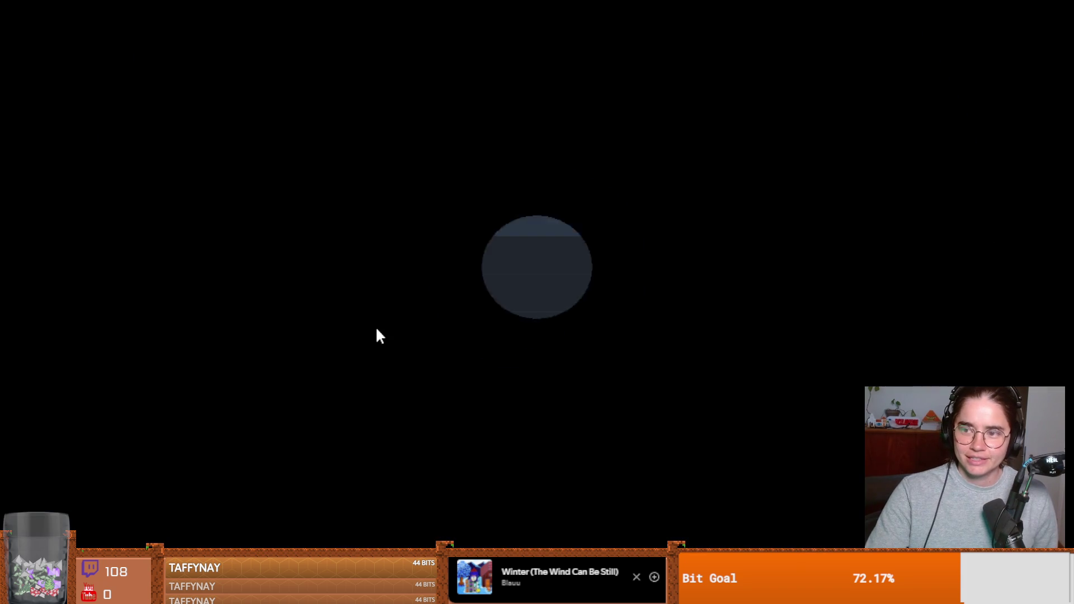
# Step: Launch and play the Cannon game, then go to the browser's Godot homepage offering 4.6.2
pyautogui.click(438, 305)
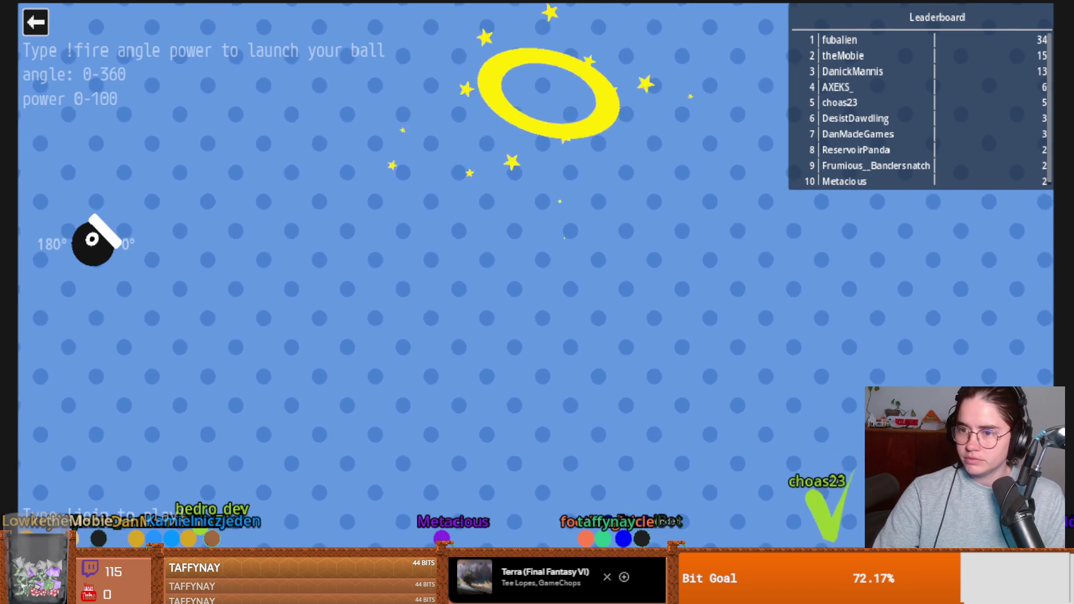
pyautogui.click(35, 21)
# Step: Open the Godot archive of previous versions and scroll down to 4.6.2-stable
pyautogui.click(271, 254)
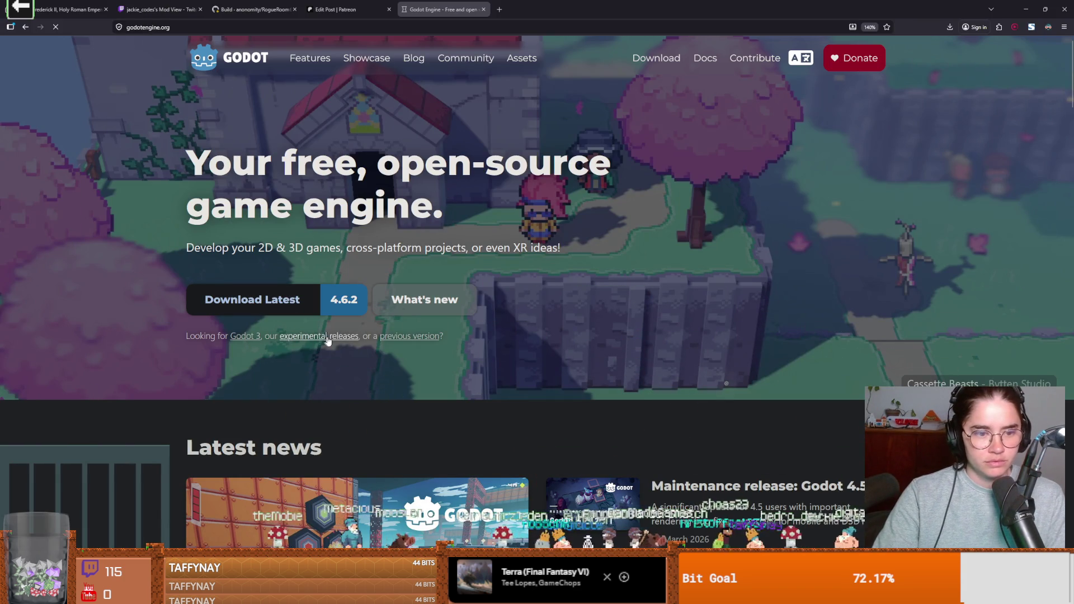
pyautogui.click(403, 336)
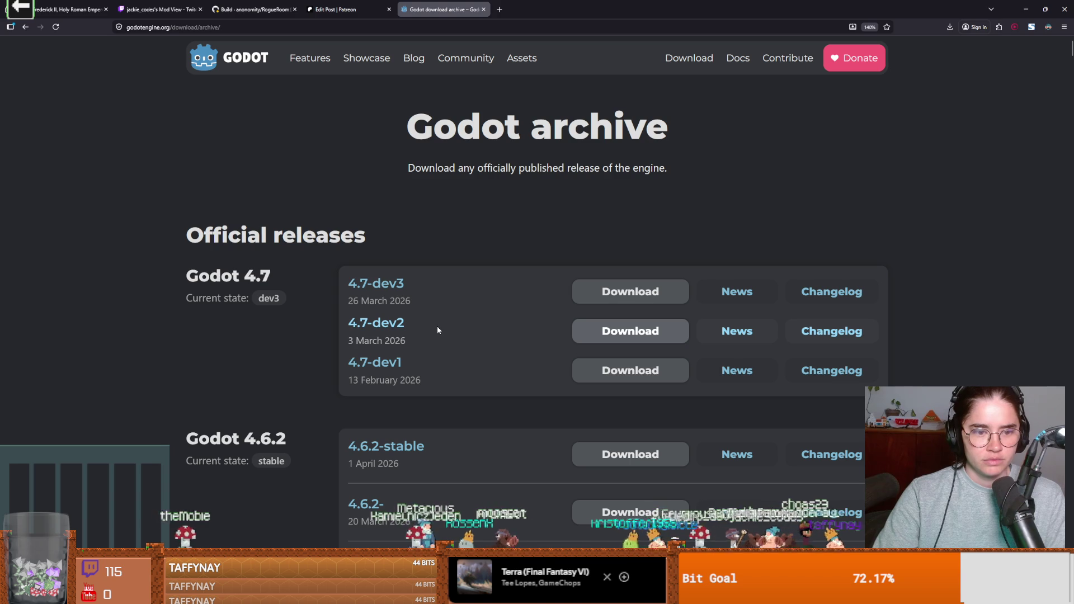
pyautogui.scroll(-3)
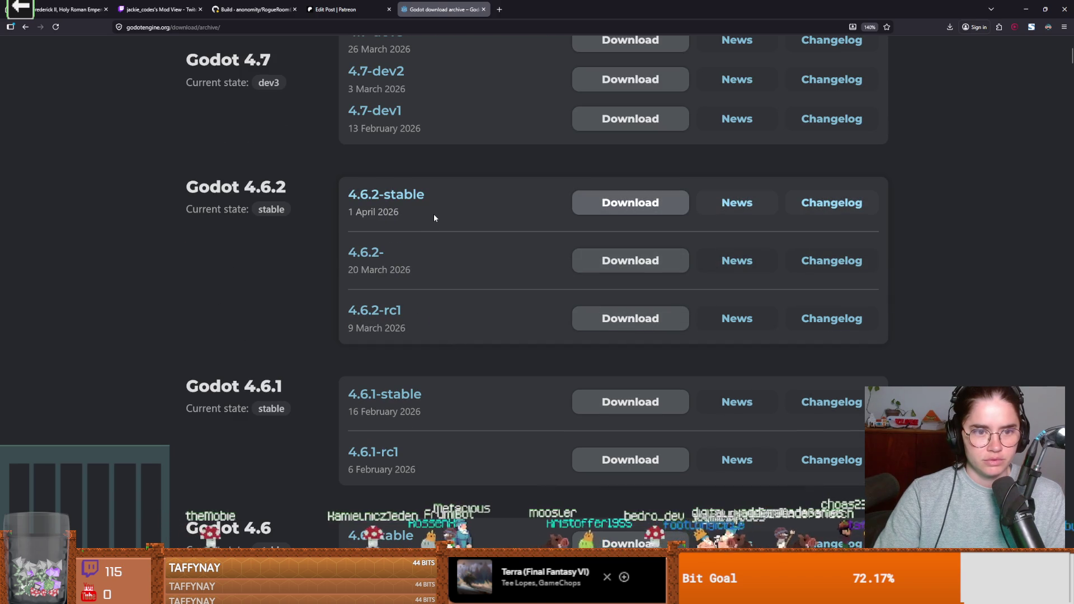
# Step: Close the Export Template Manager reporting missing 4.6.2.rc2 templates in the Godot editor
pyautogui.hotkey('alt', 'Tab')
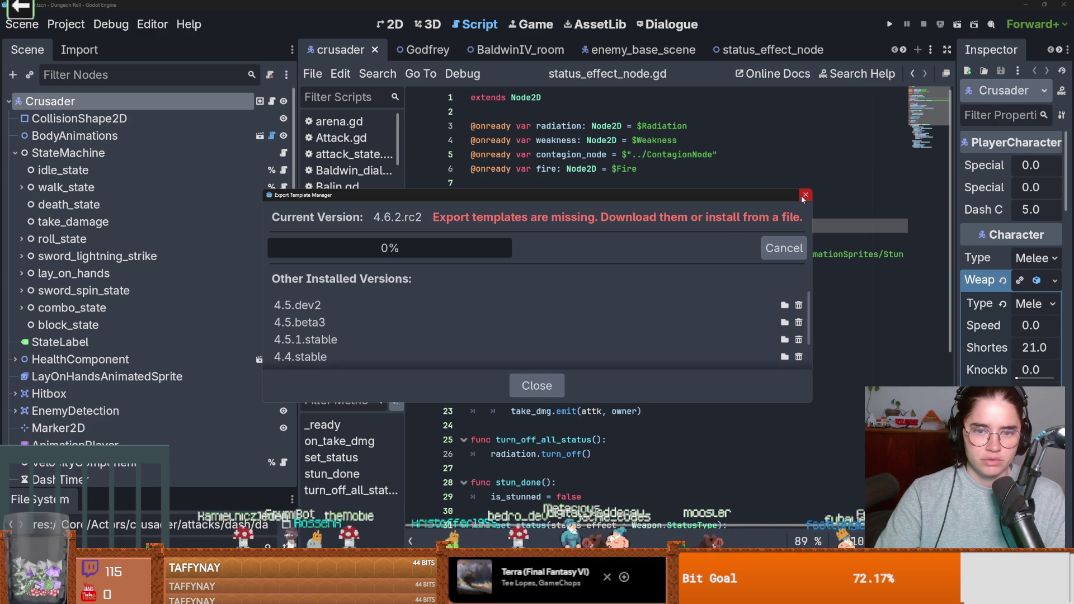
pyautogui.click(804, 196)
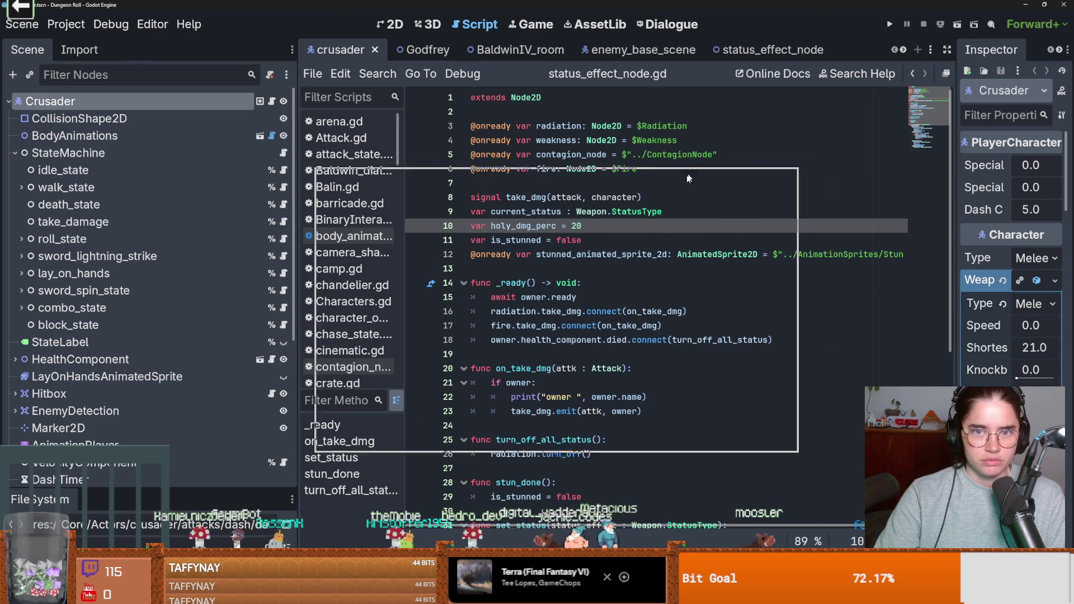
pyautogui.hotkey('alt', 'Tab')
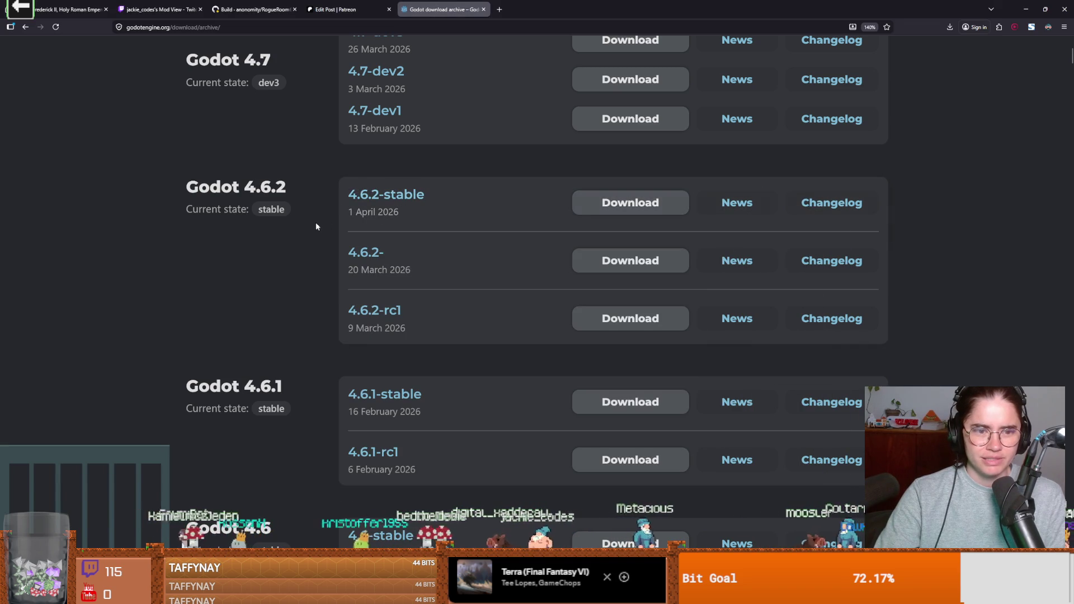
# Step: Open the Godot homepage in a new tab and go to the 'Maintenance release: Godot 4.6.2' article
pyautogui.scroll(3)
pyautogui.rightClick(225, 70)
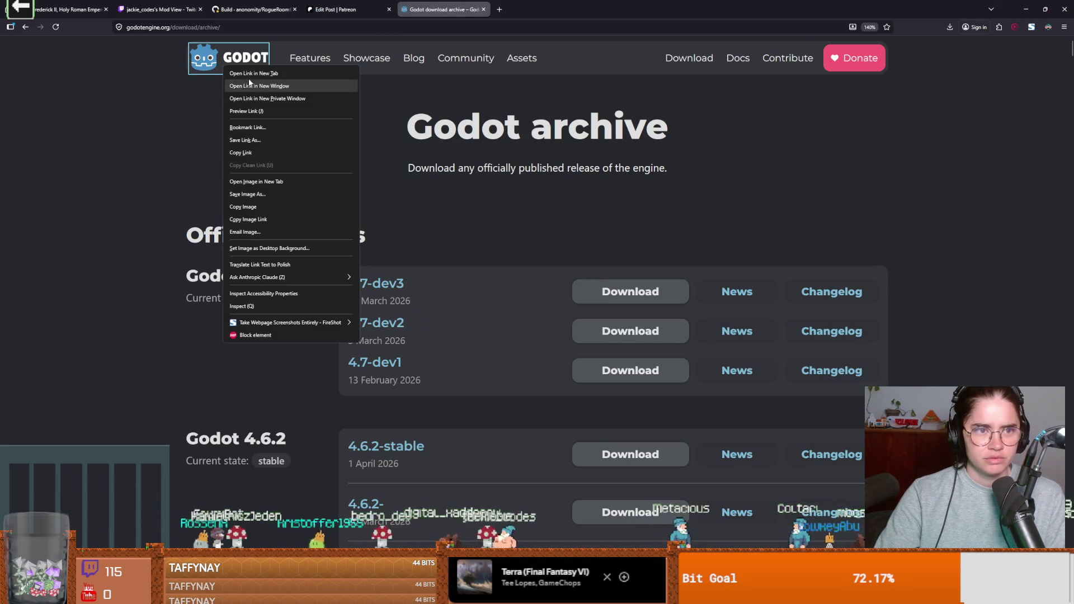
pyautogui.click(246, 77)
pyautogui.click(519, 8)
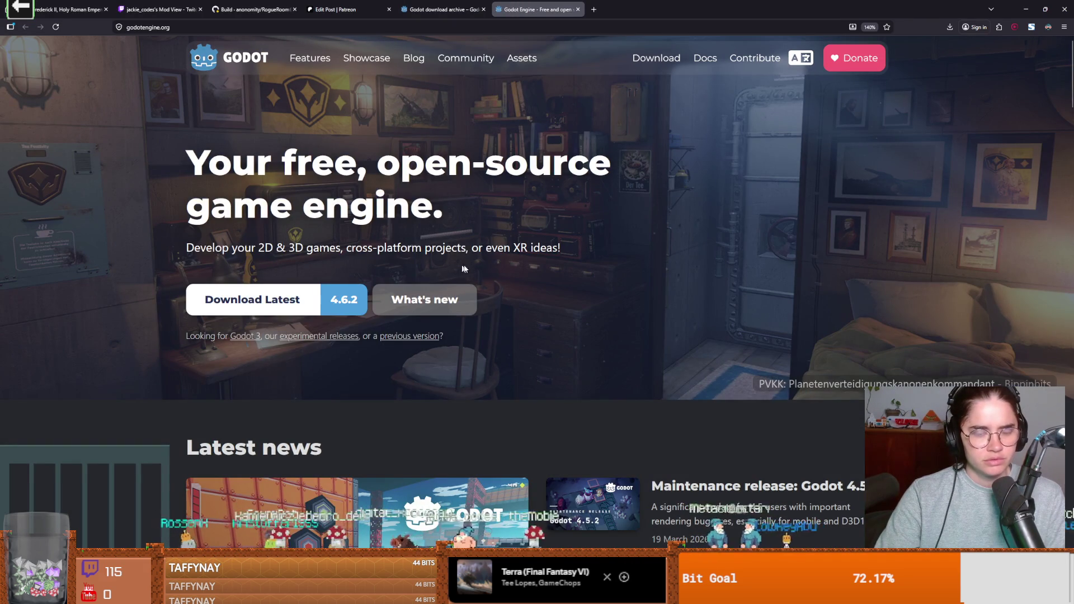
pyautogui.scroll(-3)
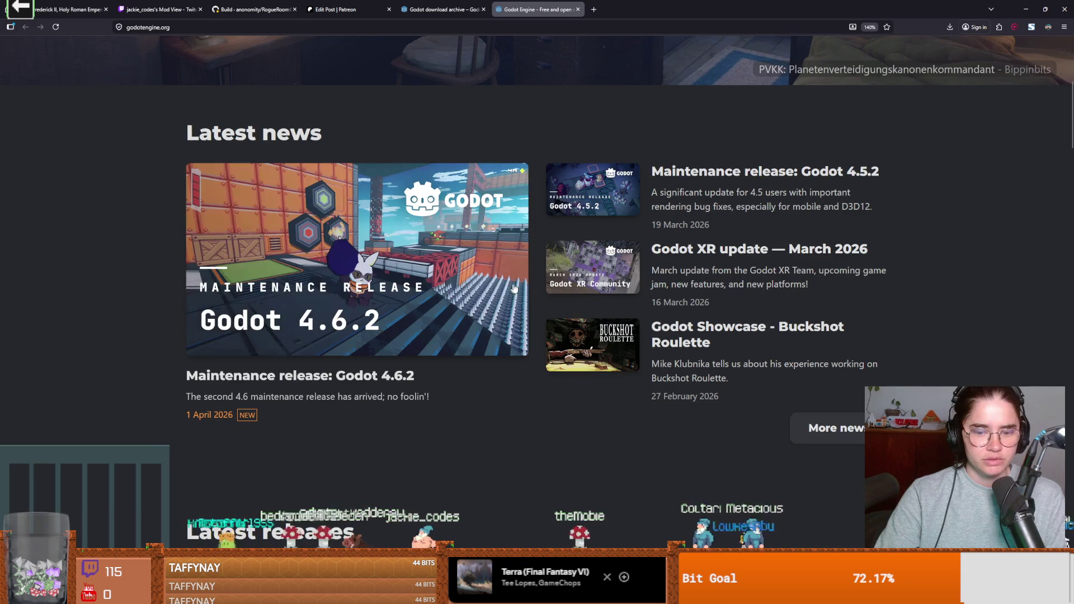
pyautogui.click(369, 376)
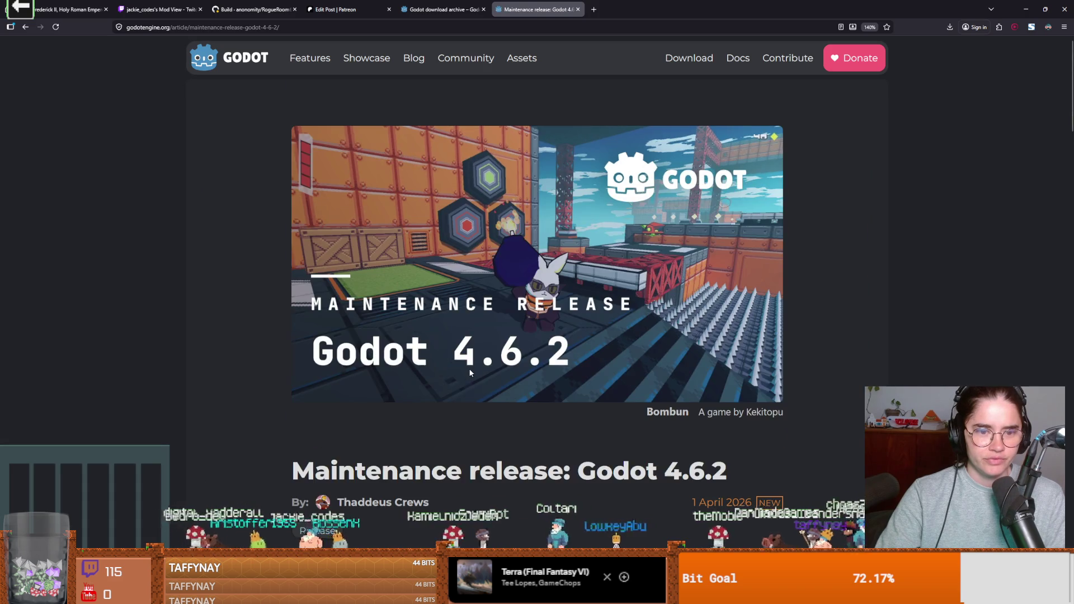
# Step: Read through the Godot 4.6.2 maintenance release changelog
pyautogui.scroll(-3)
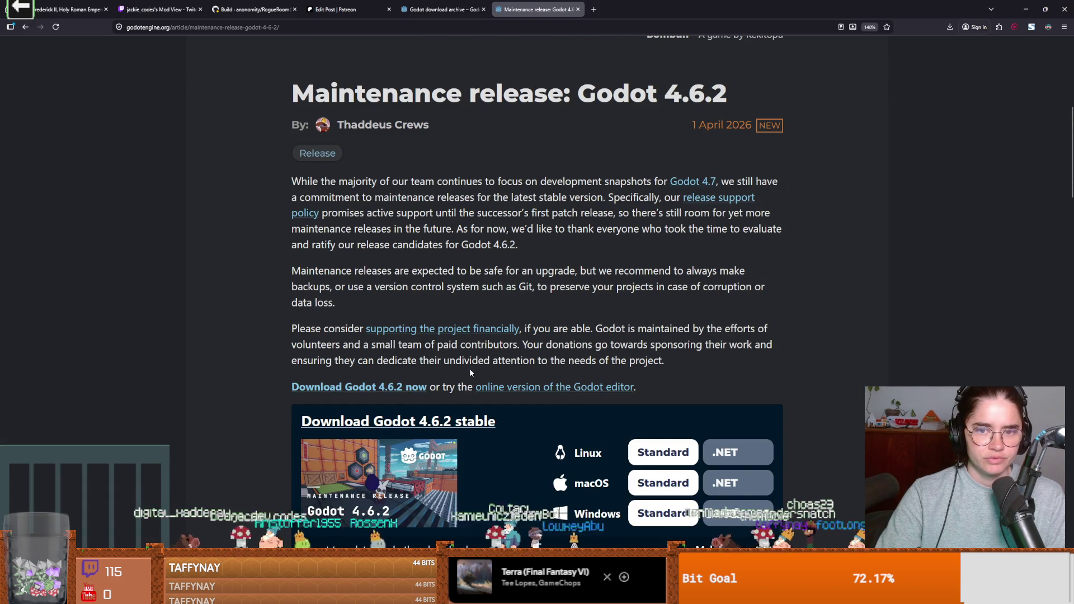
pyautogui.scroll(-3)
pyautogui.scroll(-3)
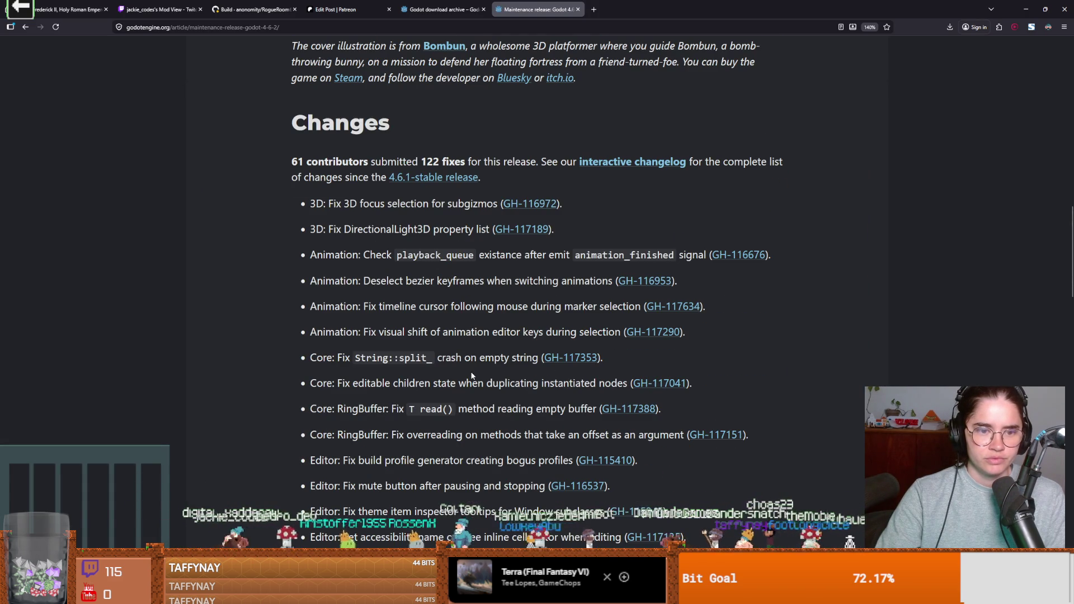
pyautogui.scroll(-3)
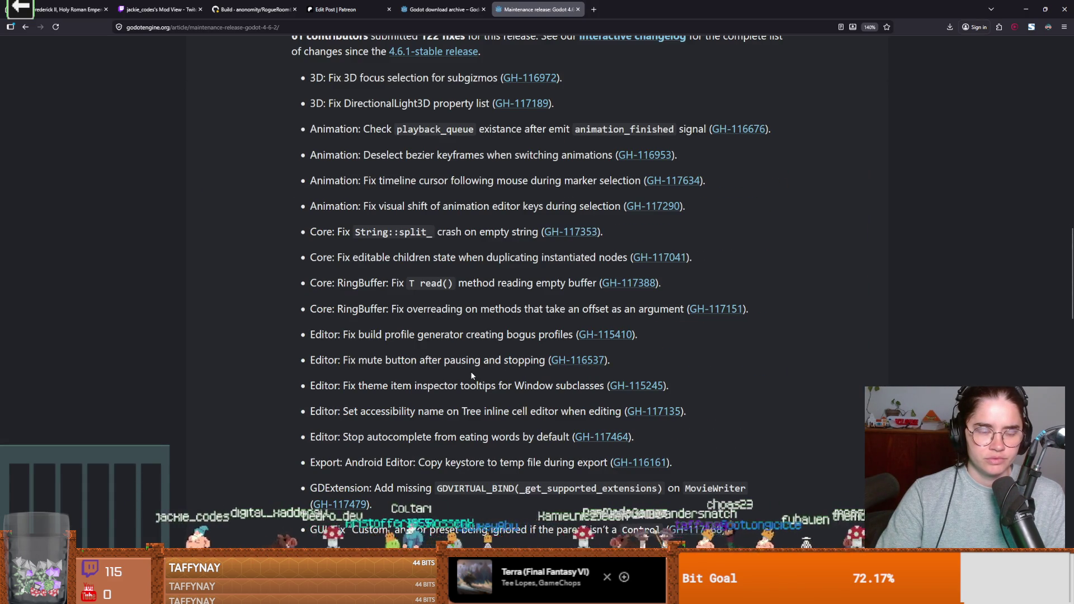
pyautogui.scroll(-3)
pyautogui.moveTo(377, 192); pyautogui.dragTo(531, 194)
pyautogui.click(529, 196)
pyautogui.scroll(-3)
pyautogui.scroll(-3)
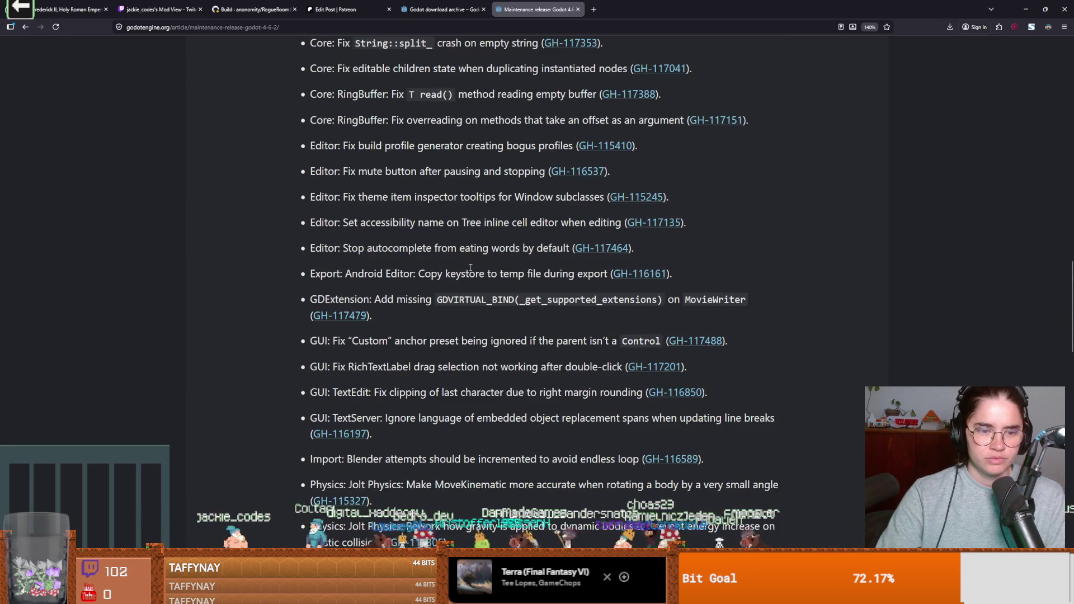
pyautogui.scroll(-3)
pyautogui.scroll(-3)
pyautogui.scroll(3)
# Step: Download the Standard export templates for 4.6.2-stable from the archive page
pyautogui.click(450, 4)
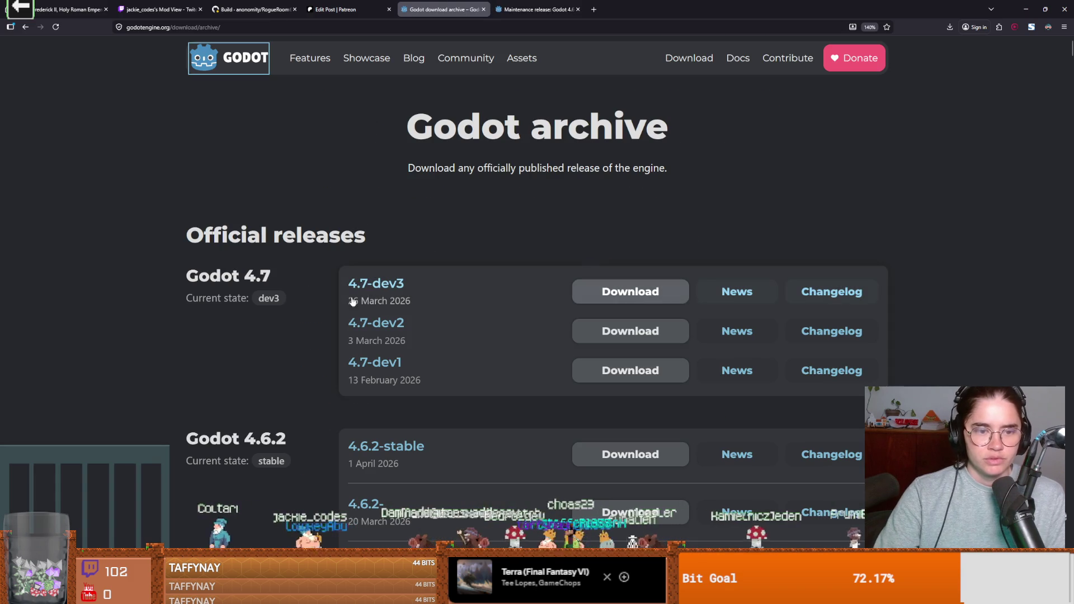
pyautogui.scroll(-3)
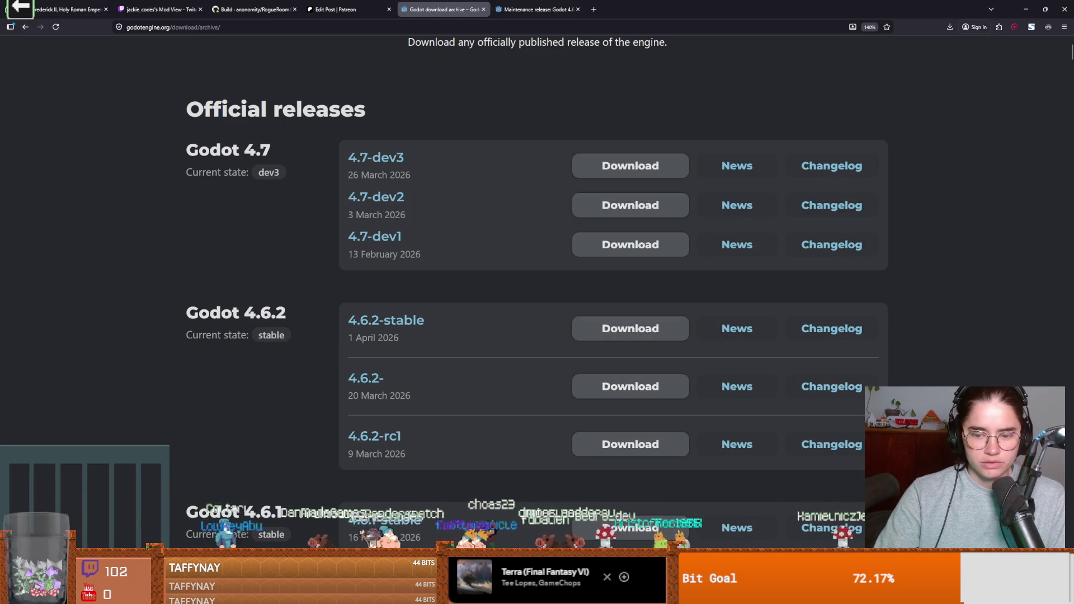
pyautogui.click(643, 330)
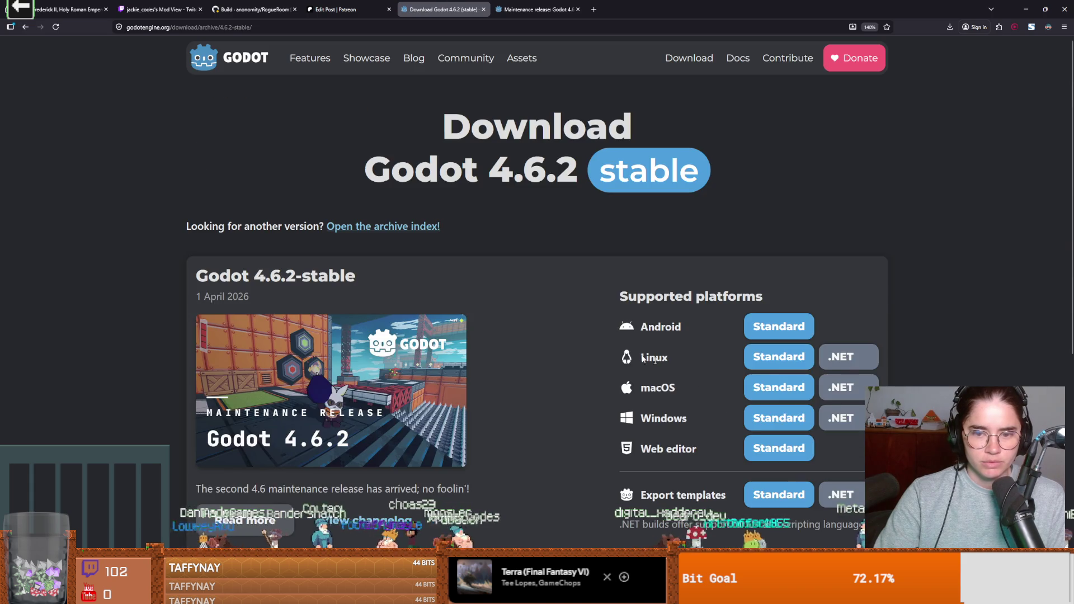
pyautogui.scroll(-3)
pyautogui.click(785, 310)
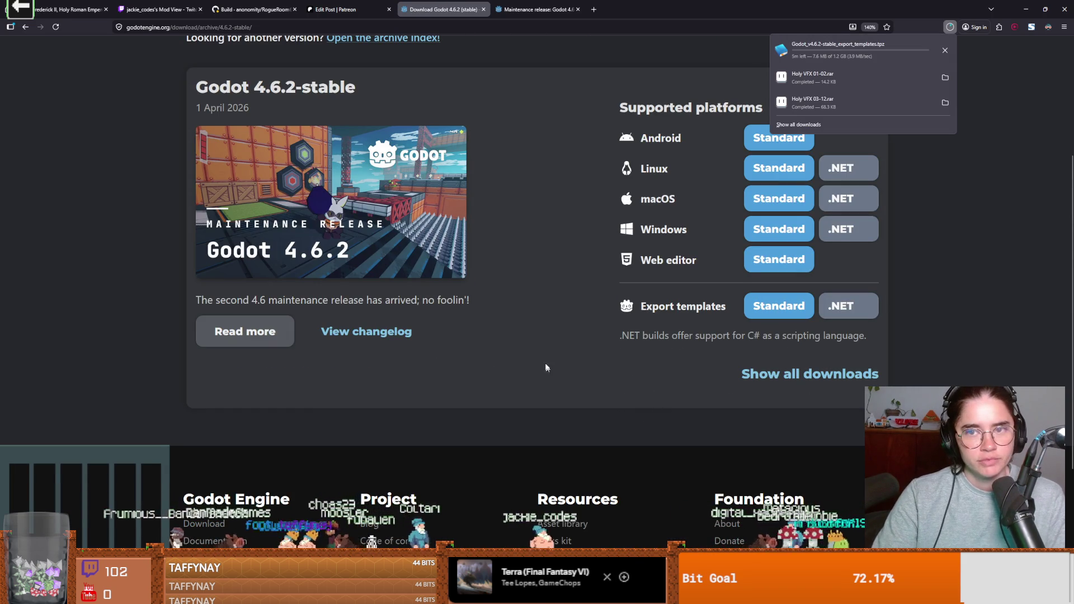
pyautogui.click(629, 404)
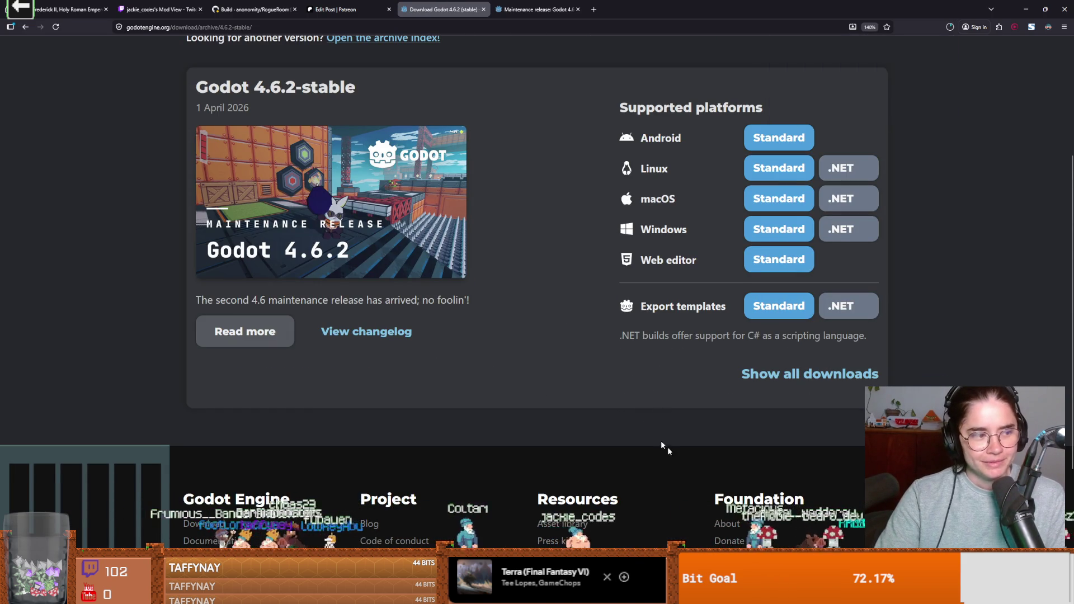
pyautogui.hotkey('alt', 'Tab')
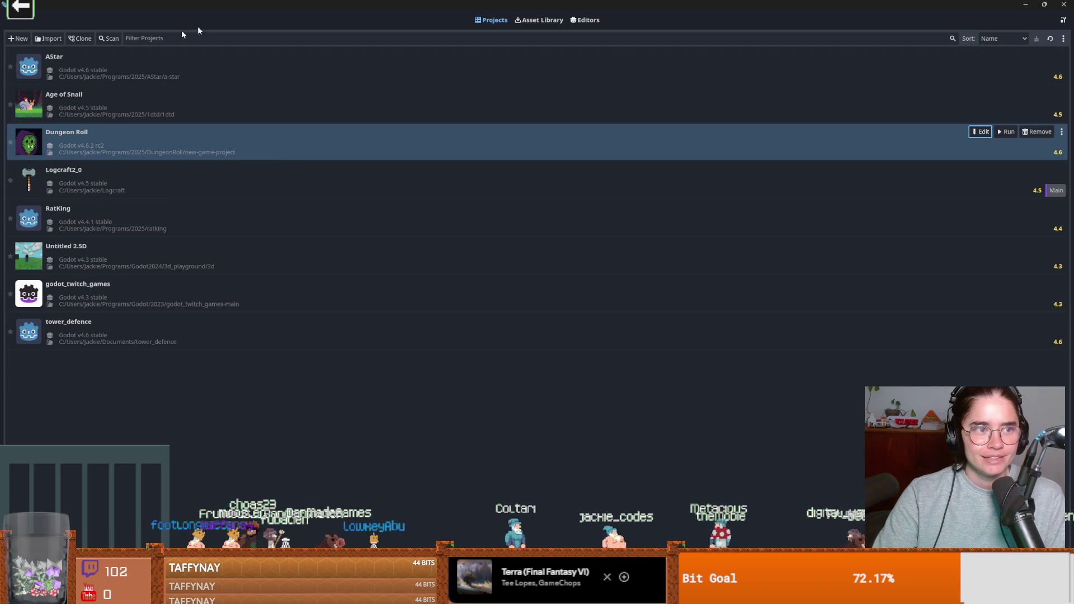
# Step: Open the editor Download view in the Godots launcher's Editors section
pyautogui.click(586, 20)
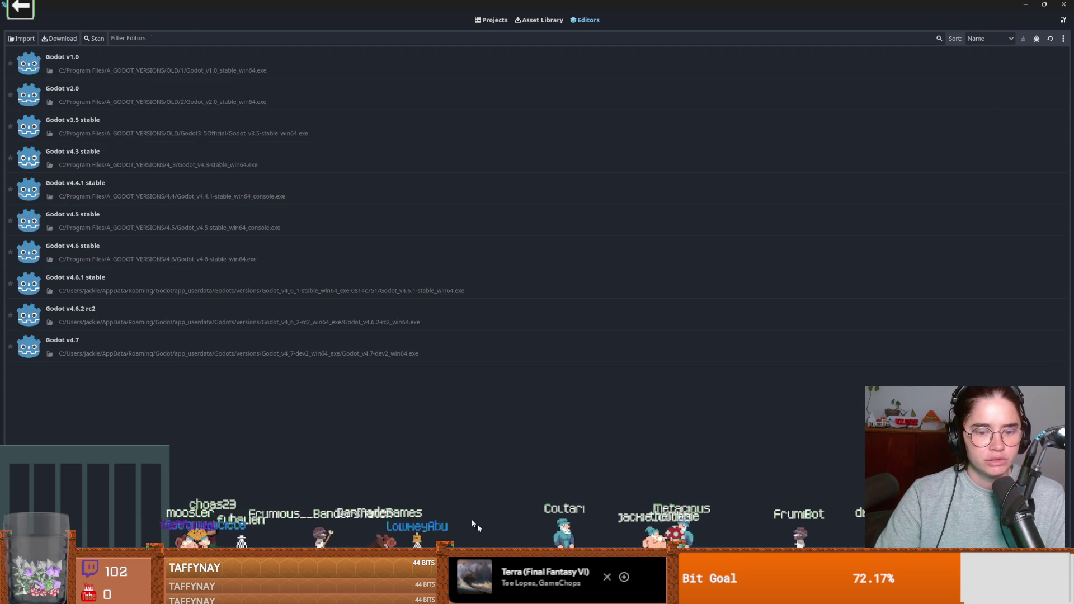
pyautogui.click(59, 38)
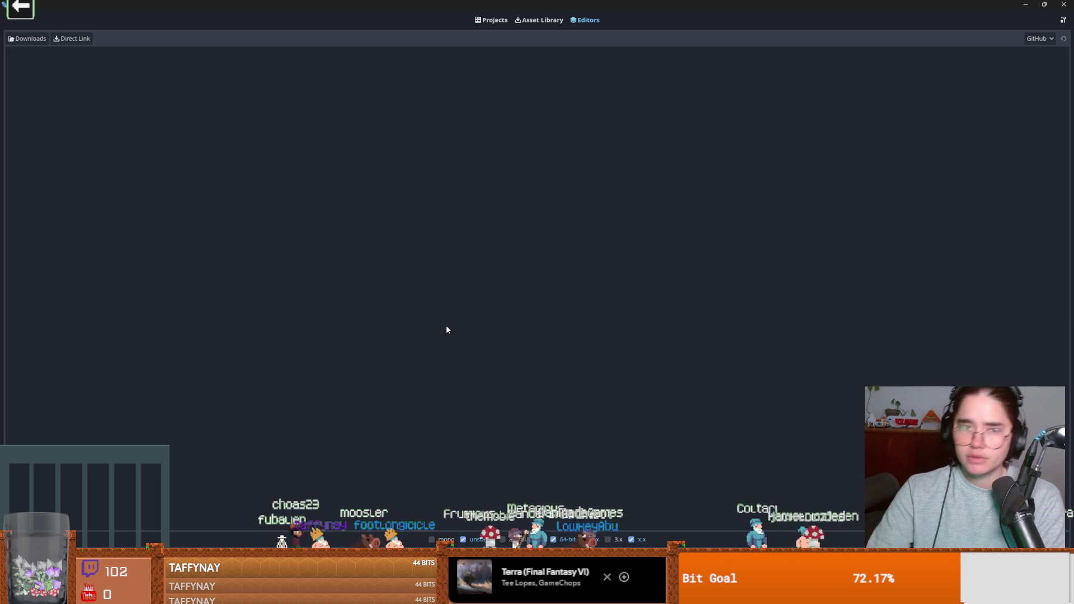
pyautogui.hotkey('alt', 'Tab')
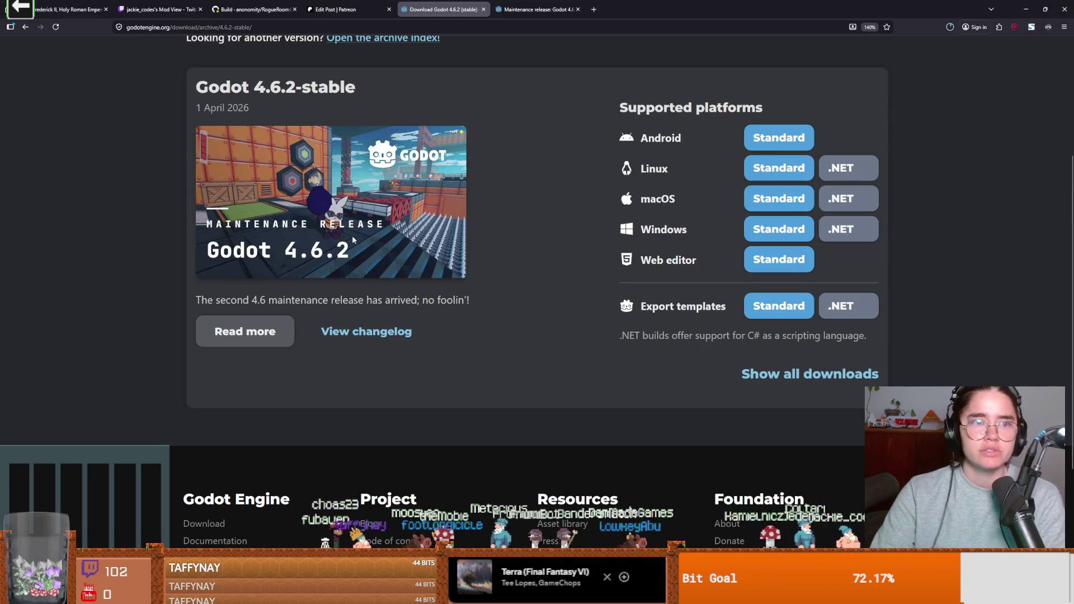
# Step: Check the RogueRoom GitHub build and 4.6.2 changelog tabs, then focus the Godots download list
pyautogui.click(270, 12)
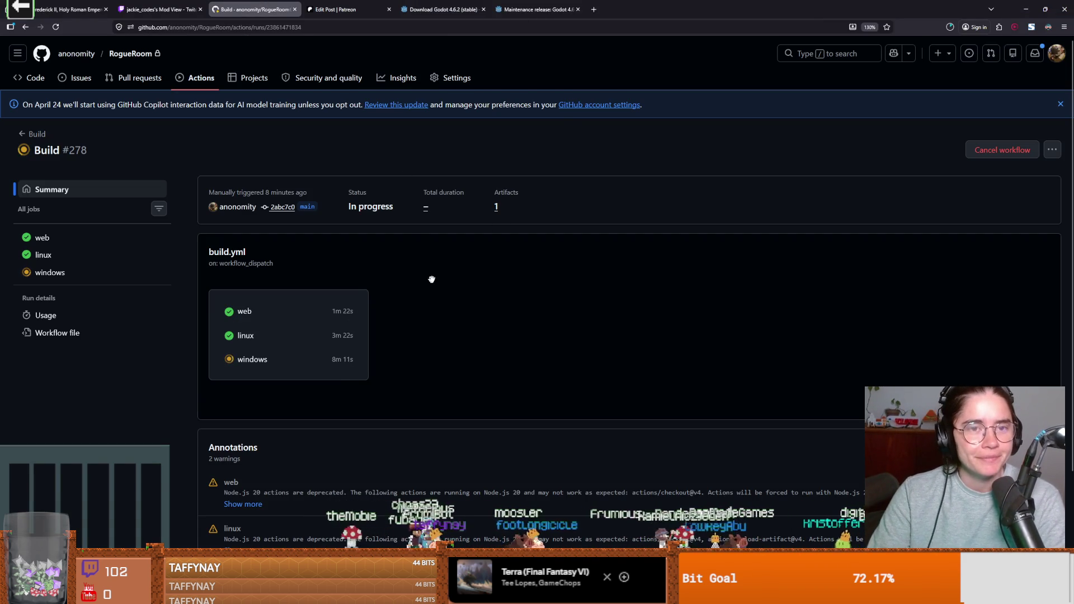
pyautogui.click(535, 11)
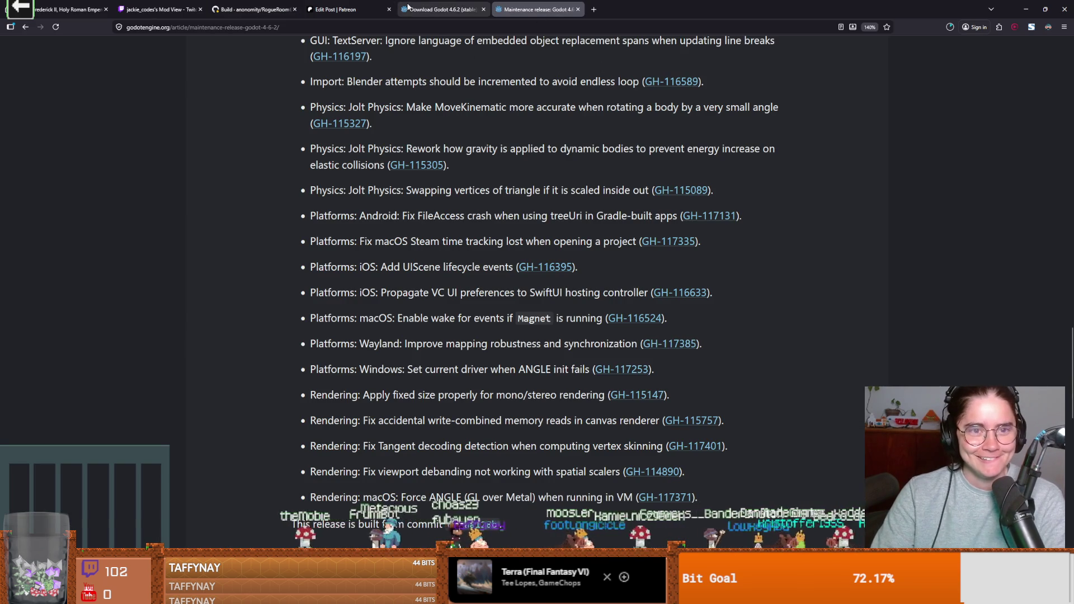
pyautogui.click(419, 11)
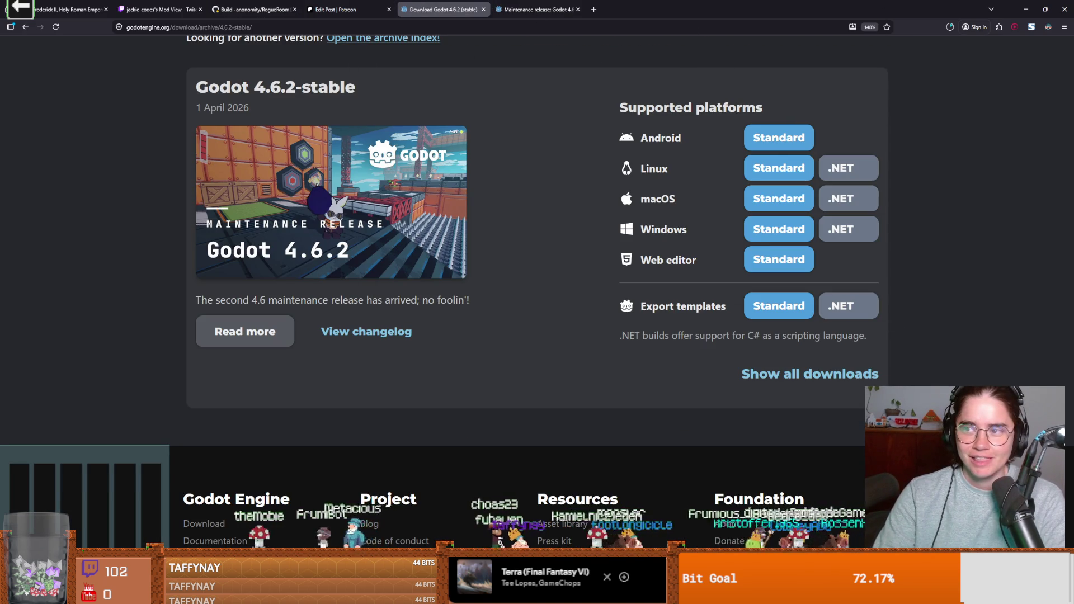
pyautogui.hotkey('alt', 'Tab')
pyautogui.click(198, 352)
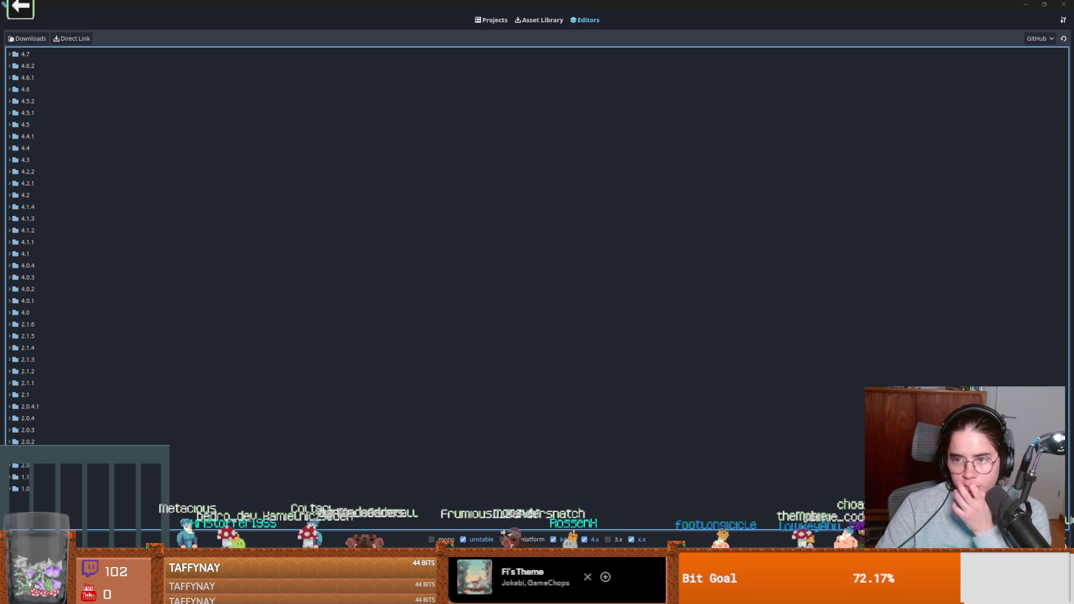
# Step: Launch Noita from its Steam library page
pyautogui.hotkey('alt', 'Tab')
pyautogui.click(204, 182)
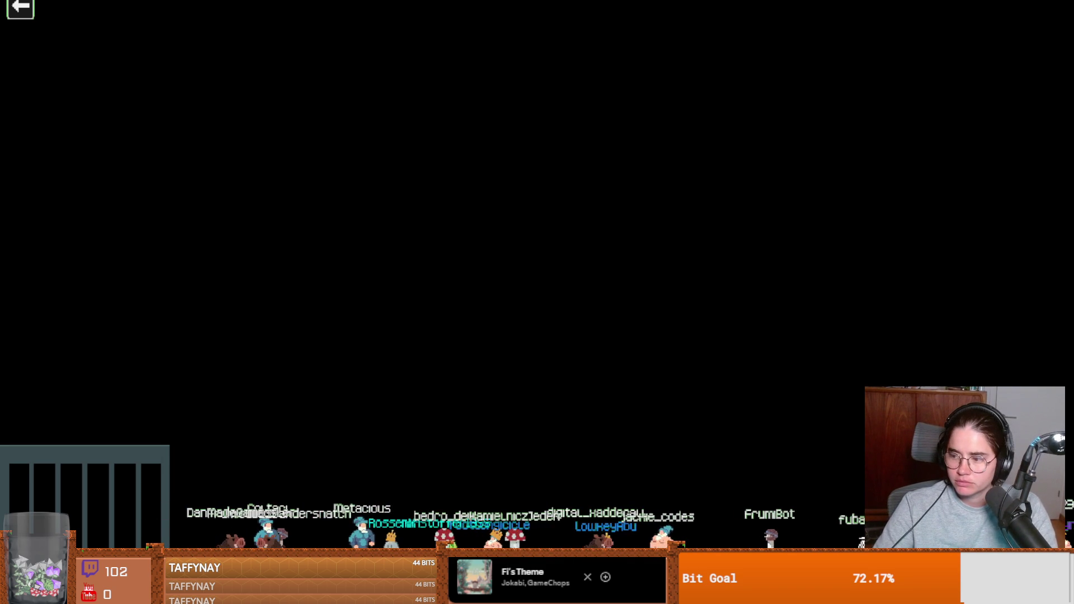
pyautogui.hotkey('alt', 'Tab')
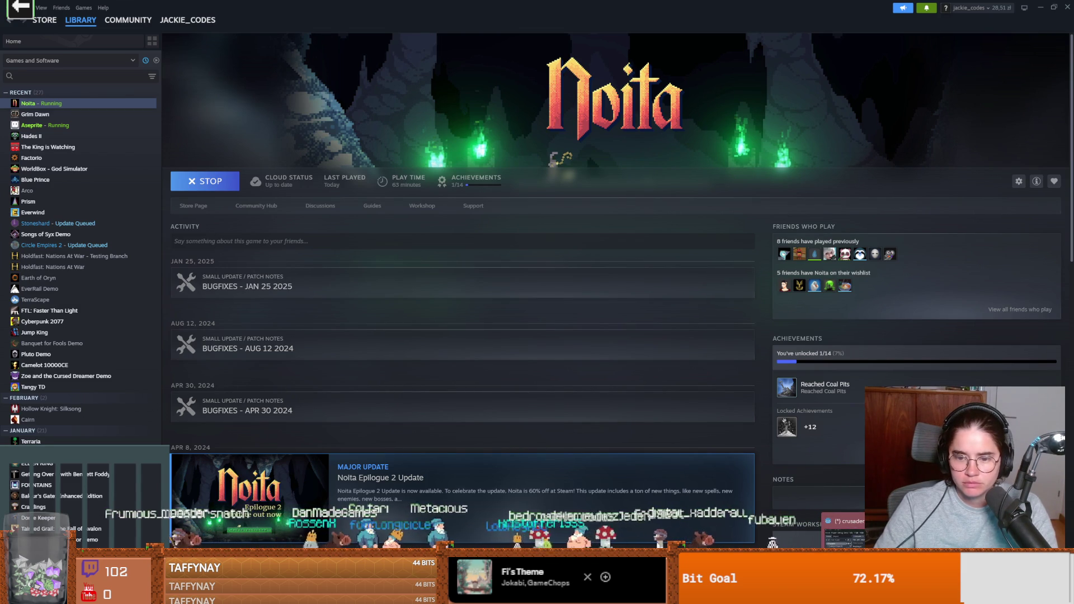
# Step: Dismiss the mirror list error, keep the Godot editor open, and save the crusader scene
pyautogui.hotkey('alt', 'Tab')
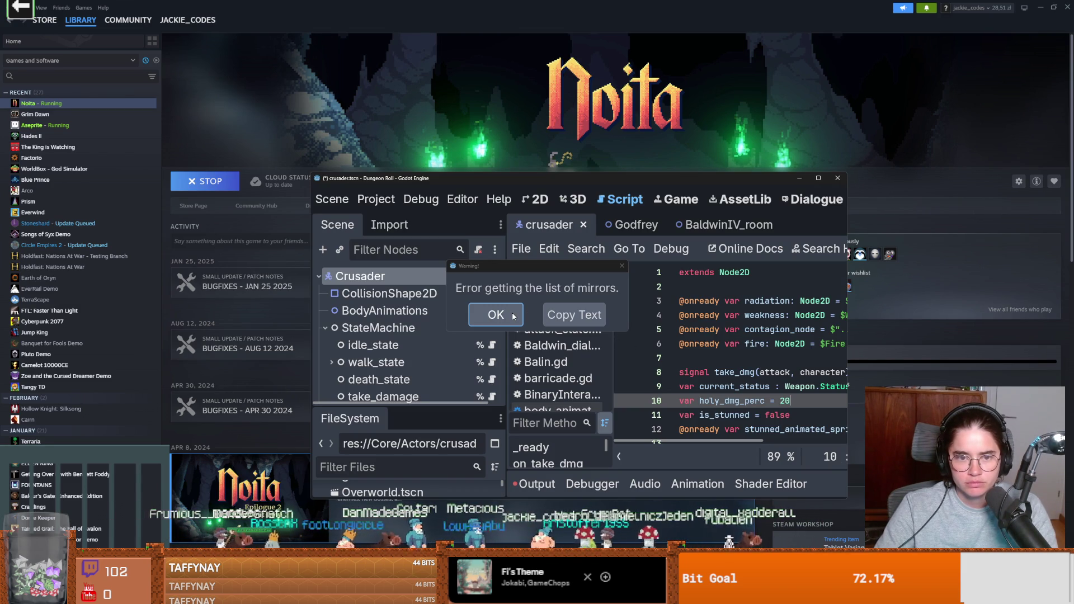
pyautogui.click(496, 315)
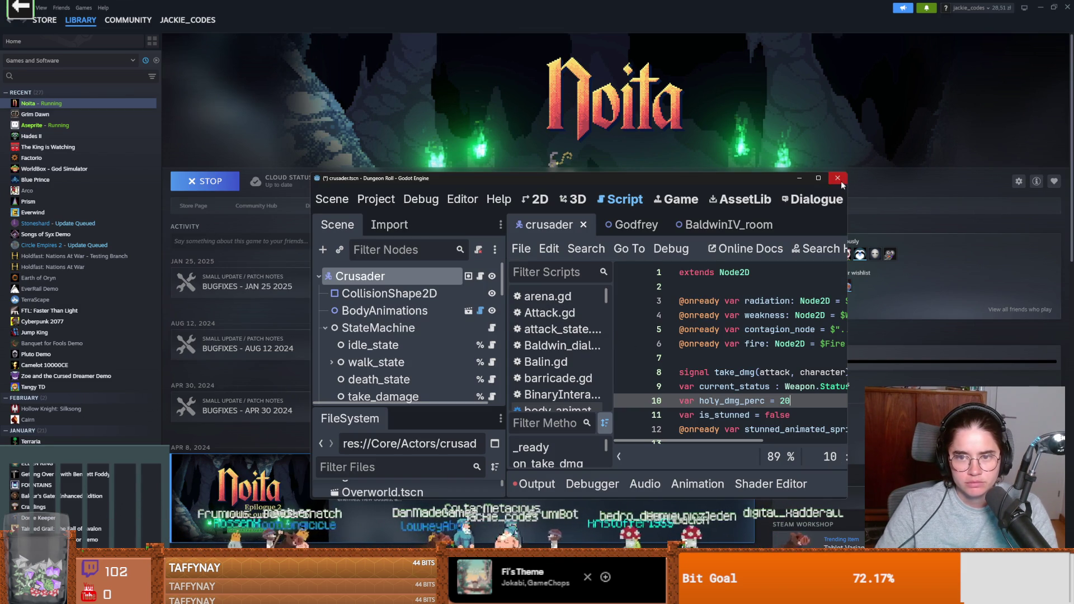
pyautogui.click(838, 178)
pyautogui.press('Escape')
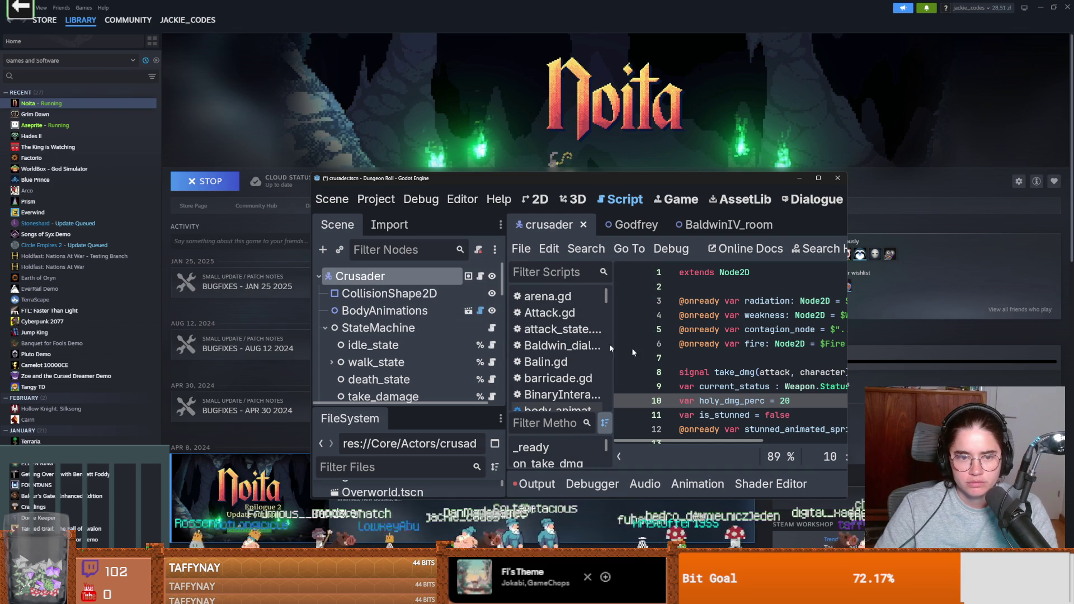
pyautogui.hotkey('ctrl', 's')
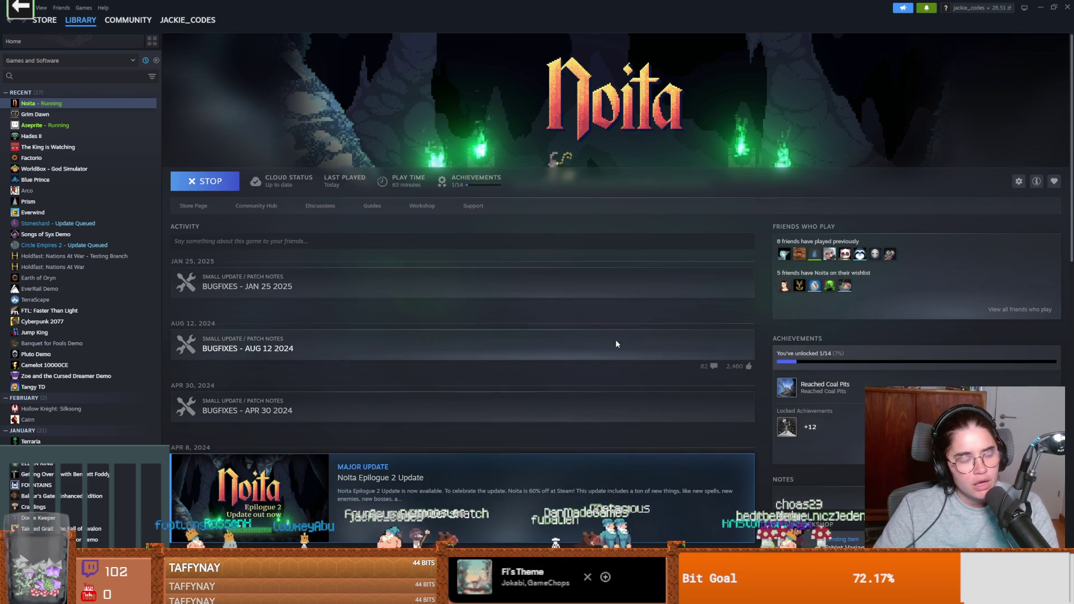
pyautogui.scroll(-3)
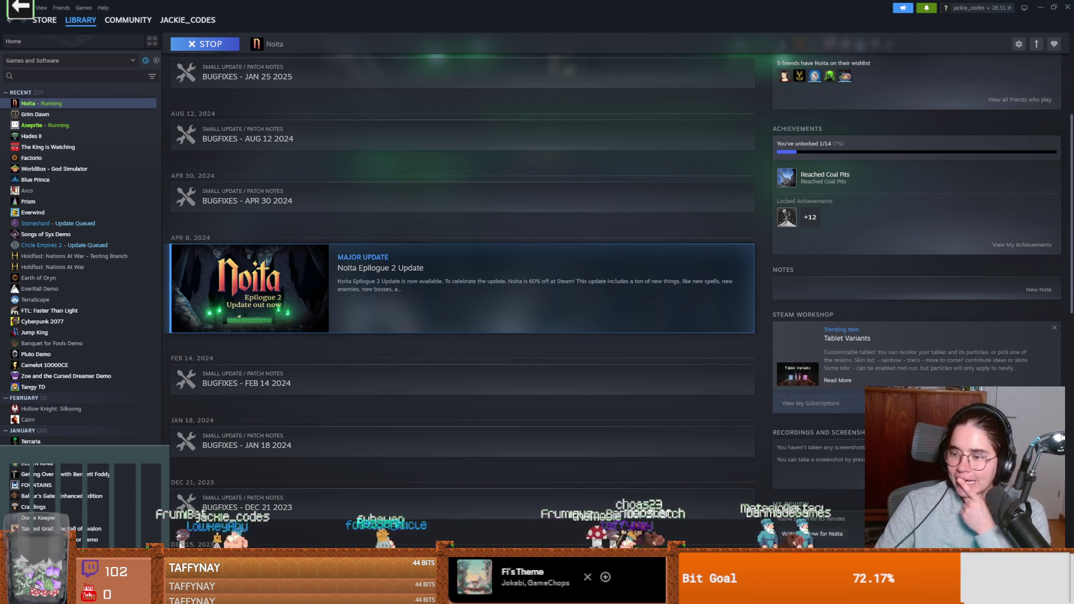
pyautogui.press('Print')
pyautogui.hotkey('alt', 'Tab')
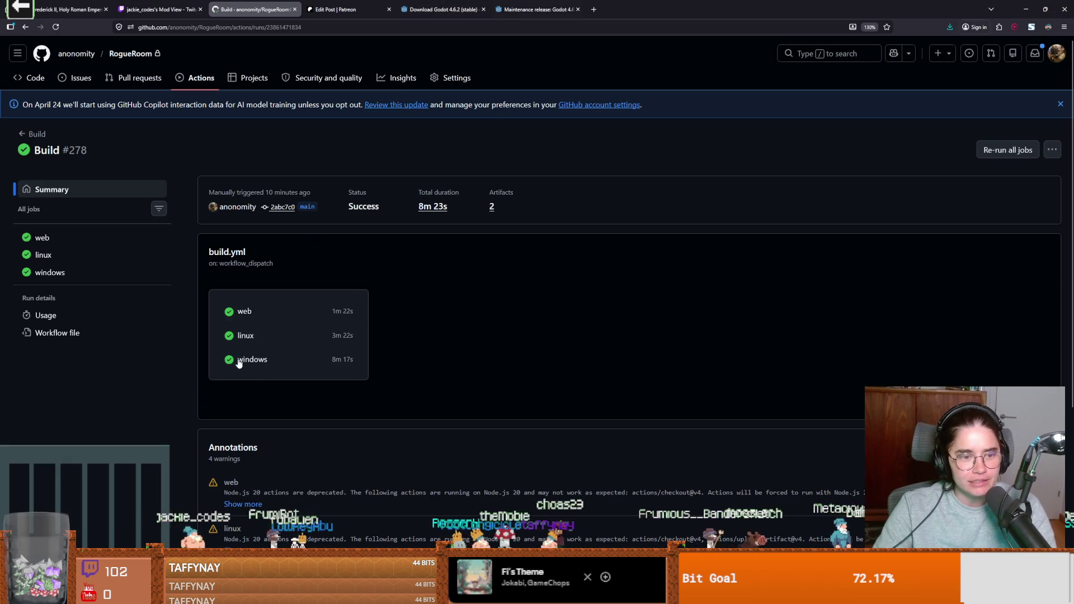
# Step: Check the windows job log, then download the DungeonRoll_v0_2_1_Windows artifact (59.3 MB) from Build #278
pyautogui.click(245, 361)
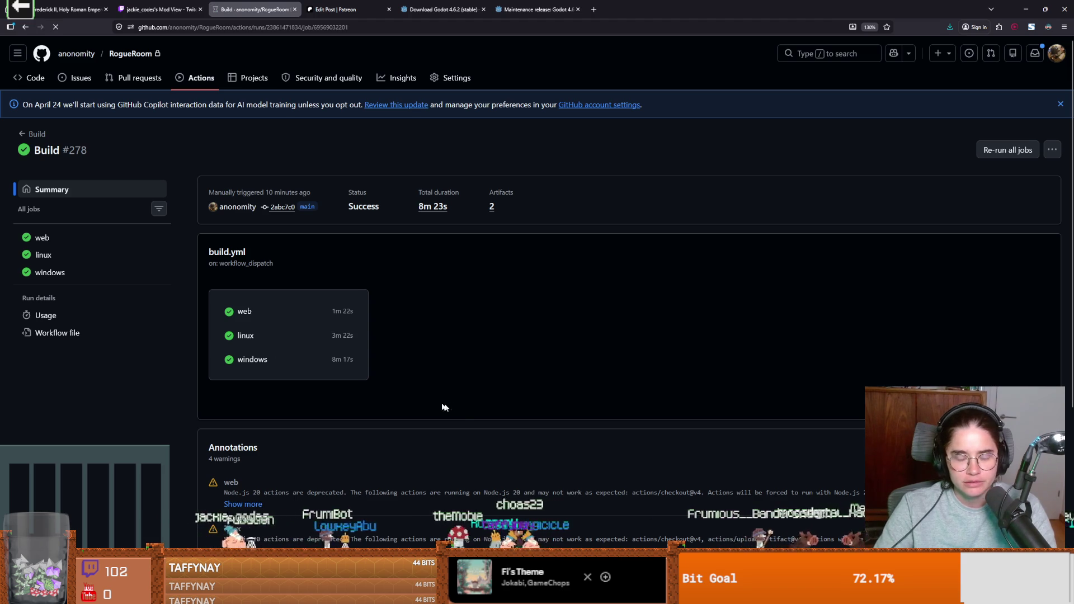
pyautogui.scroll(-3)
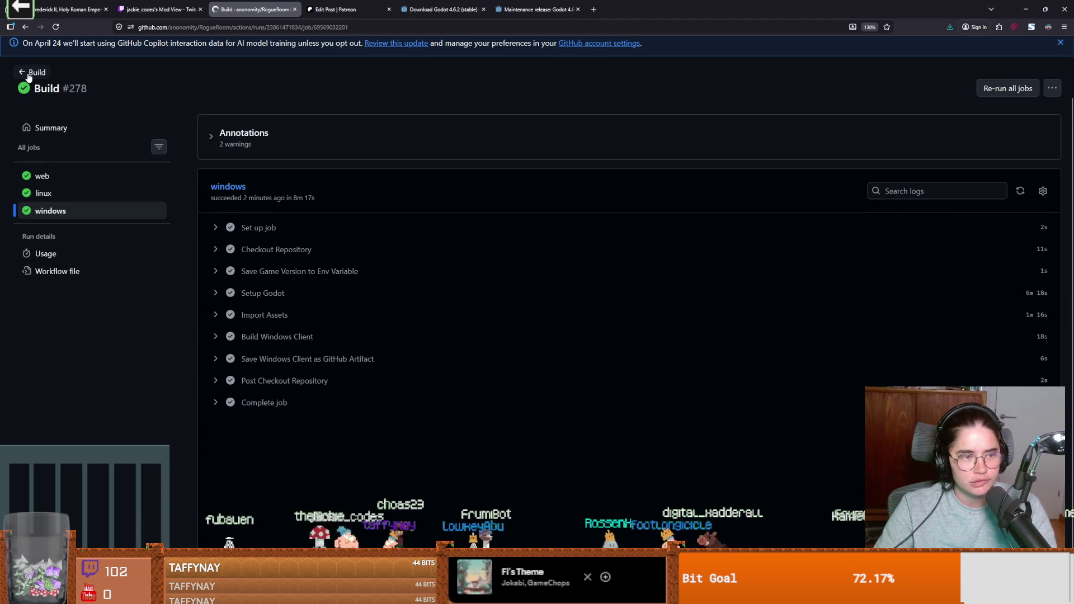
pyautogui.hotkey('alt', 'Left')
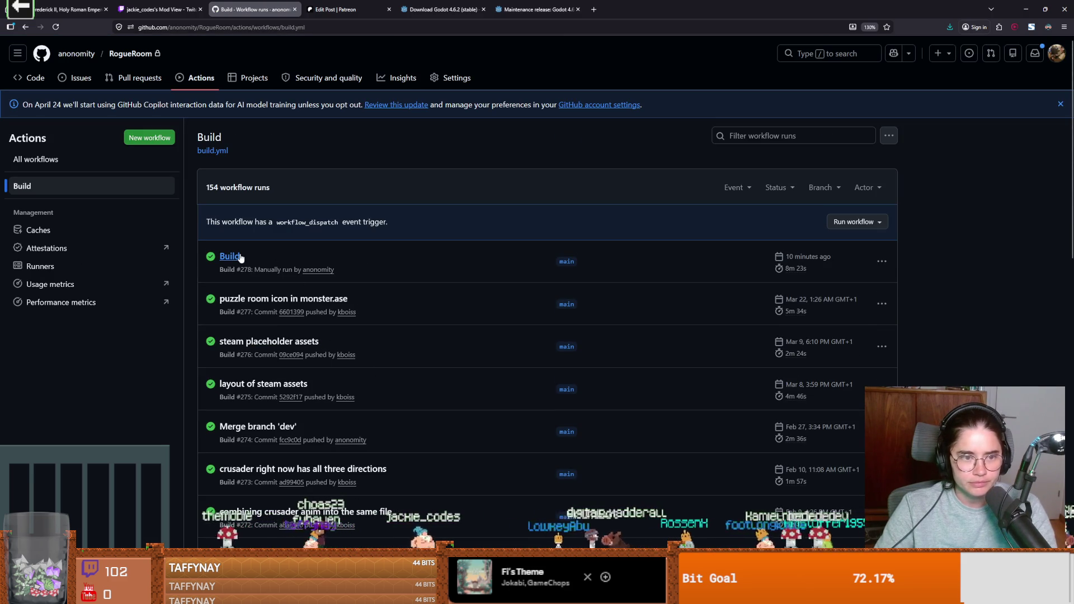
pyautogui.click(241, 257)
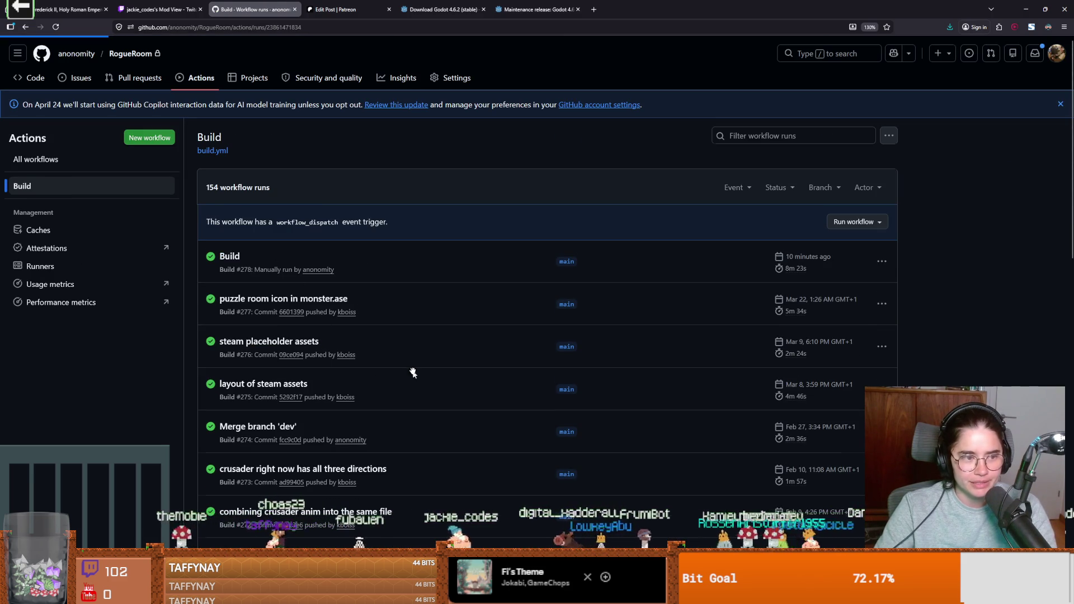
pyautogui.scroll(-3)
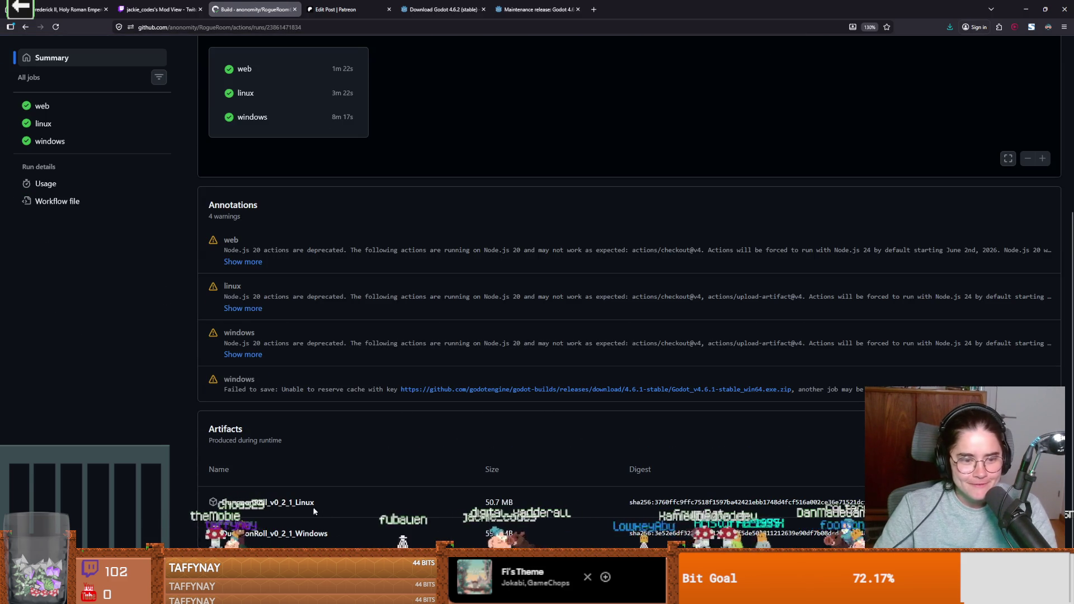
pyautogui.click(280, 533)
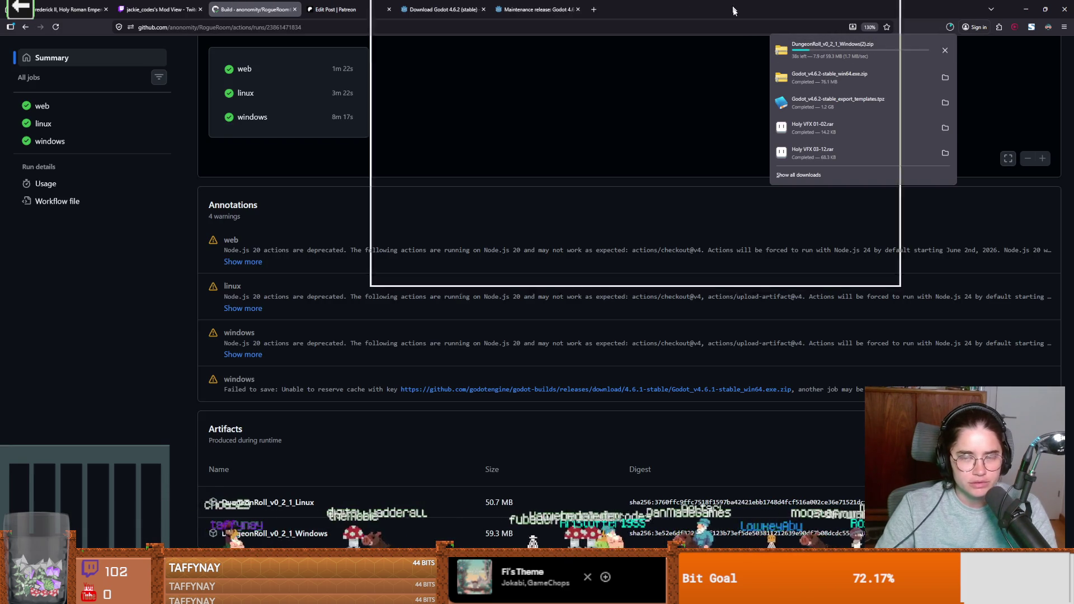
pyautogui.hotkey('alt', 'Tab')
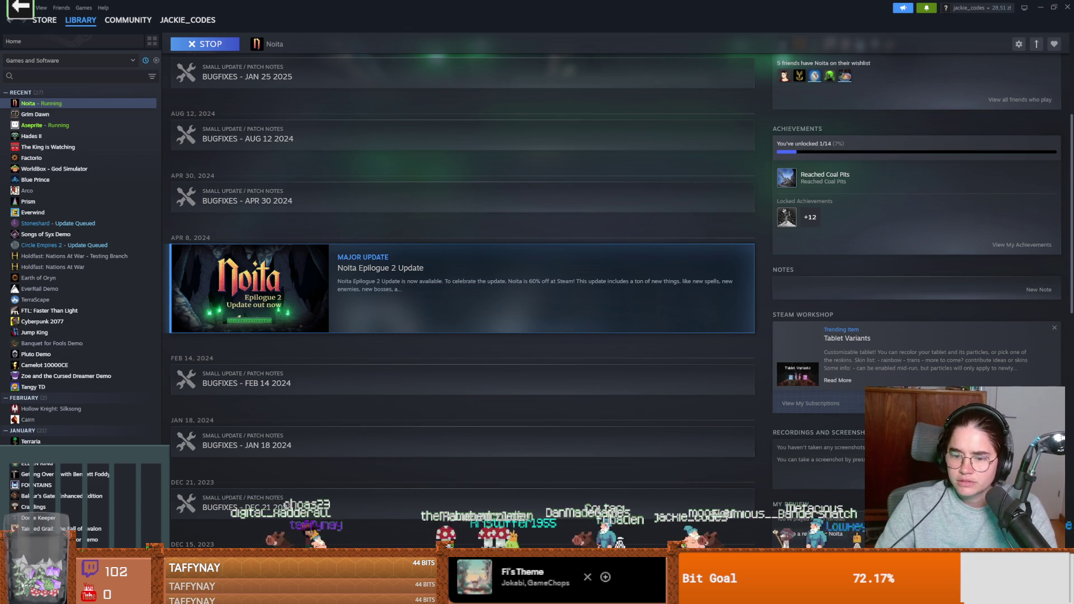
# Step: Expand 4.6.2 in the Godots remote list and download Godot_v4.6.2-stable_win64.exe.zip
pyautogui.hotkey('alt', 'Tab')
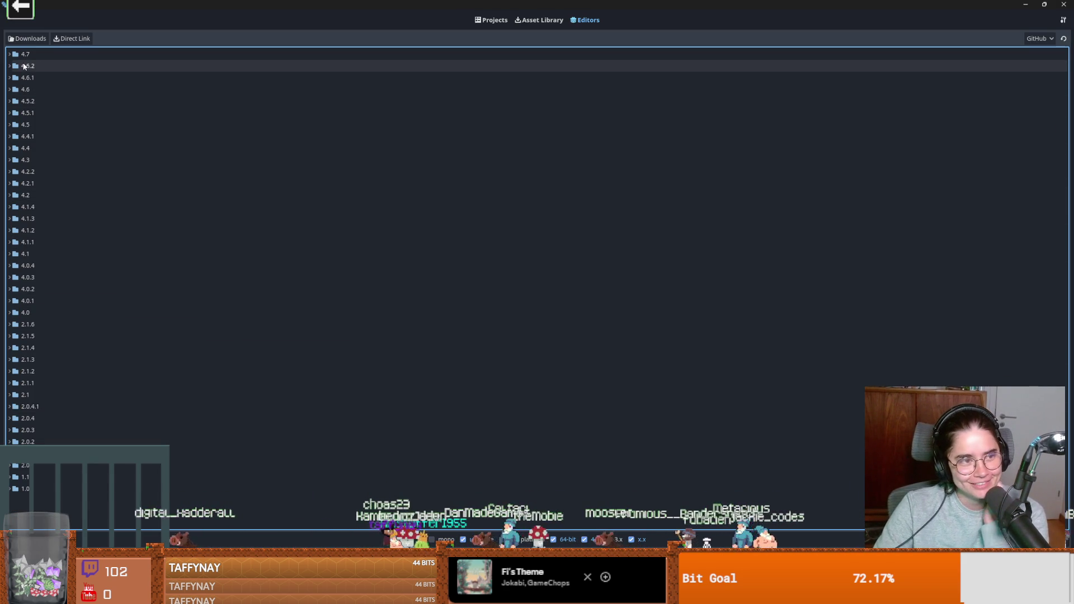
pyautogui.click(17, 69)
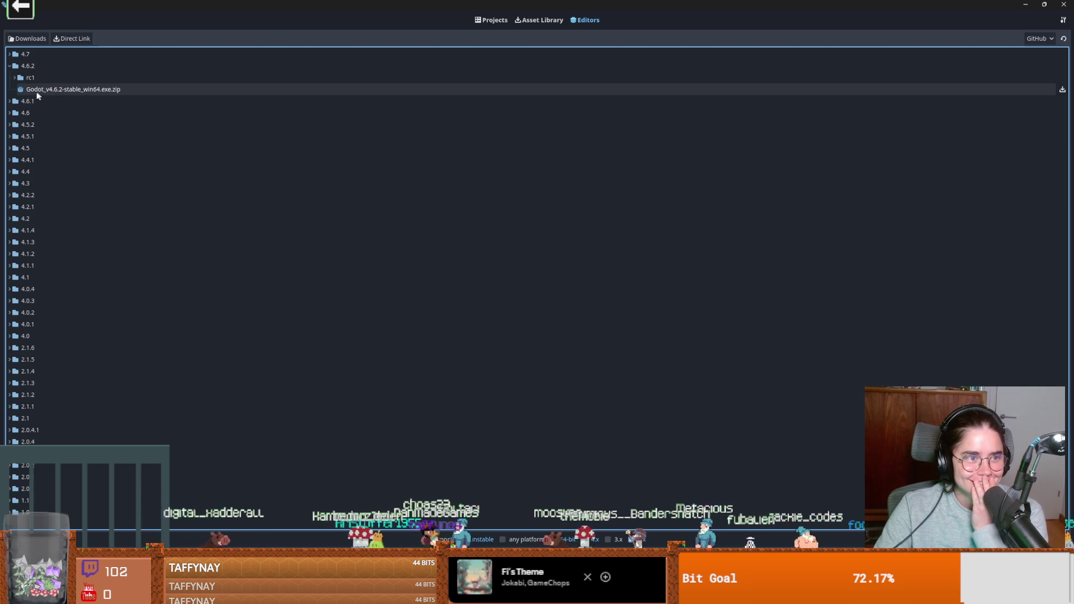
pyautogui.click(42, 90)
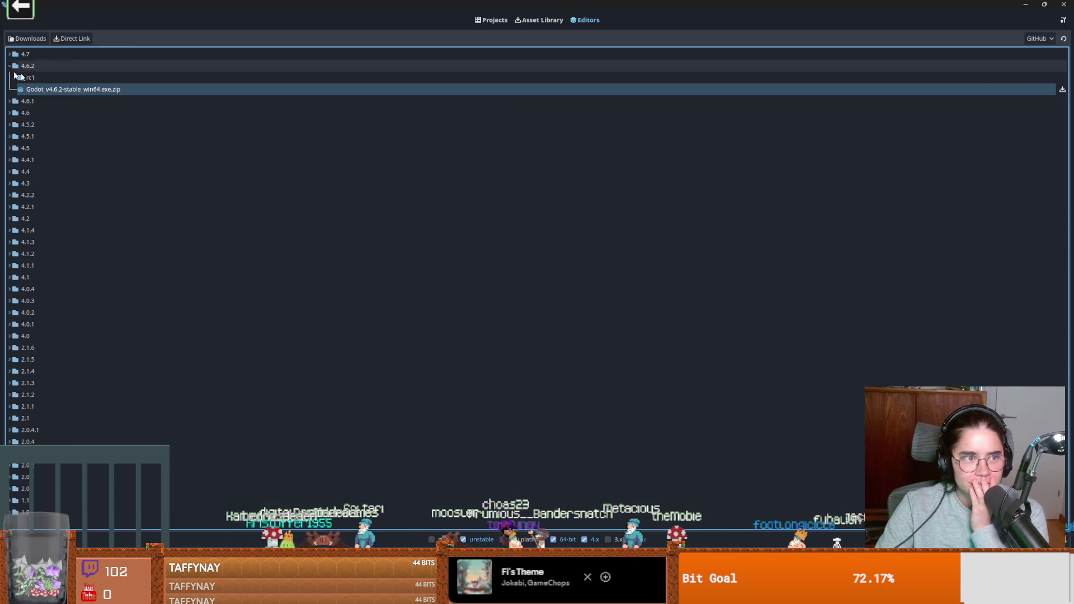
pyautogui.doubleClick(68, 90)
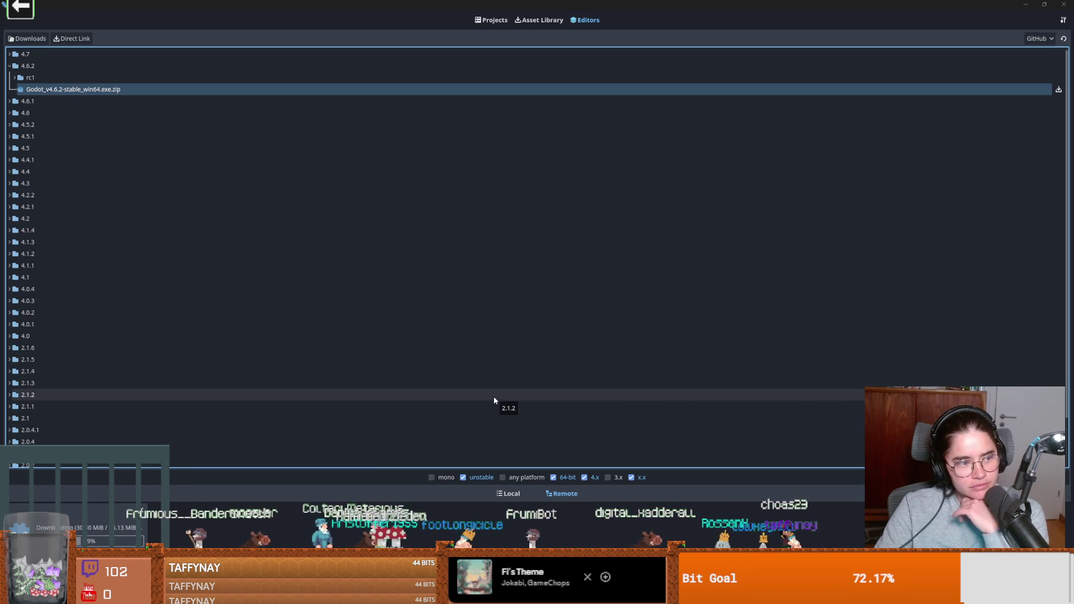
pyautogui.hotkey('alt', 'Tab')
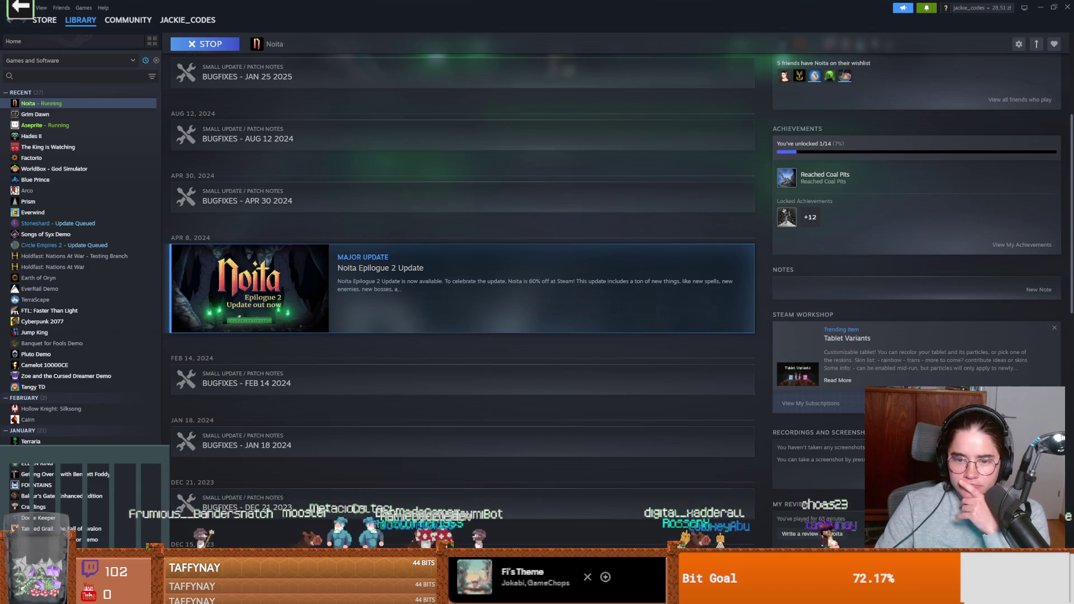
# Step: Switch from Steam's Noita page back to the running game and pause it with Esc
pyautogui.hotkey('alt', 'Tab')
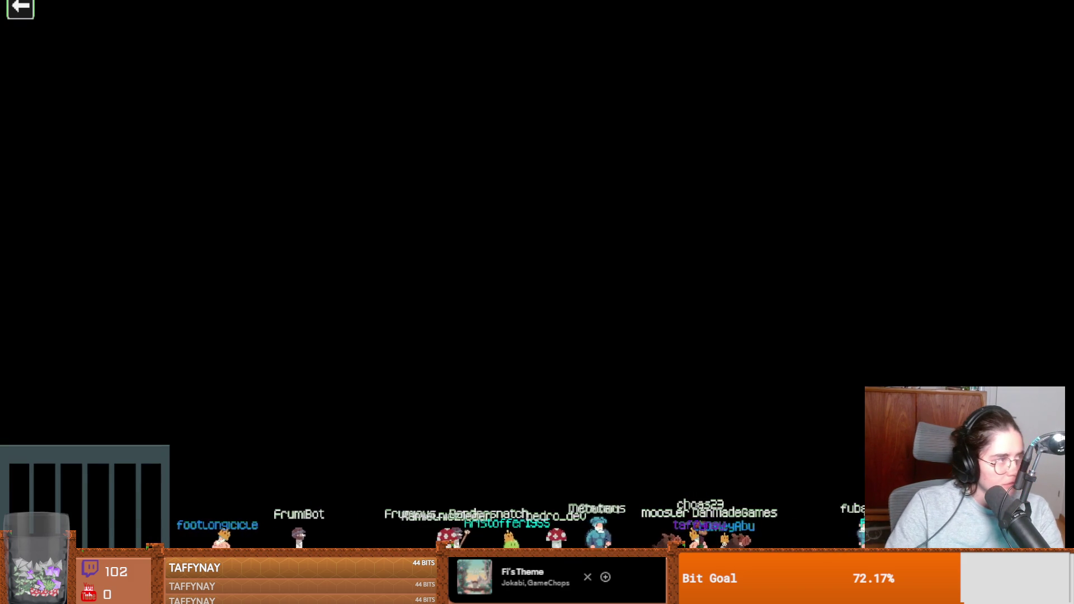
pyautogui.hotkey('alt', 'Tab')
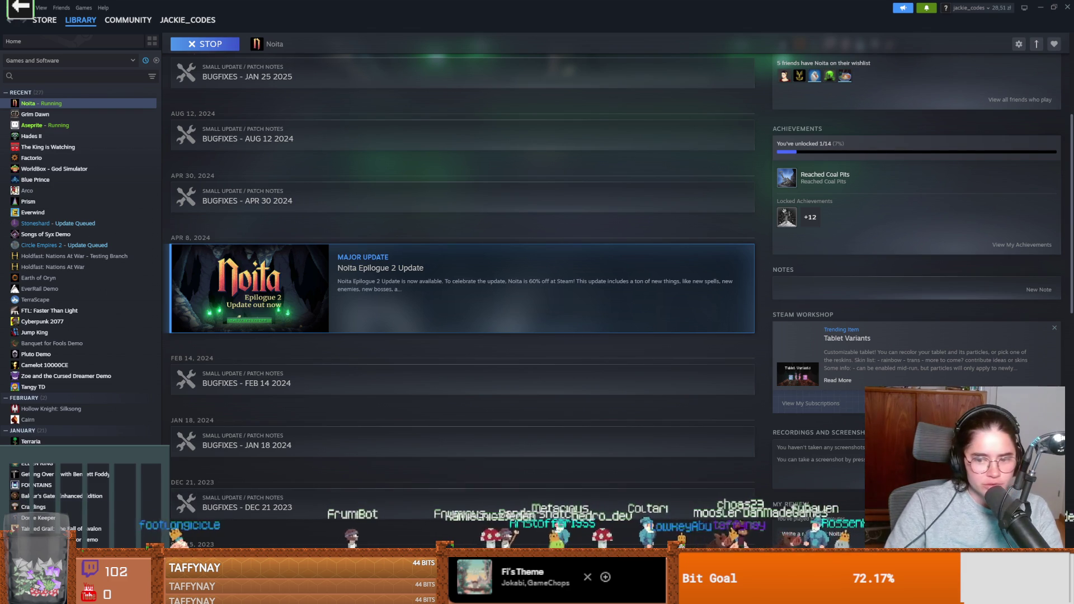
pyautogui.hotkey('alt', 'Tab')
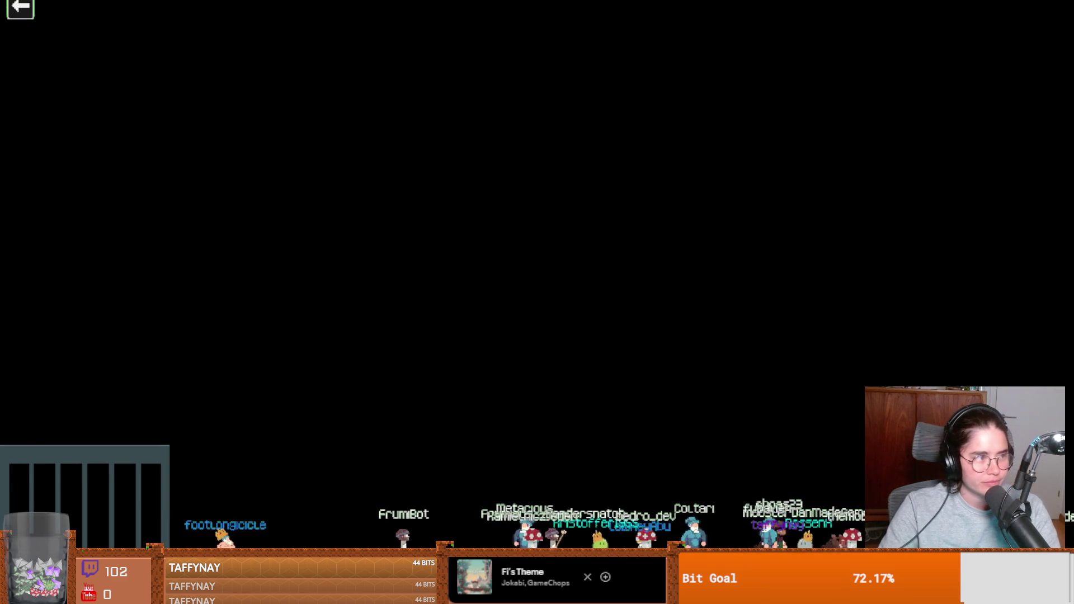
pyautogui.press('Escape')
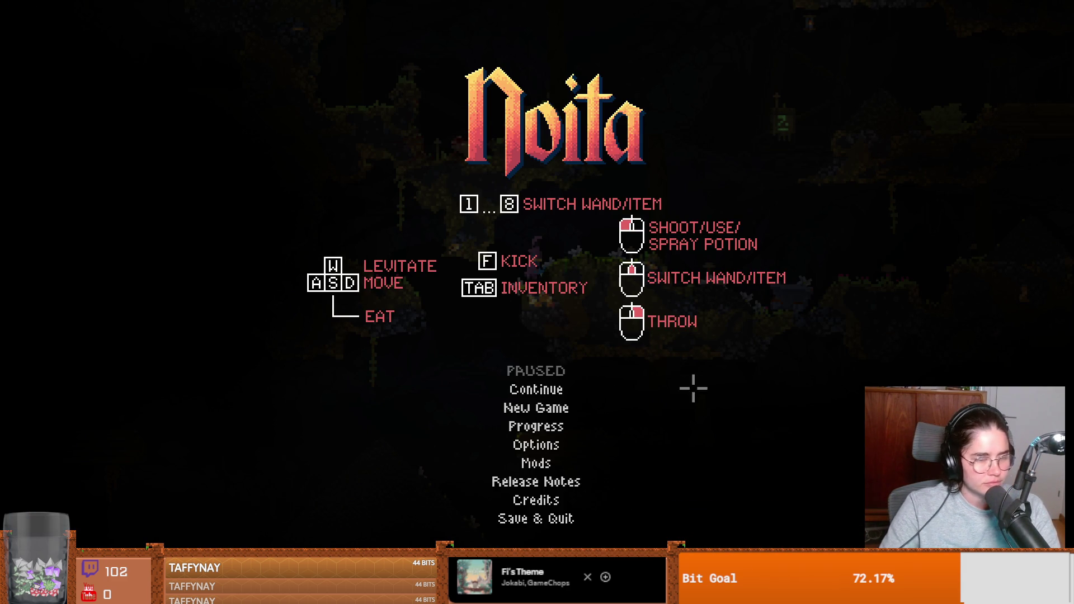
# Step: Resume play and descend left across the wooden ledges, firing one wand shot
pyautogui.click(549, 386)
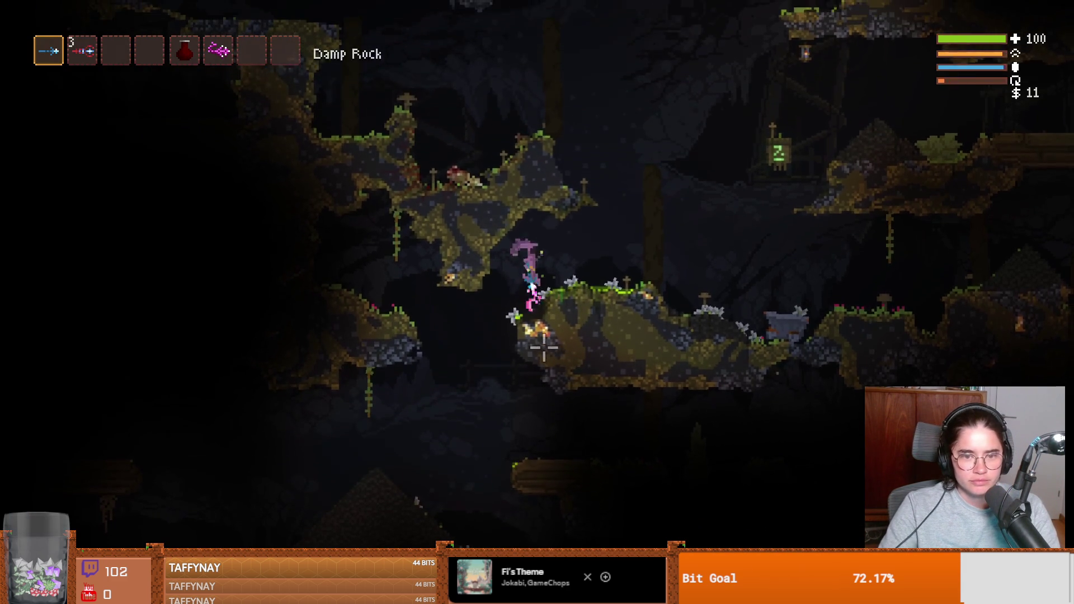
pyautogui.press('a')
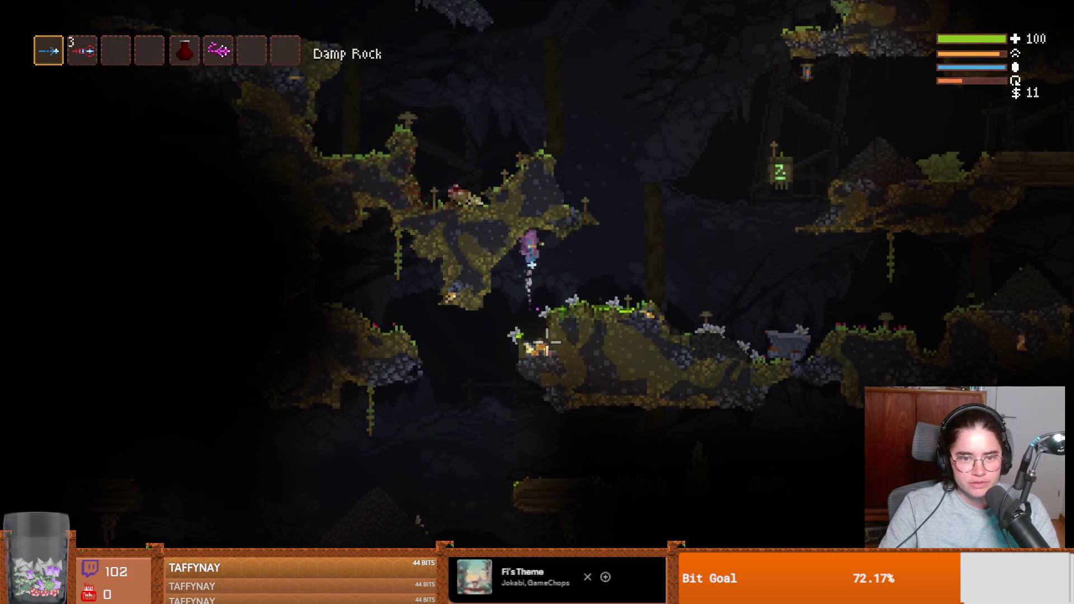
pyautogui.press('d')
pyautogui.press('space')
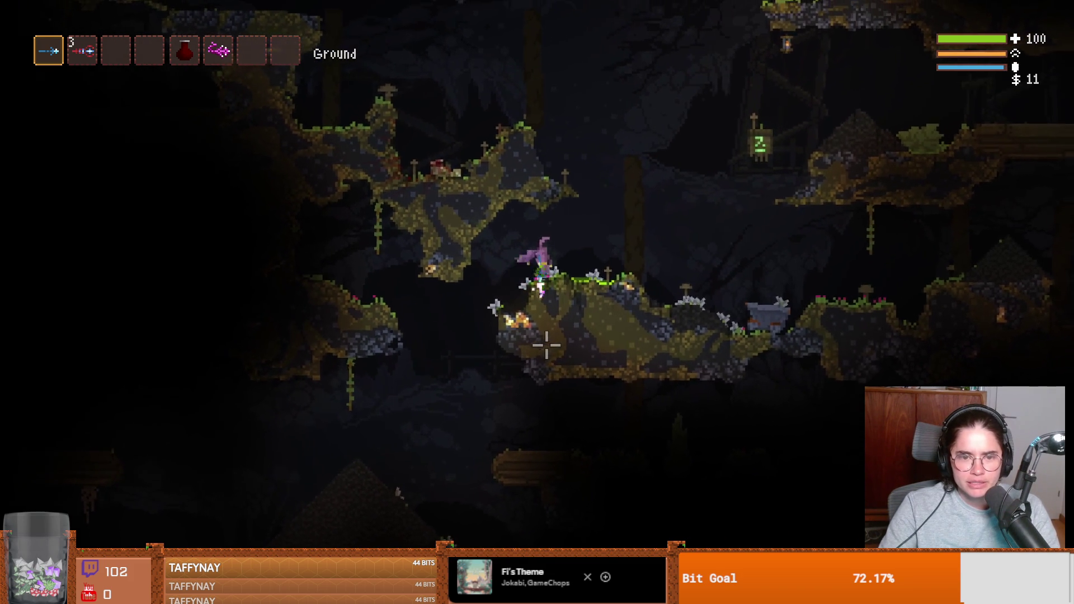
pyautogui.press('a')
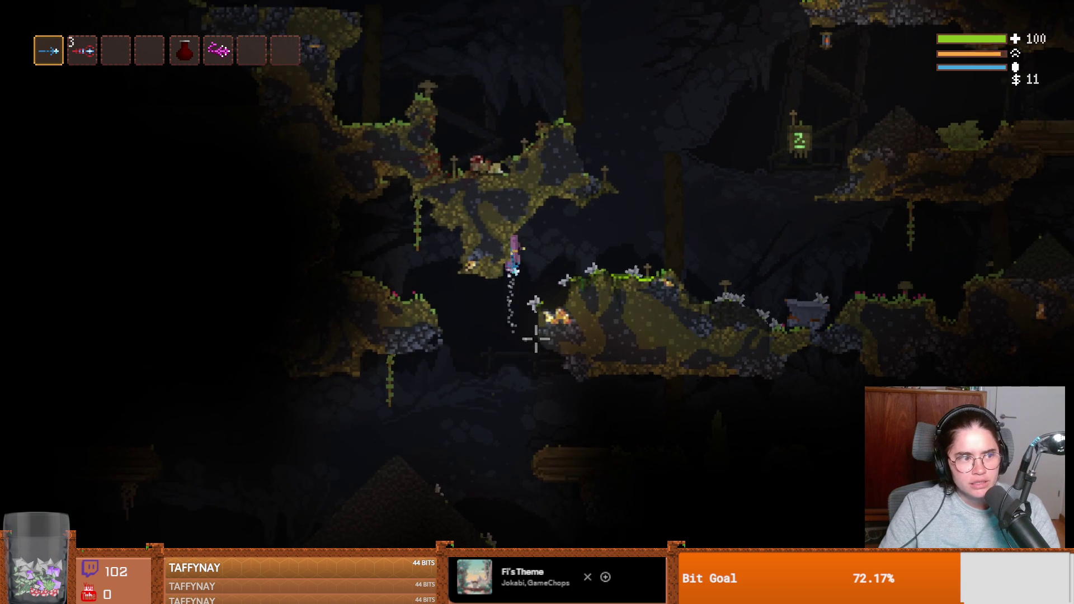
pyautogui.press('d')
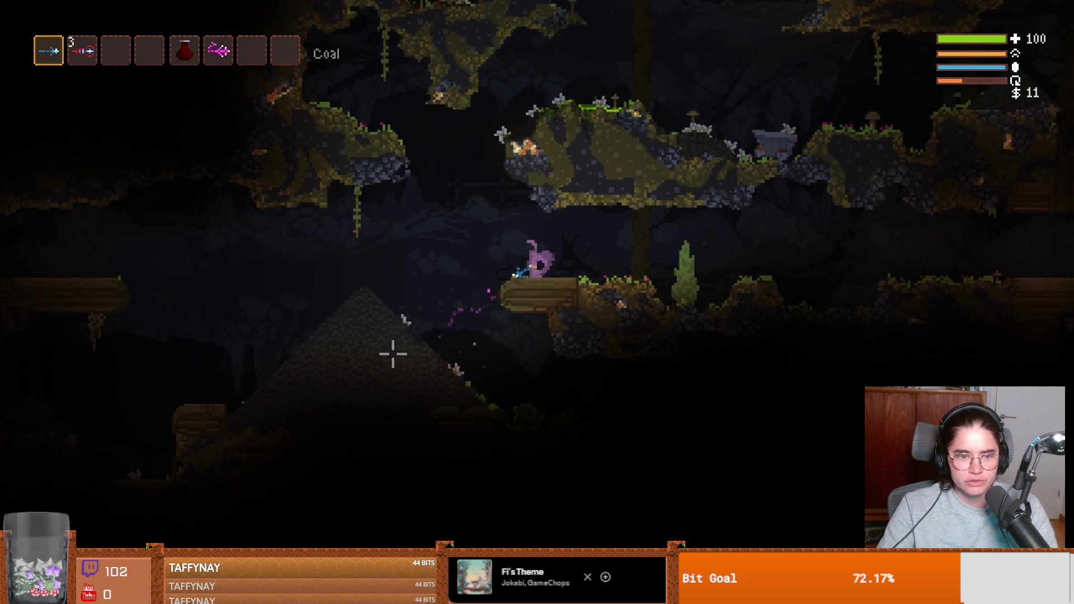
pyautogui.press('a')
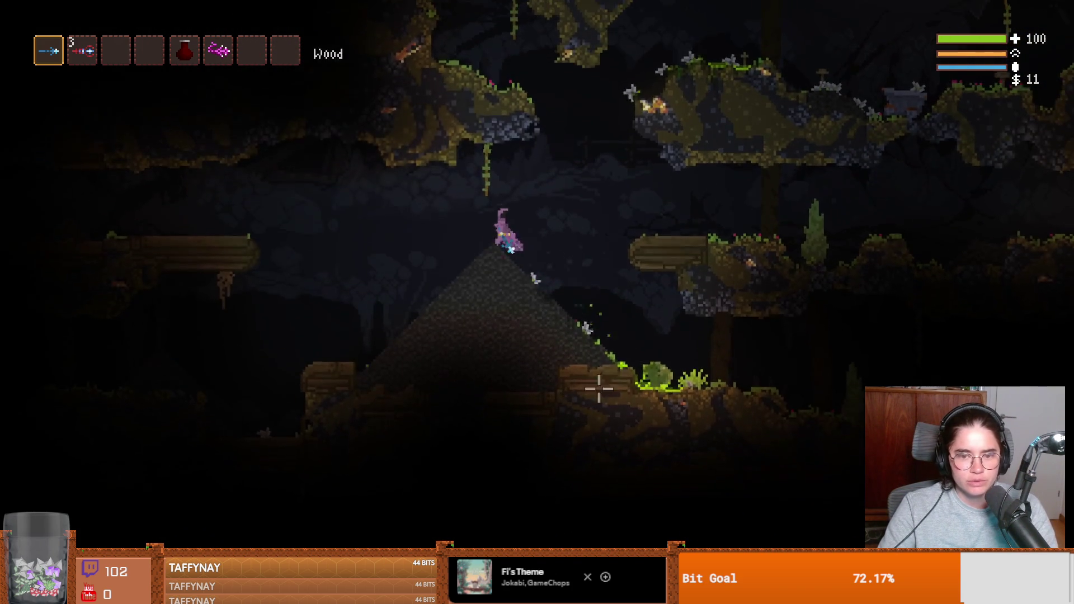
pyautogui.click(582, 385)
# Step: Cross the mound, fire two shots to the left, and levitate into the hole above
pyautogui.press('a')
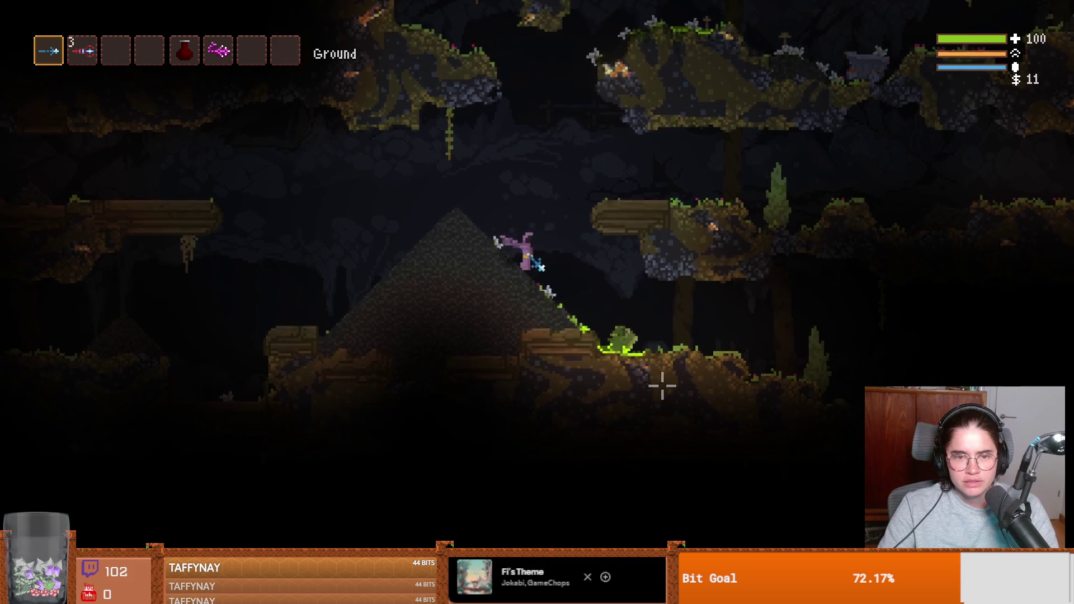
pyautogui.press('a')
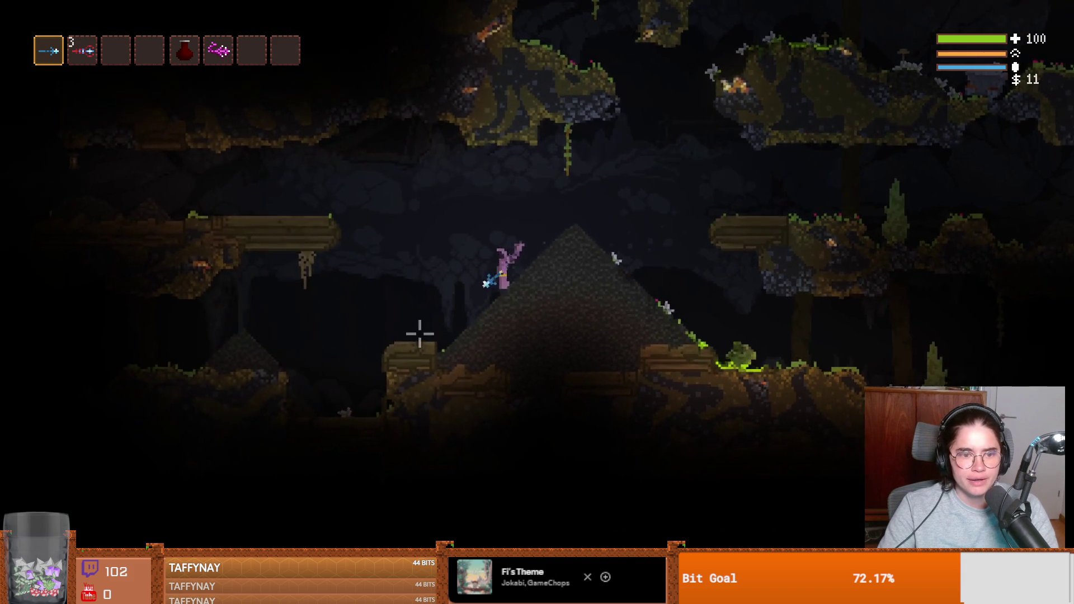
pyautogui.press('w')
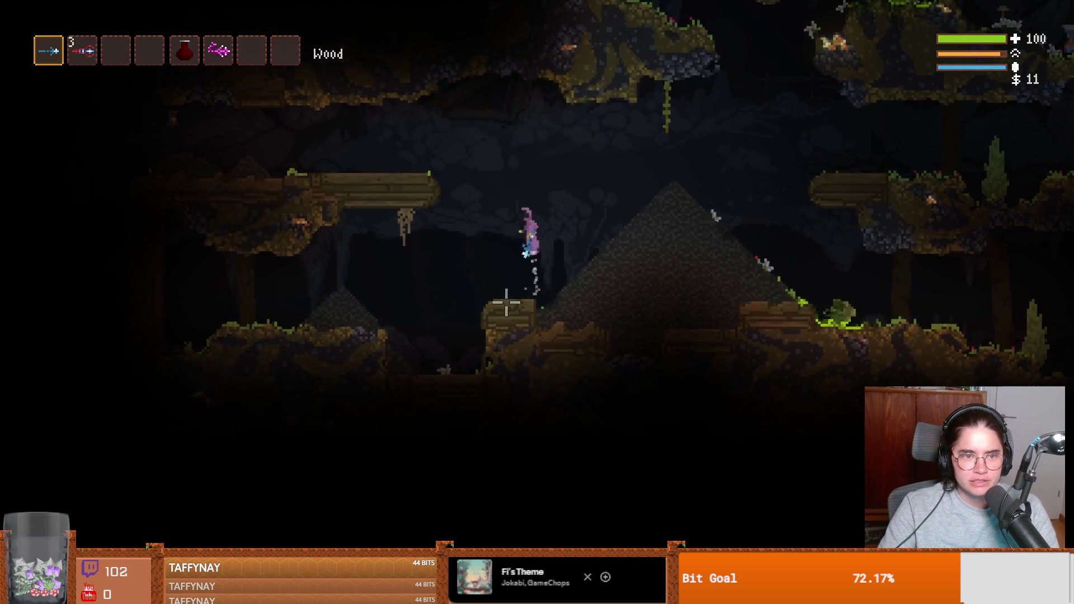
pyautogui.click(300, 271)
pyautogui.click(293, 269)
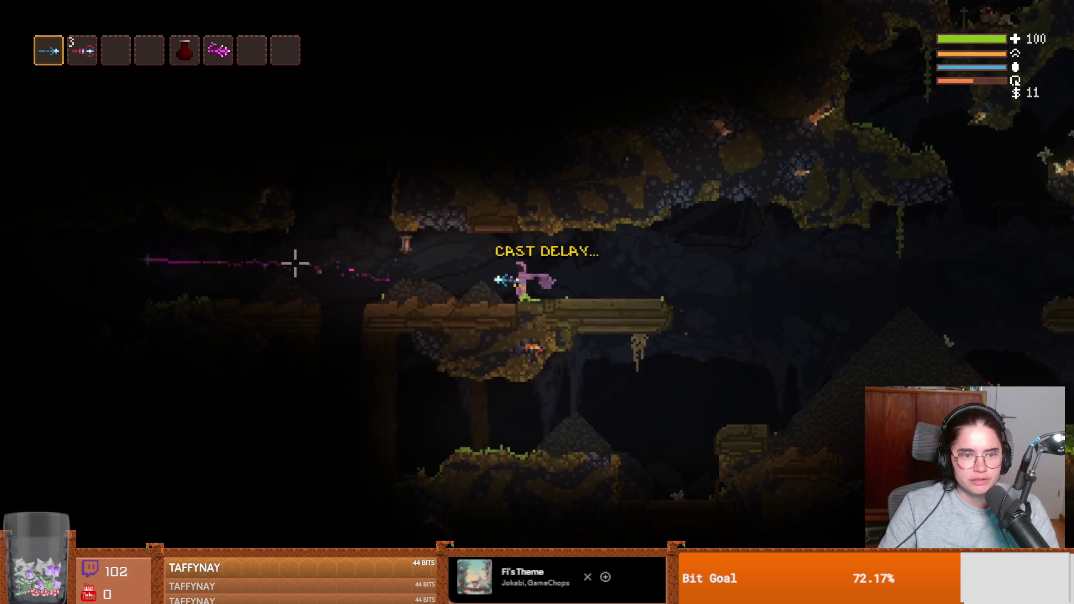
pyautogui.press('w')
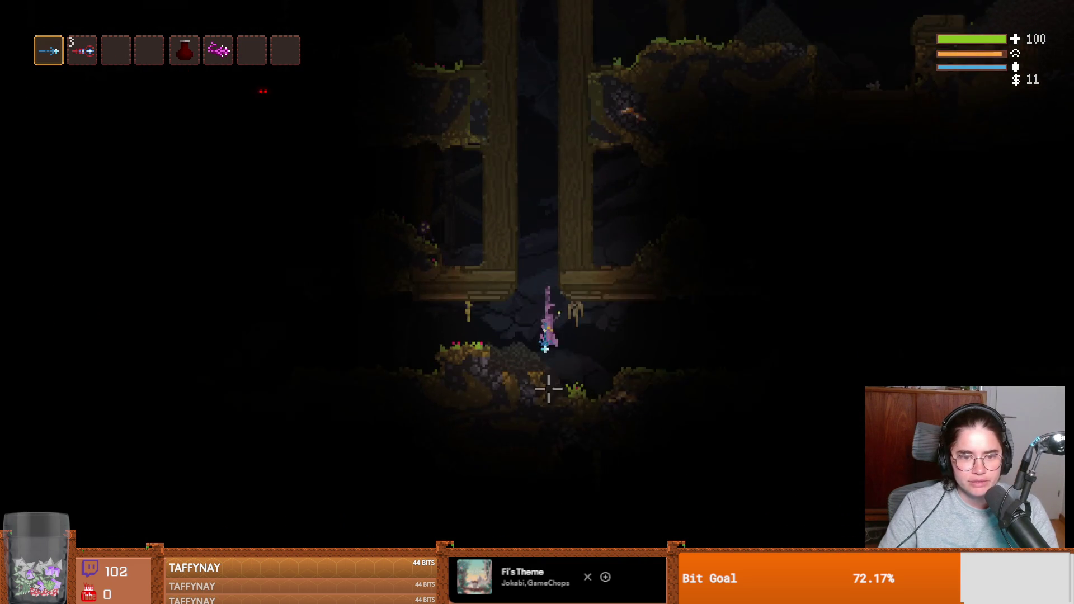
# Step: Walk left along the upper ledges to the enemy and blast it with shots and a laser
pyautogui.press('a')
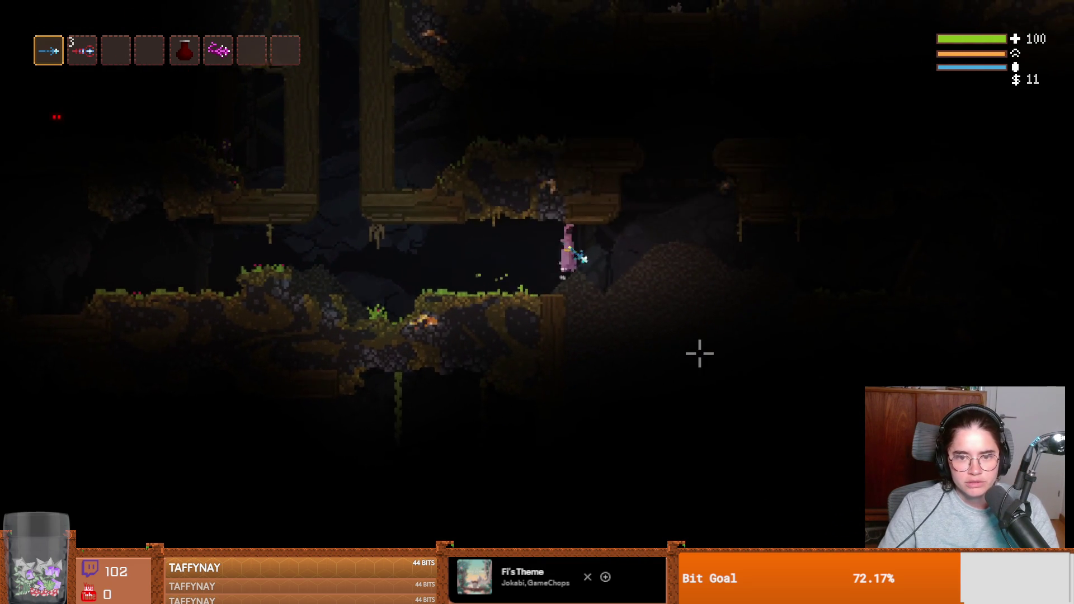
pyautogui.press('a')
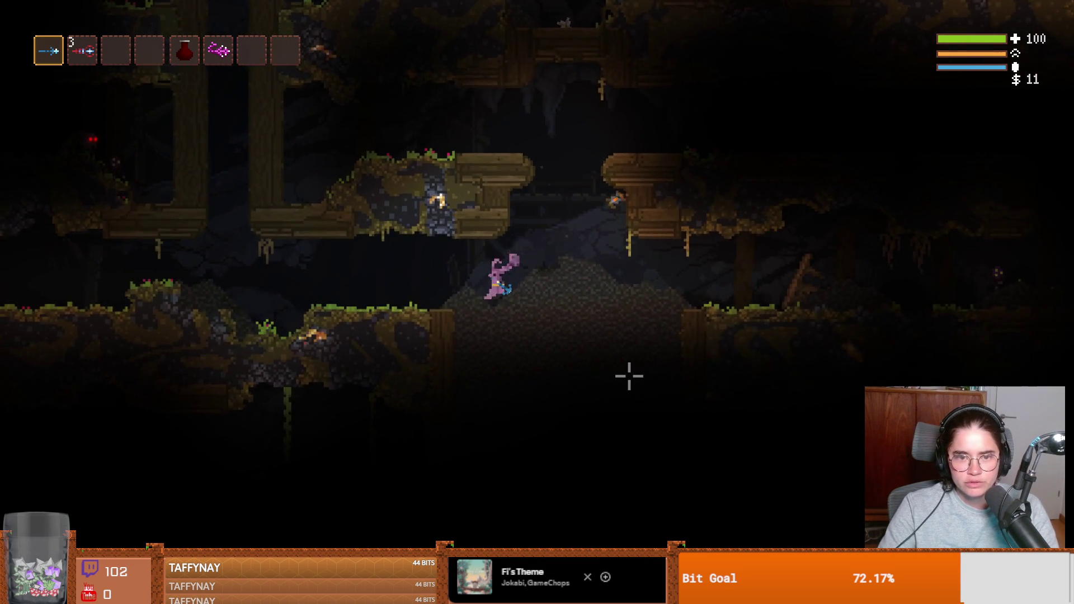
pyautogui.press('a')
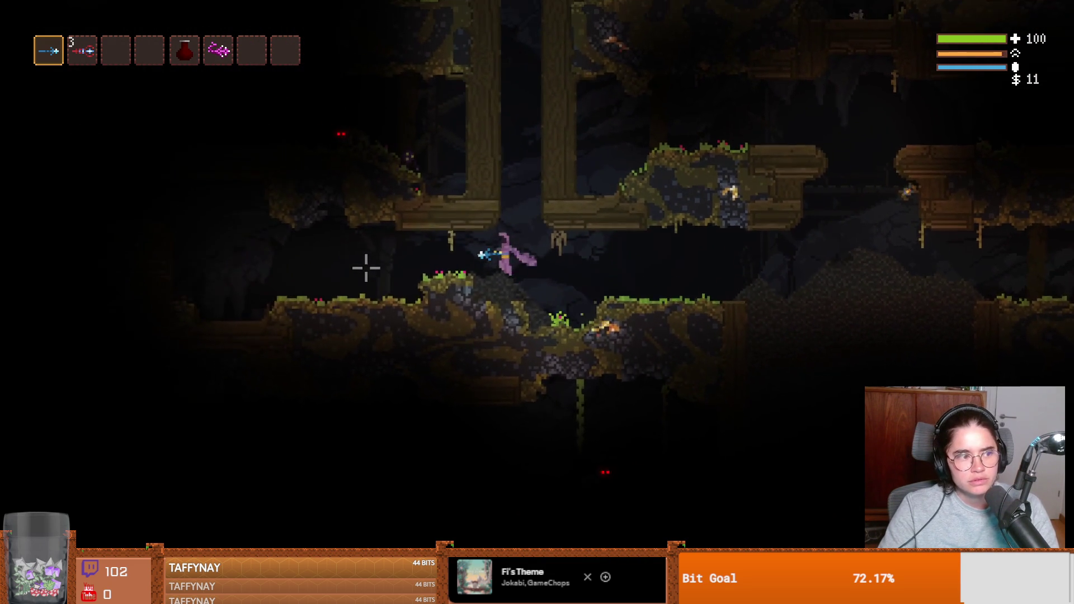
pyautogui.press('a')
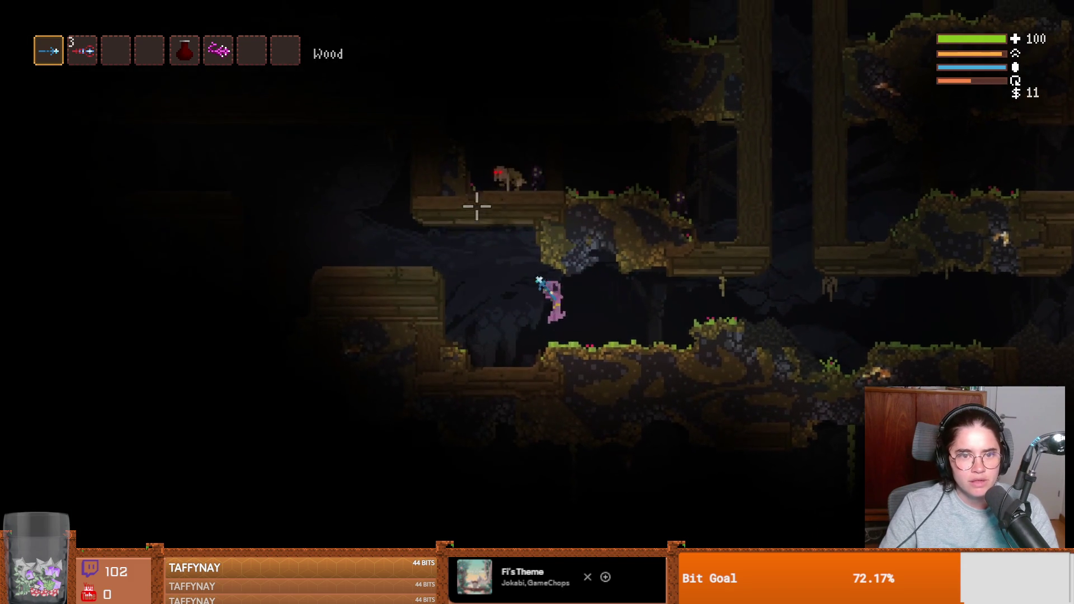
pyautogui.press('a')
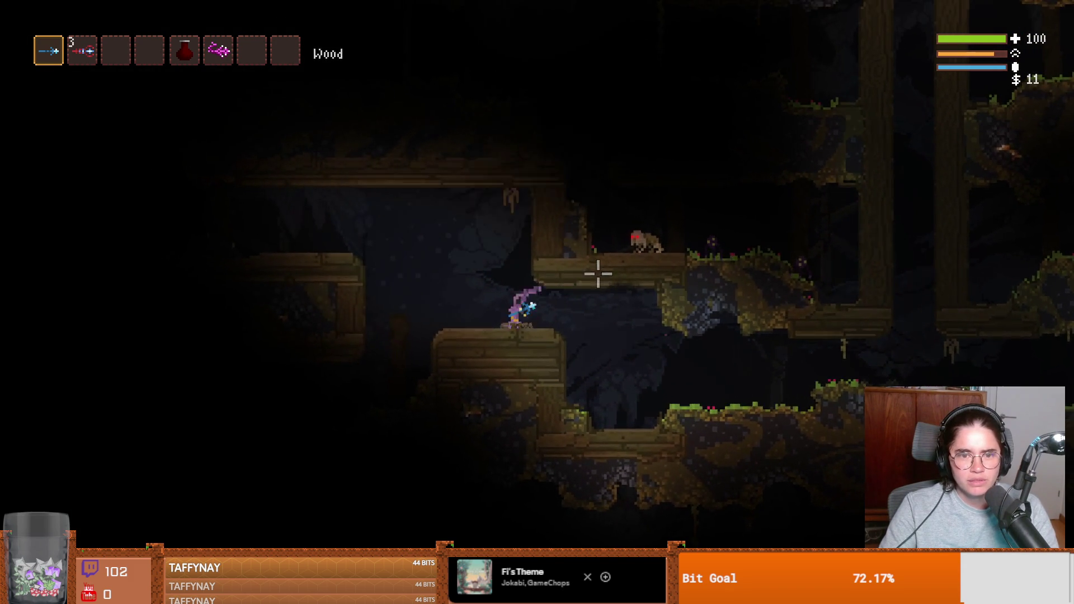
pyautogui.press('a')
pyautogui.click(336, 306)
pyautogui.press('w')
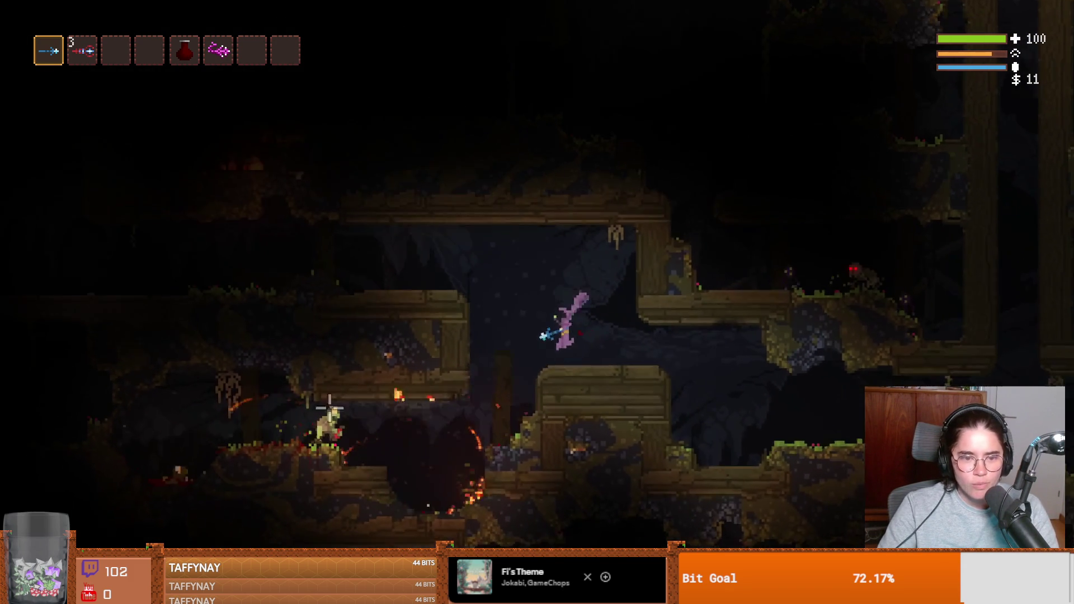
pyautogui.click(335, 388)
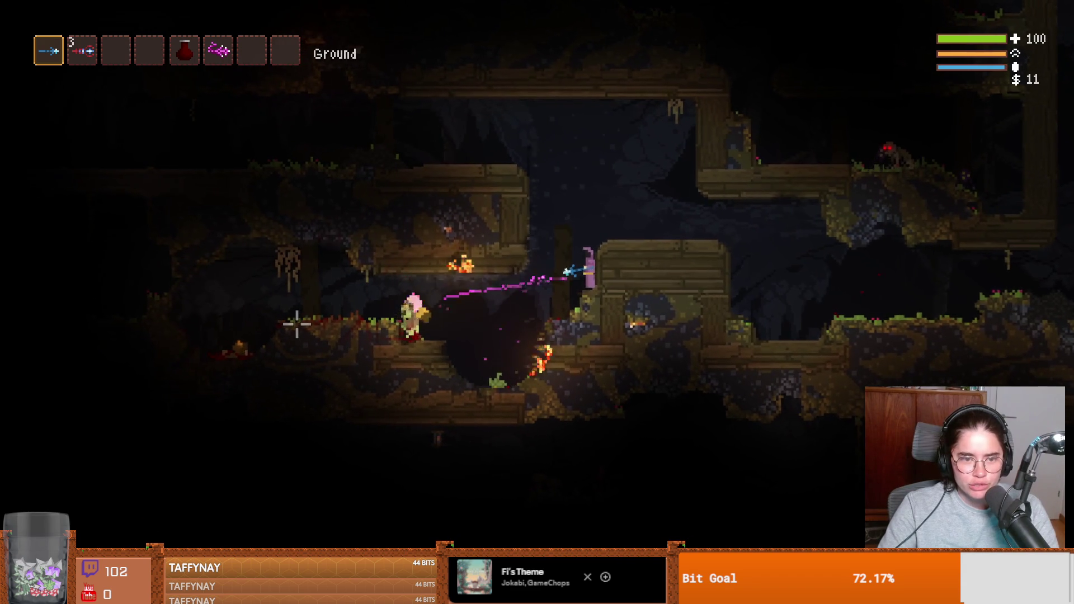
# Step: Collect gold on the lower ledge, kick the enemy to the right, and fly up through the cave
pyautogui.press('a')
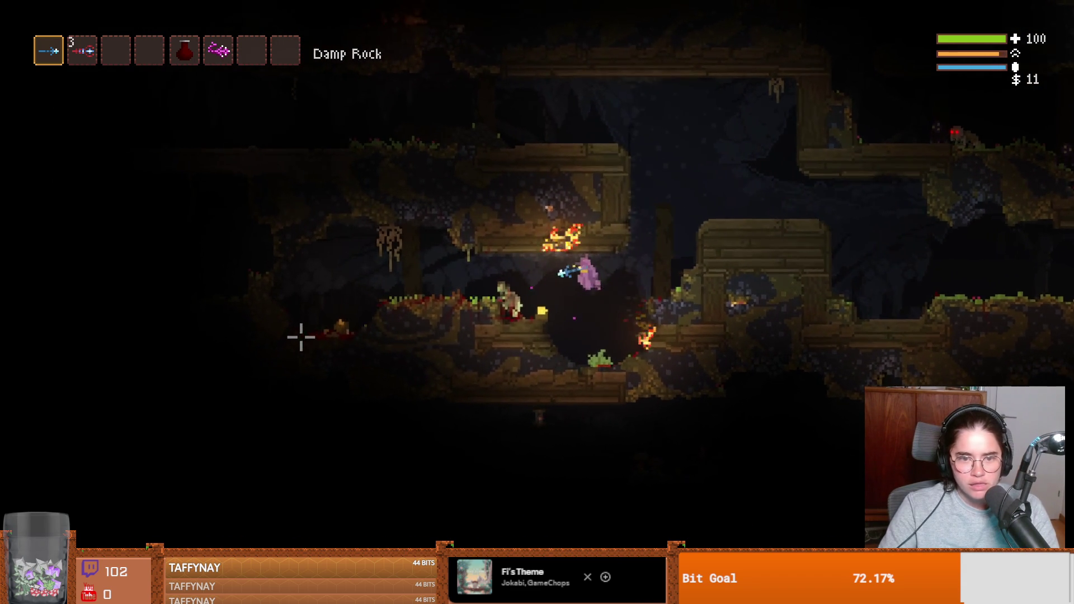
pyautogui.press('a')
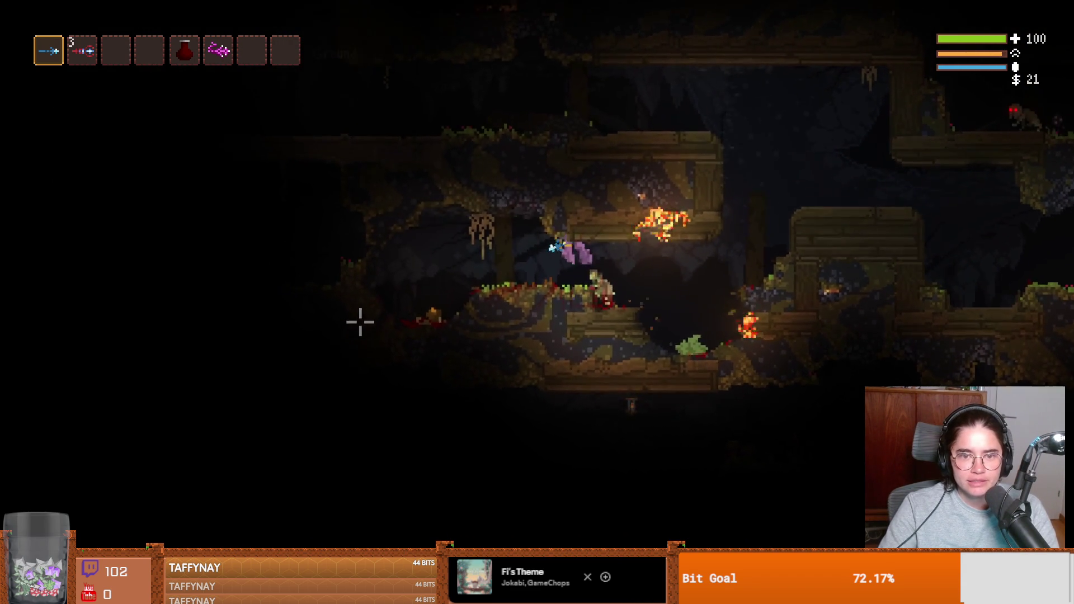
pyautogui.press('d')
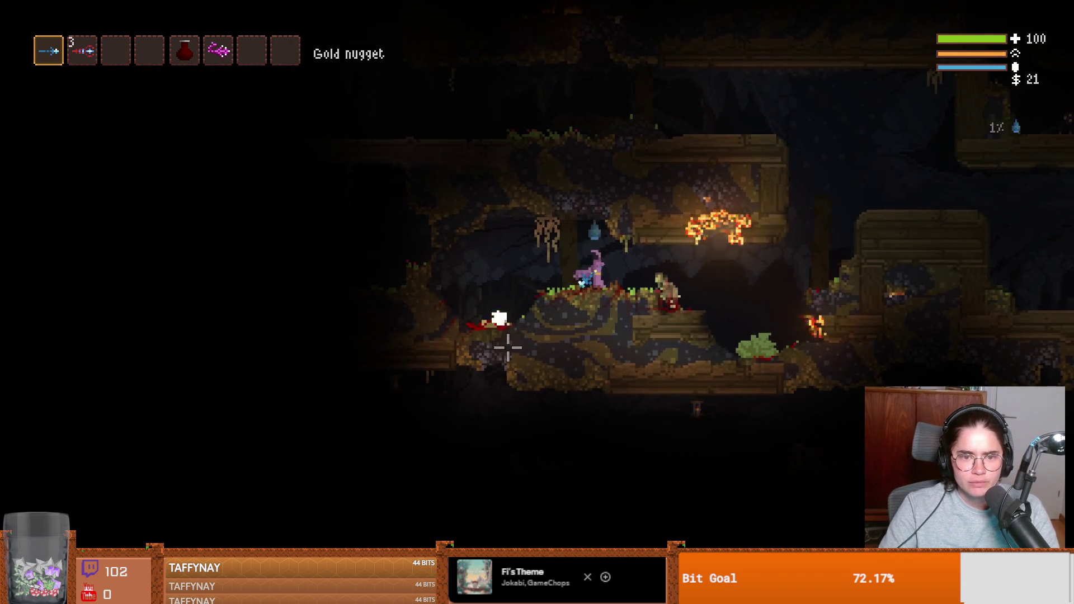
pyautogui.click(520, 340)
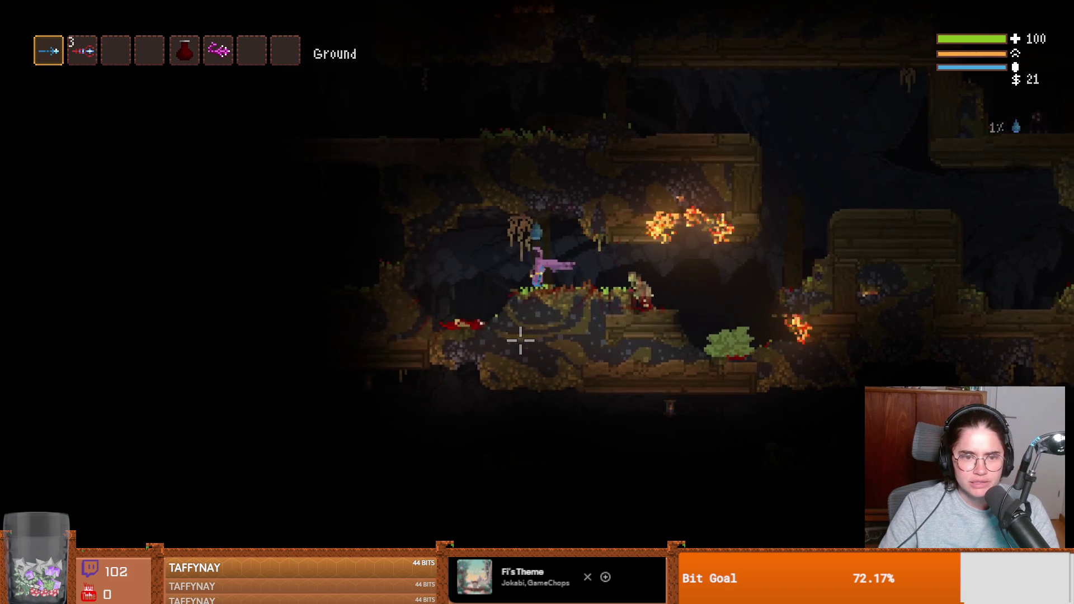
pyautogui.press('a')
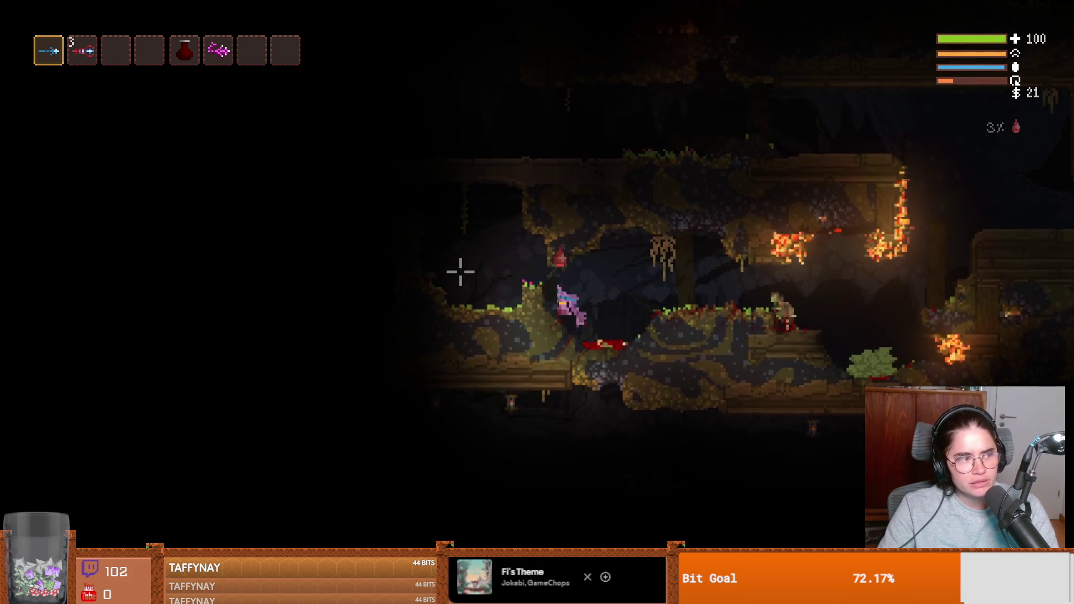
pyautogui.press('space')
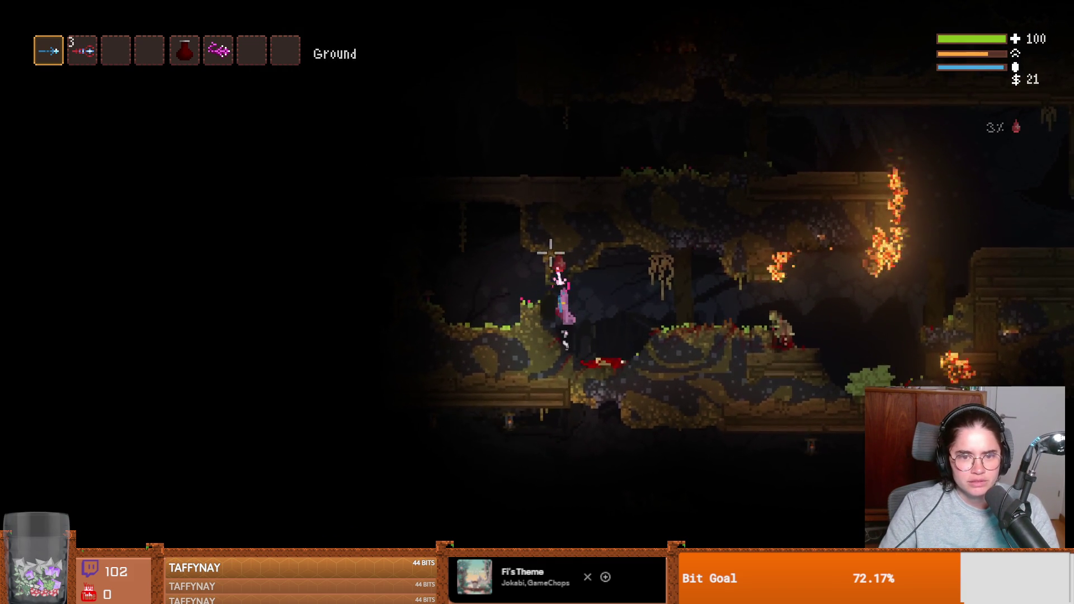
pyautogui.press('a')
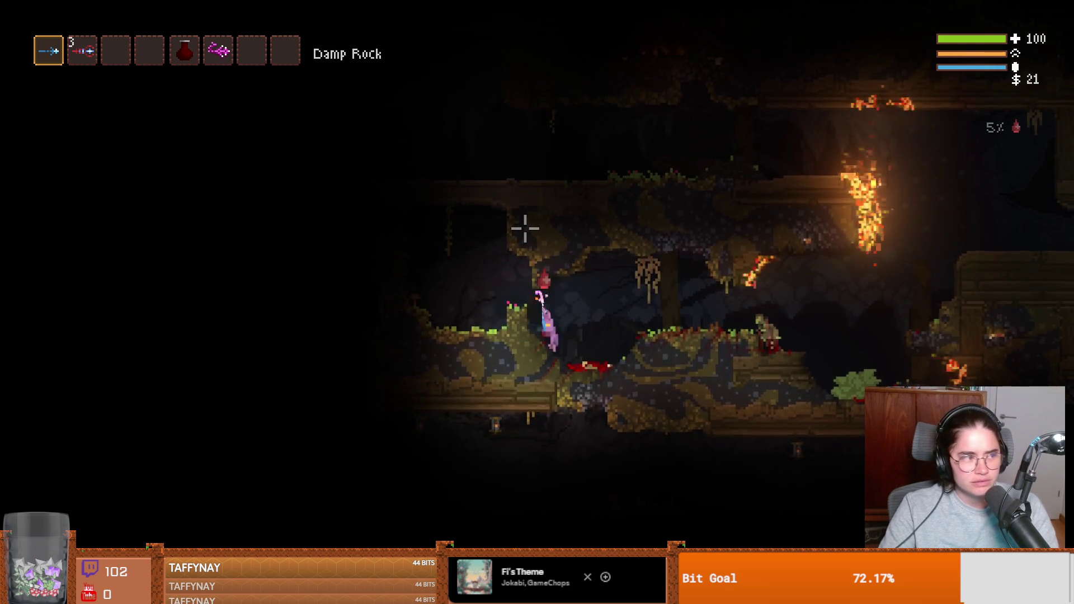
pyautogui.press('d')
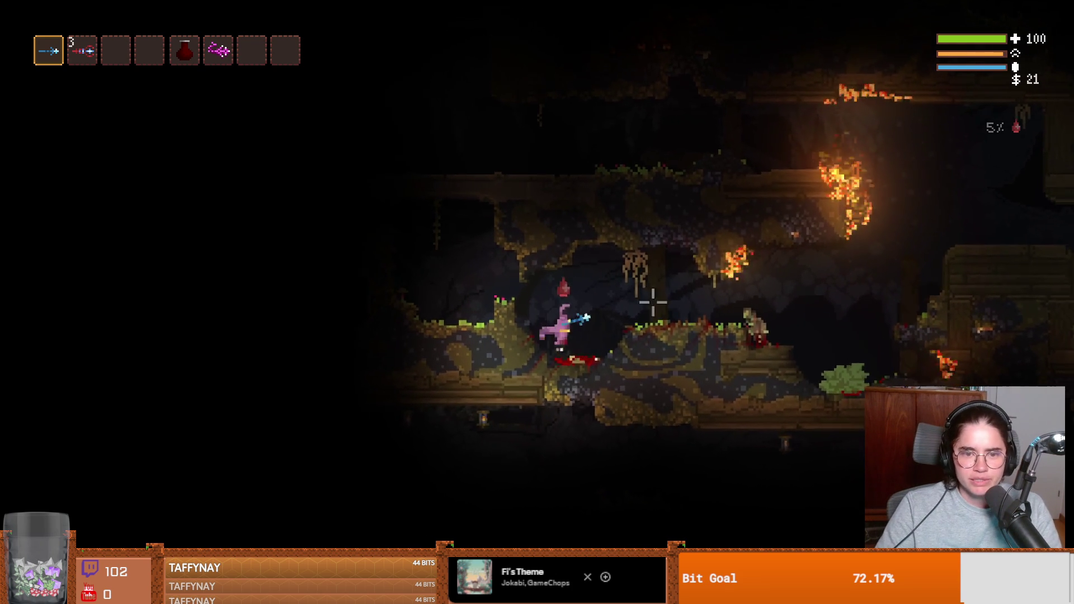
pyautogui.press('space')
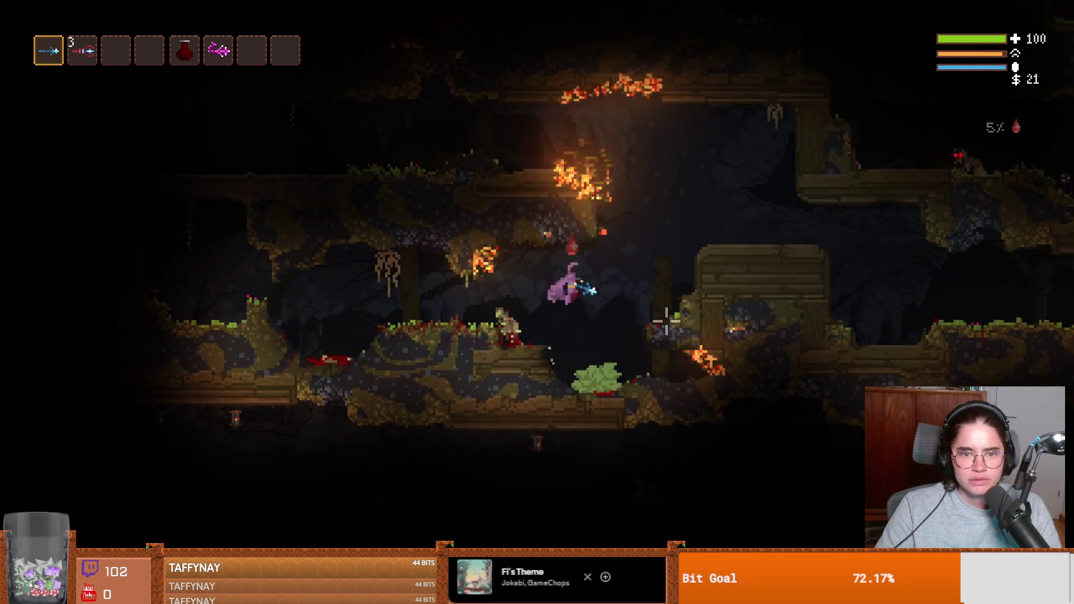
# Step: Cycle hotbar slots 2, 5 and 6 while crossing the burning cave, firing a purple bolt
pyautogui.press('2')
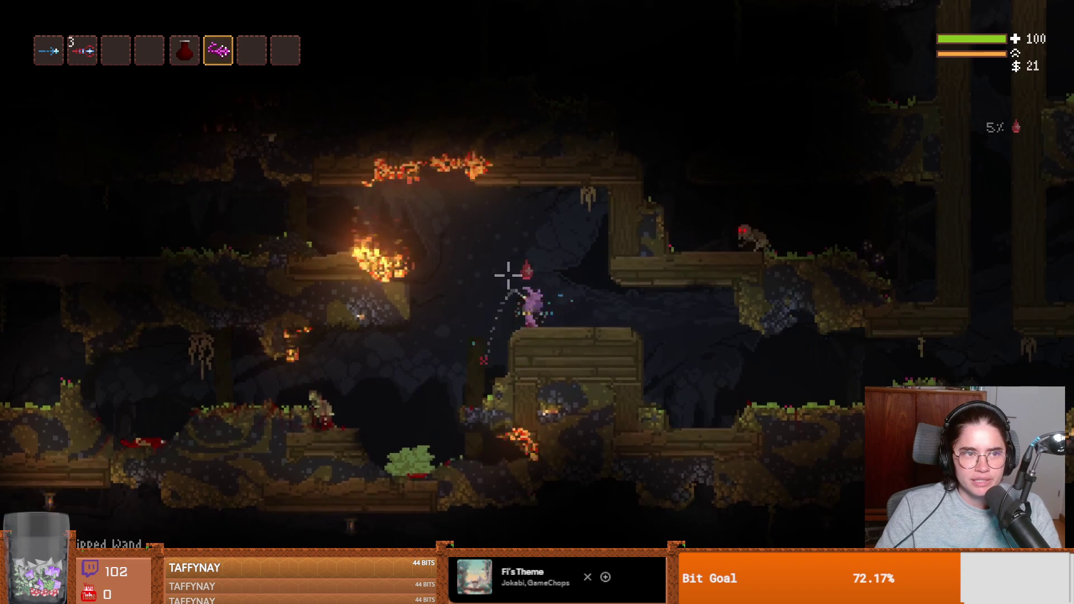
pyautogui.press('5')
pyautogui.press('a')
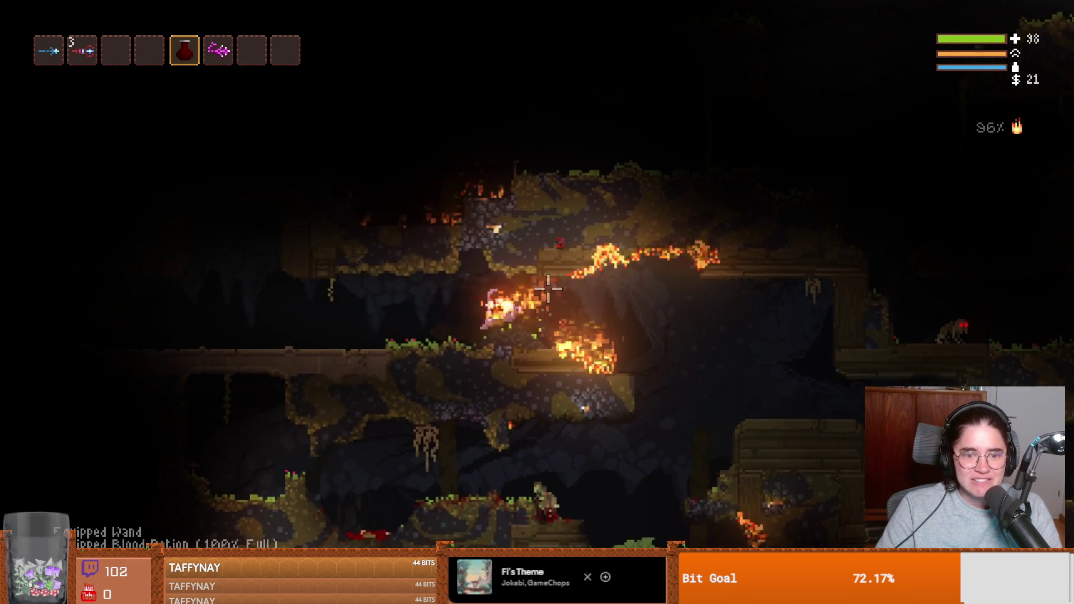
pyautogui.press('6')
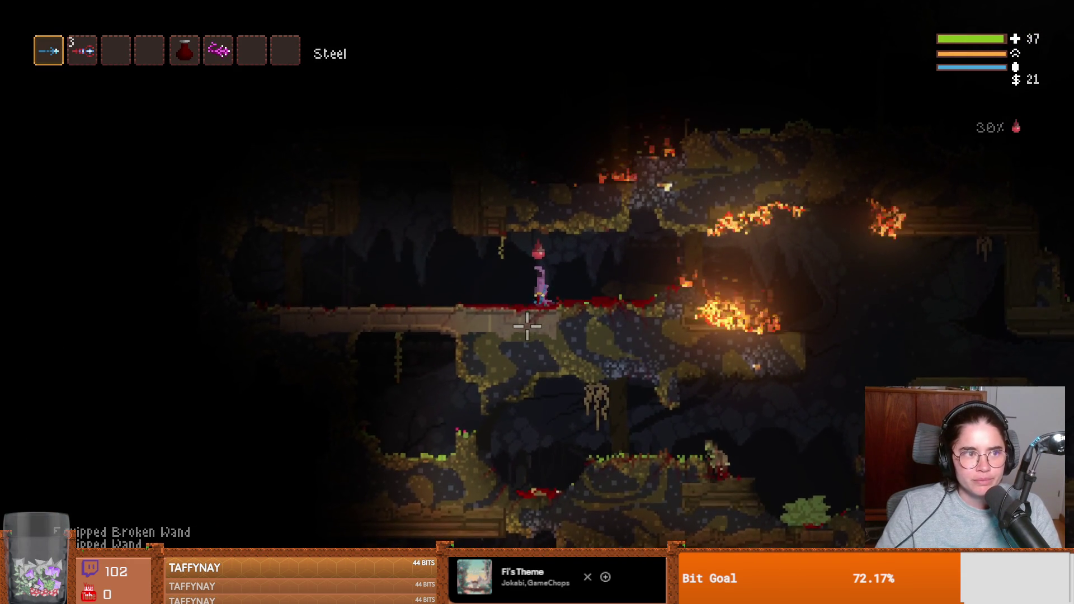
pyautogui.press('a')
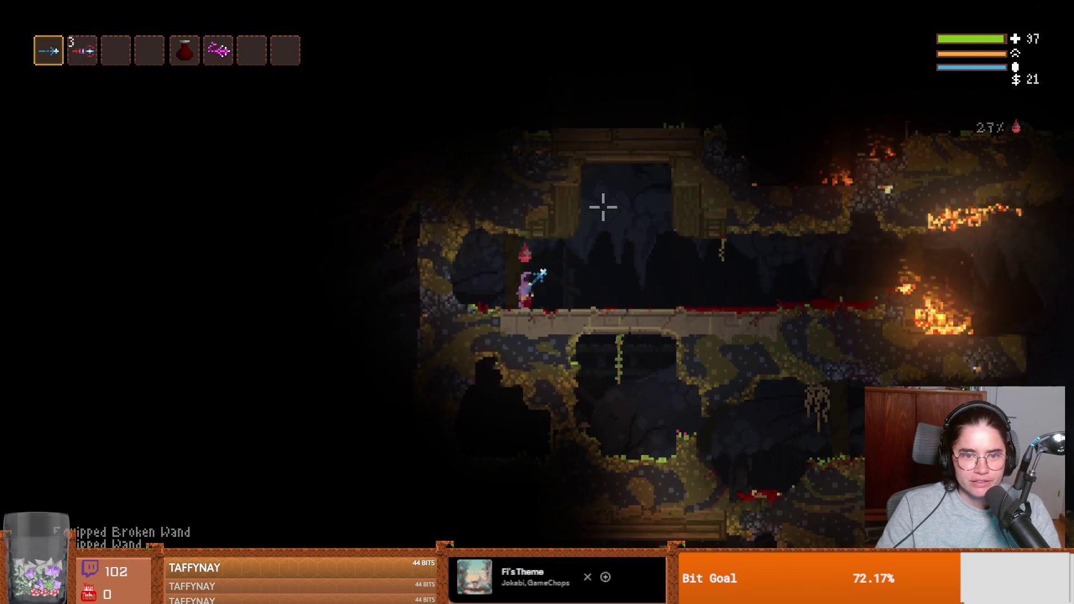
pyautogui.press('d')
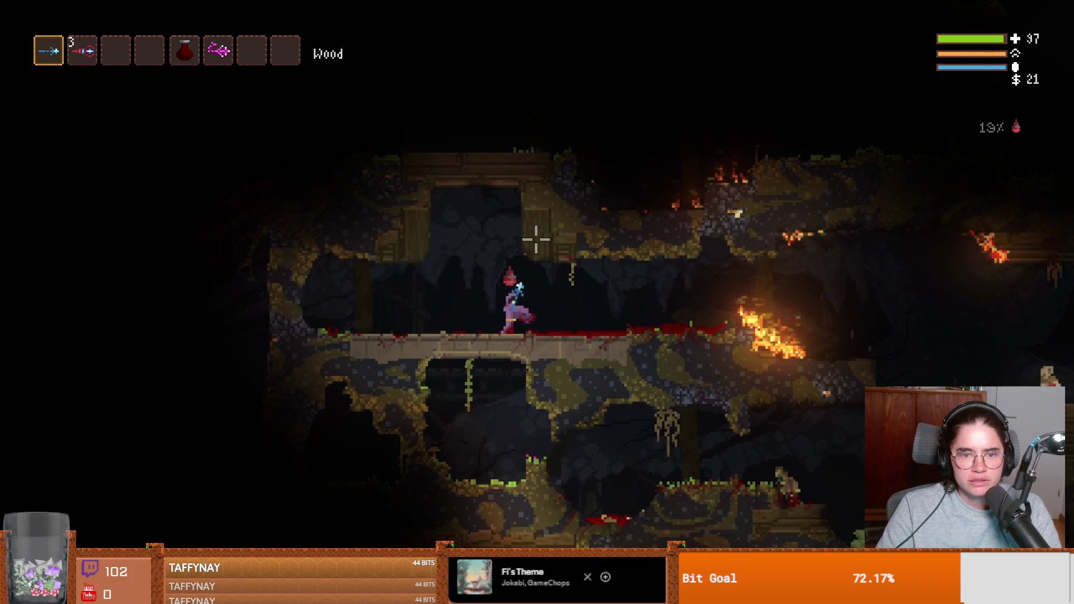
pyautogui.press('w')
pyautogui.click(835, 365)
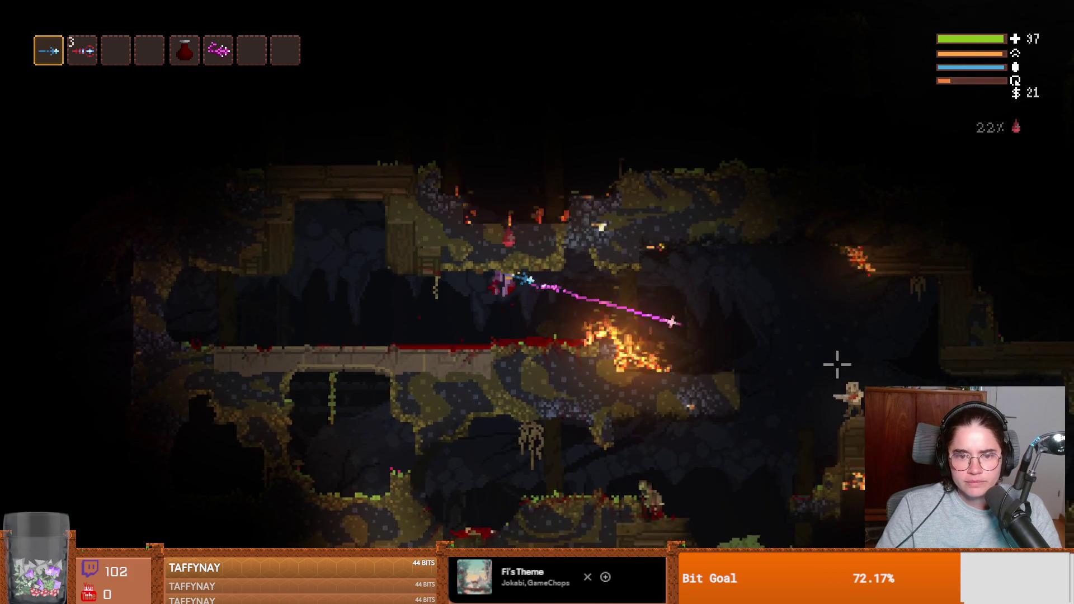
# Step: Levitate and move right collecting gold, firing a pink beam at an enemy
pyautogui.press('d')
pyautogui.press('w')
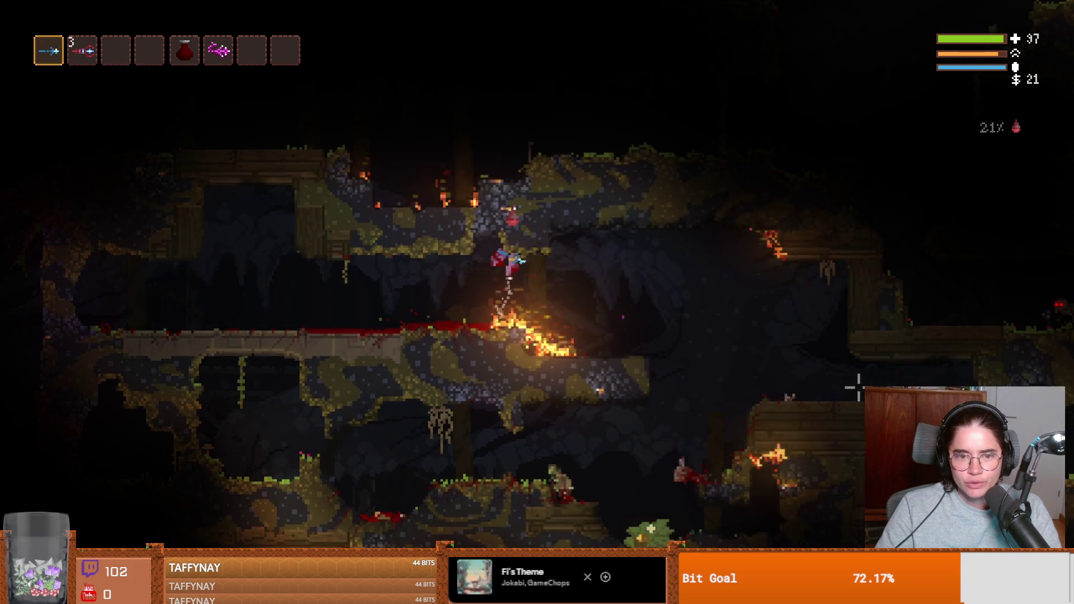
pyautogui.press('d')
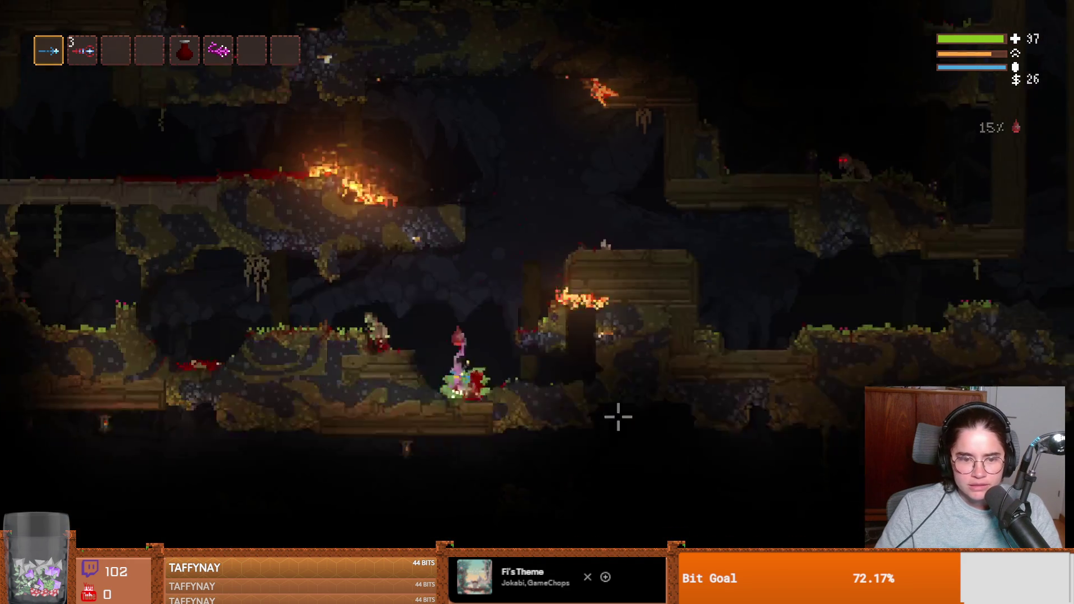
pyautogui.press('d')
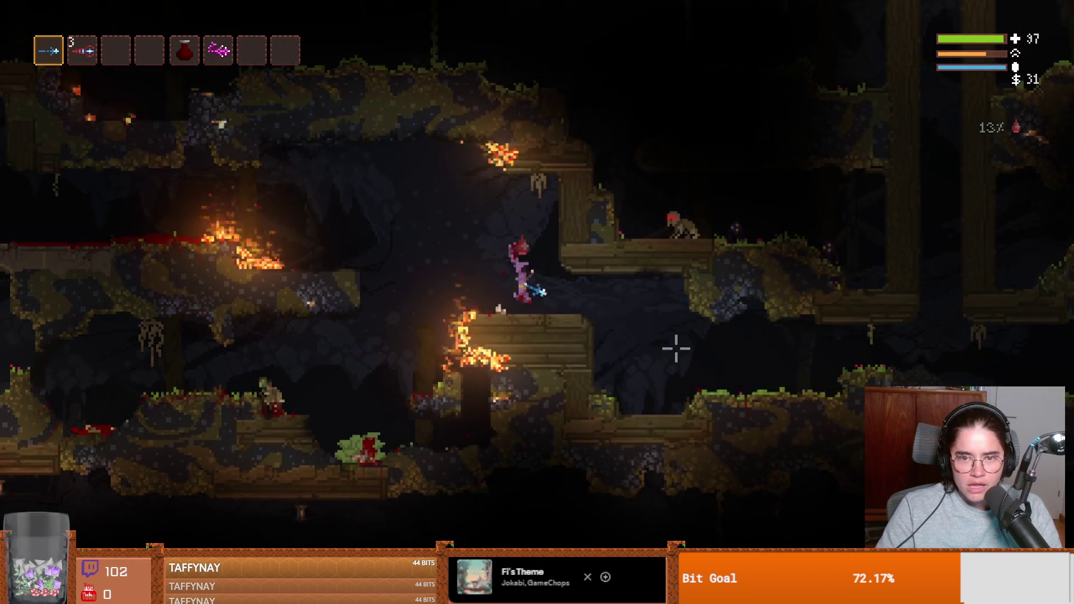
pyautogui.press('d')
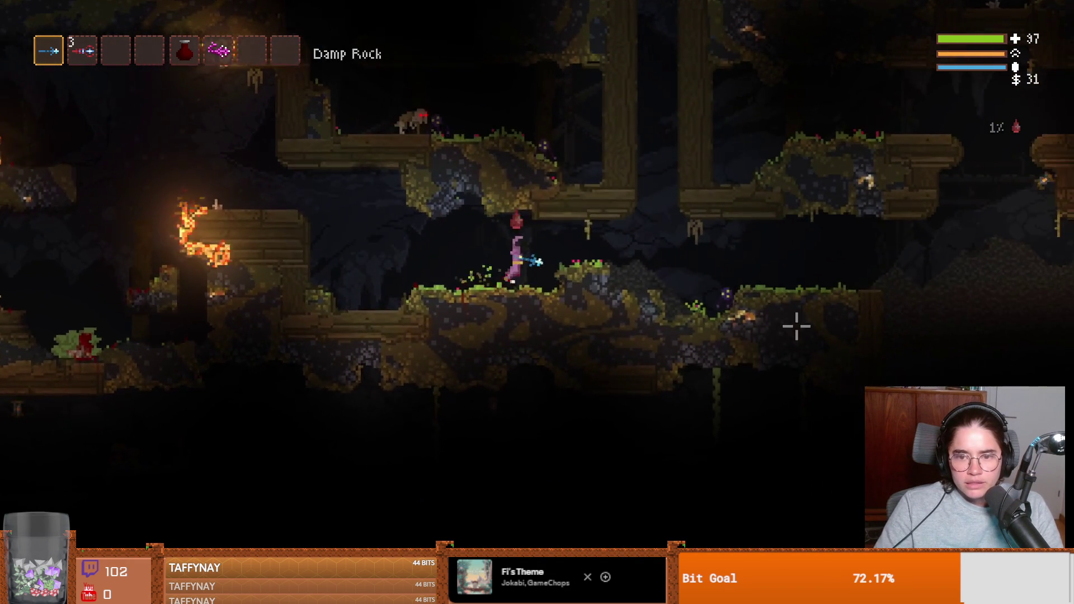
pyautogui.click(678, 313)
pyautogui.press('d')
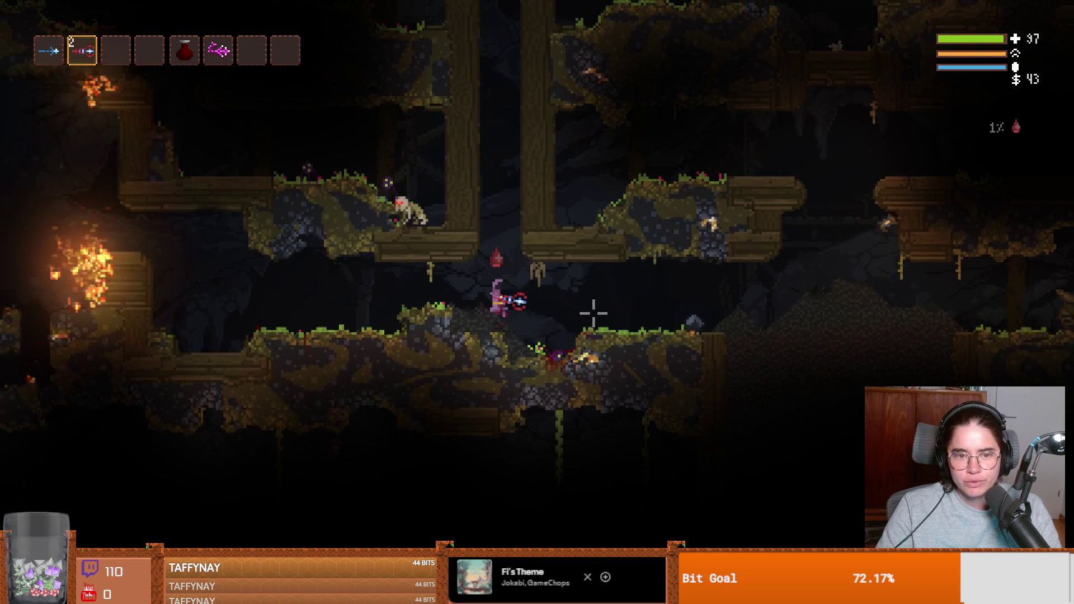
# Step: Equip the Blood Potion in slot 5, pour it over the wizard, then fly up-right with the pink wand
pyautogui.press('5')
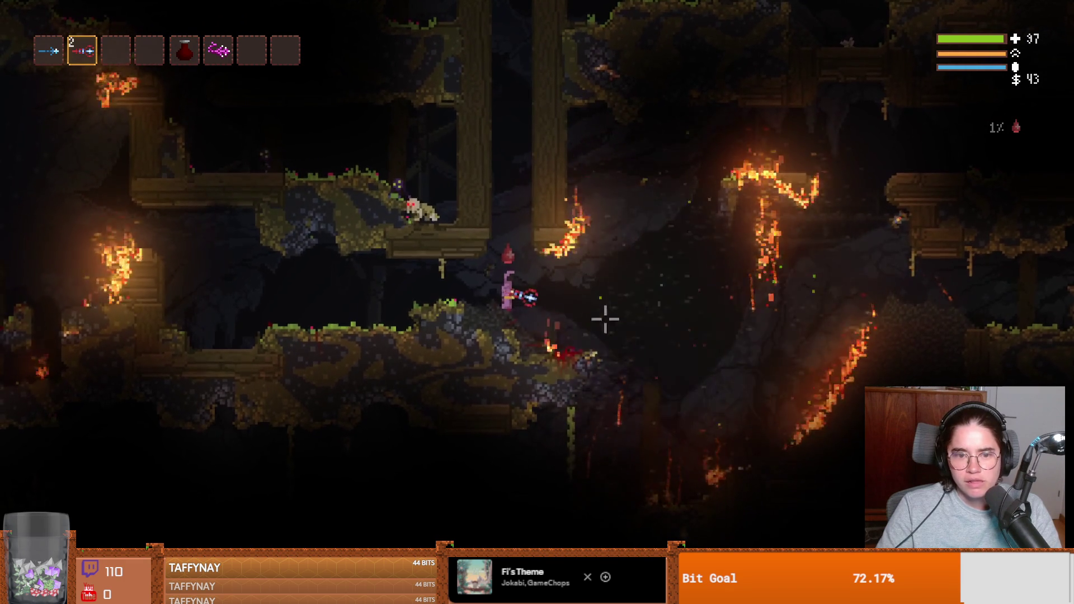
pyautogui.scroll(-3)
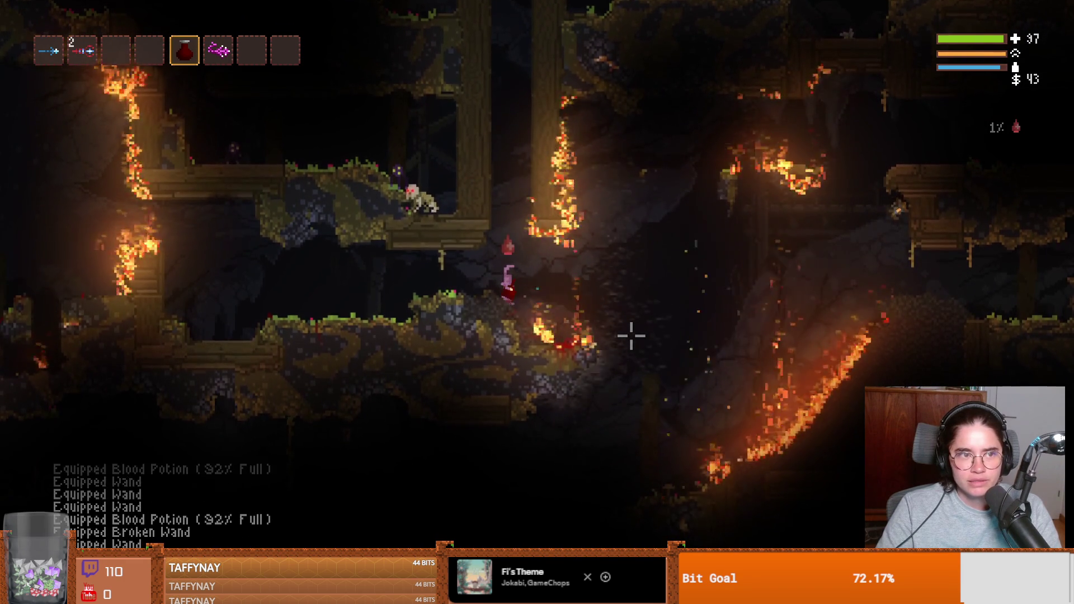
pyautogui.moveTo(640, 354); pyautogui.dragTo(569, 318)
pyautogui.moveTo(648, 331); pyautogui.dragTo(553, 345)
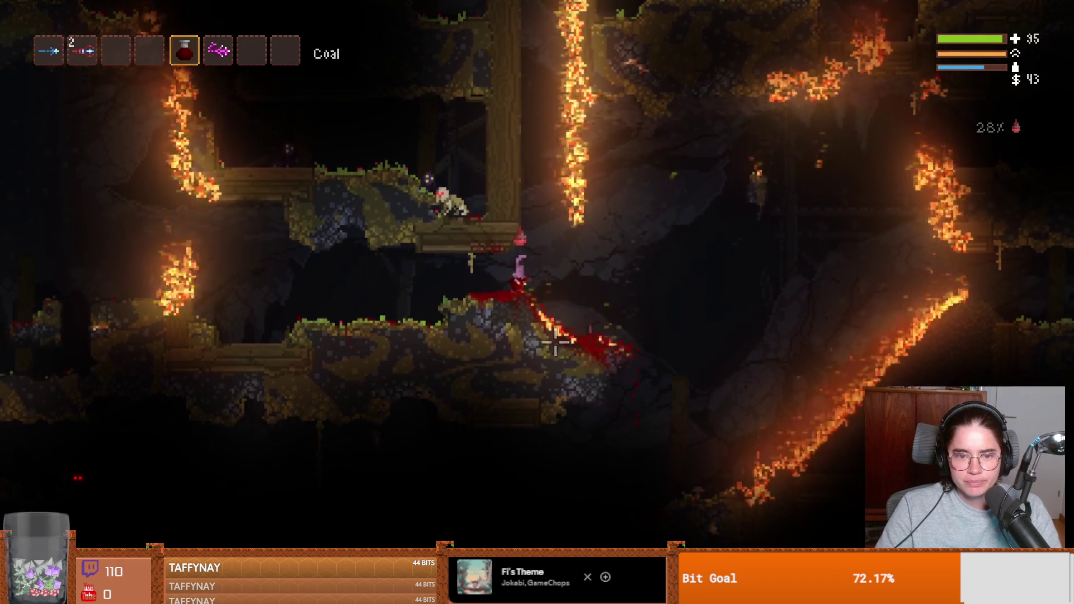
pyautogui.press('w')
pyautogui.press('d')
pyautogui.press('6')
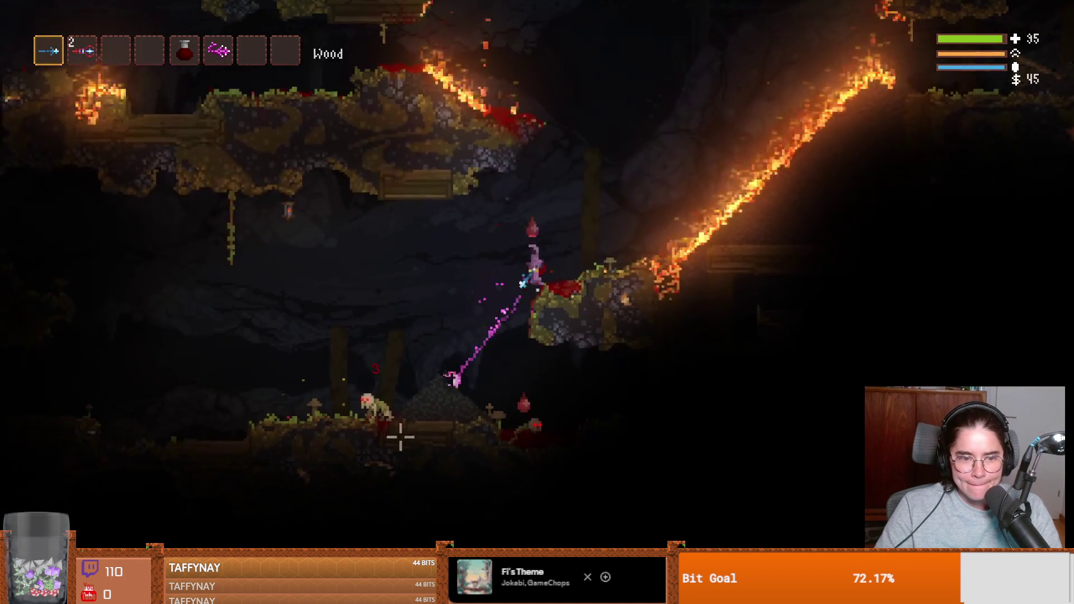
# Step: Fire pink bolts at the enemy below, switch to wand 1, and drop to collect gold
pyautogui.click(714, 180)
pyautogui.press('1')
pyautogui.click(694, 394)
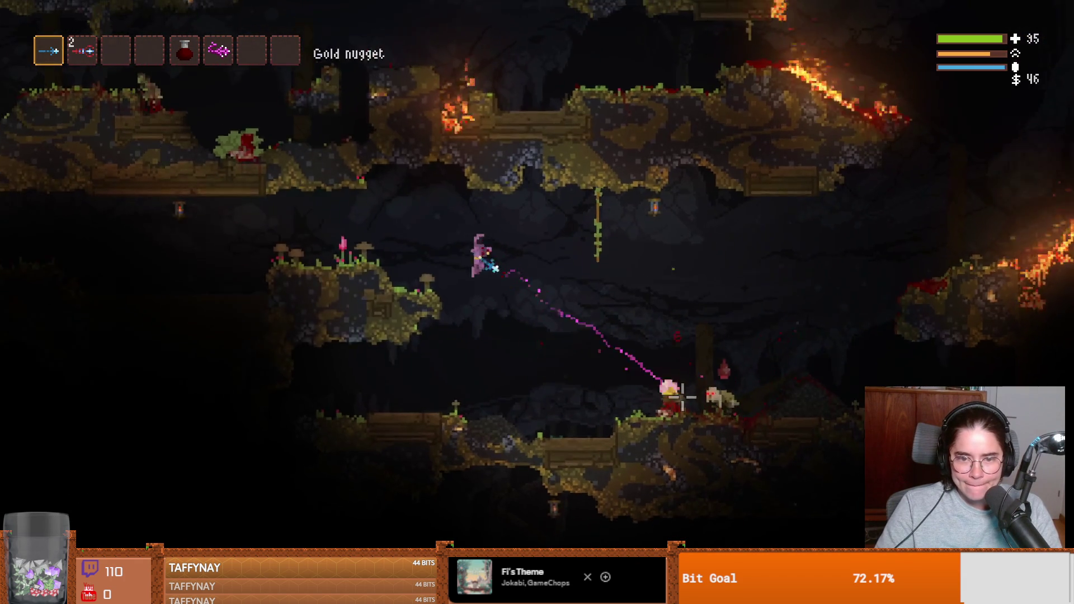
pyautogui.press('d')
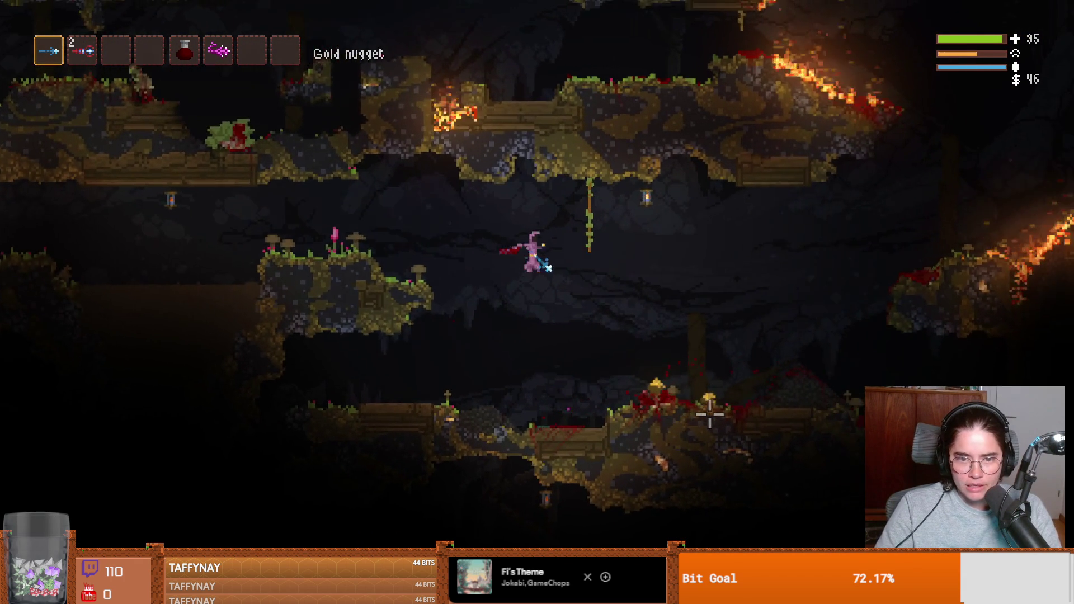
# Step: Fly up and left out of the oil pool and shoot the enemy on the left
pyautogui.press('a')
pyautogui.press('w')
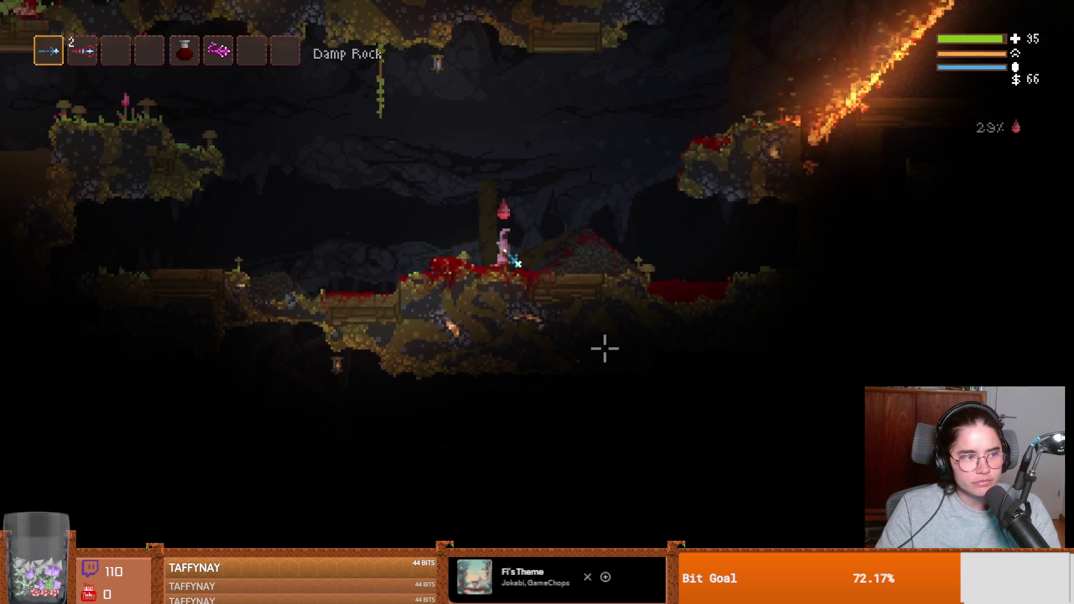
pyautogui.press('a')
pyautogui.press('w')
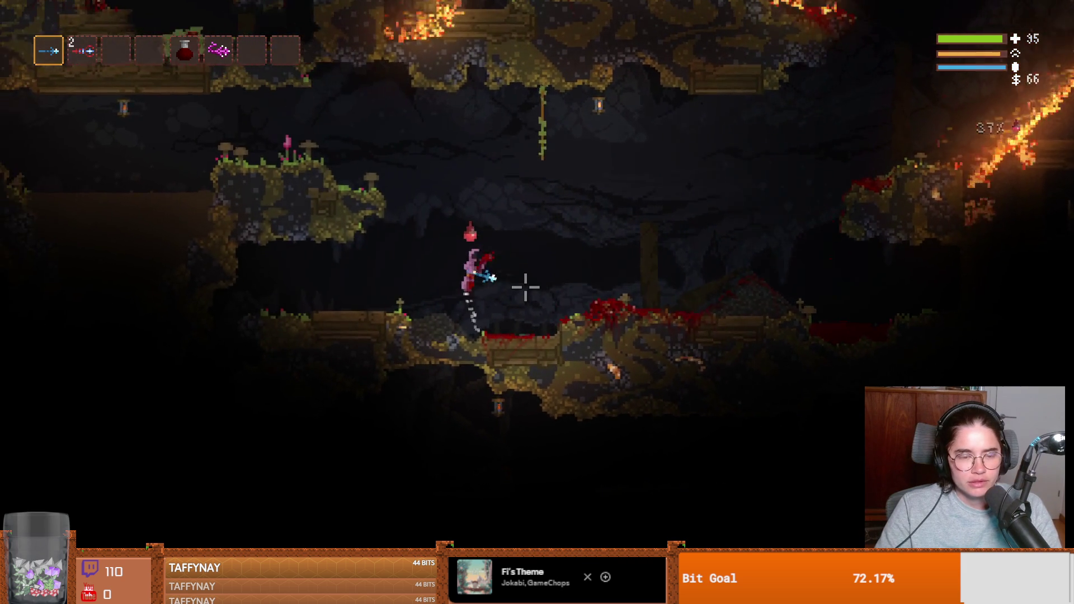
pyautogui.press('a')
pyautogui.press('w')
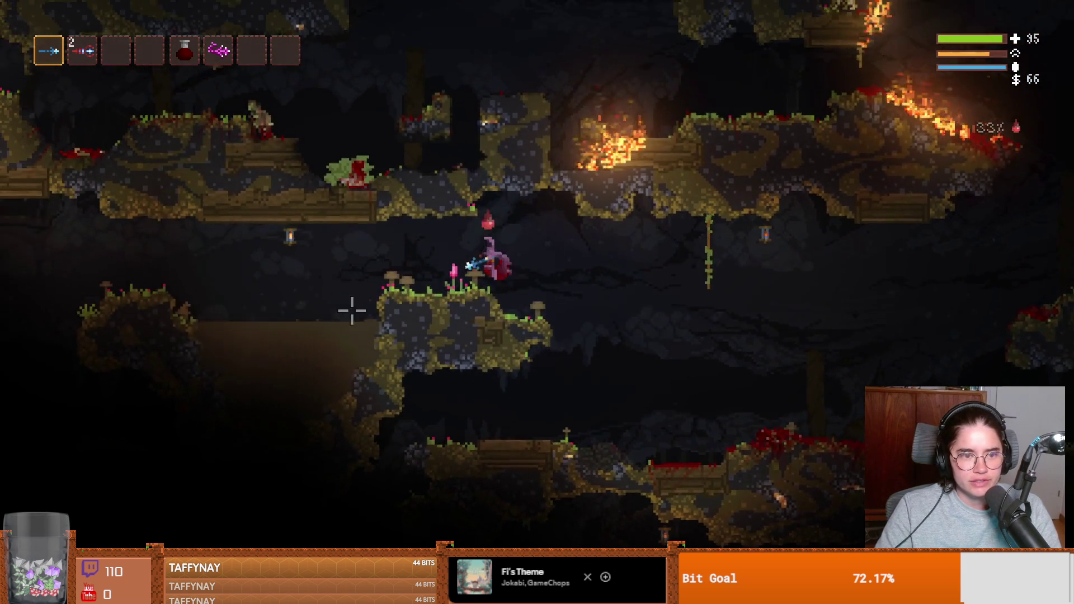
pyautogui.press('a')
pyautogui.press('w')
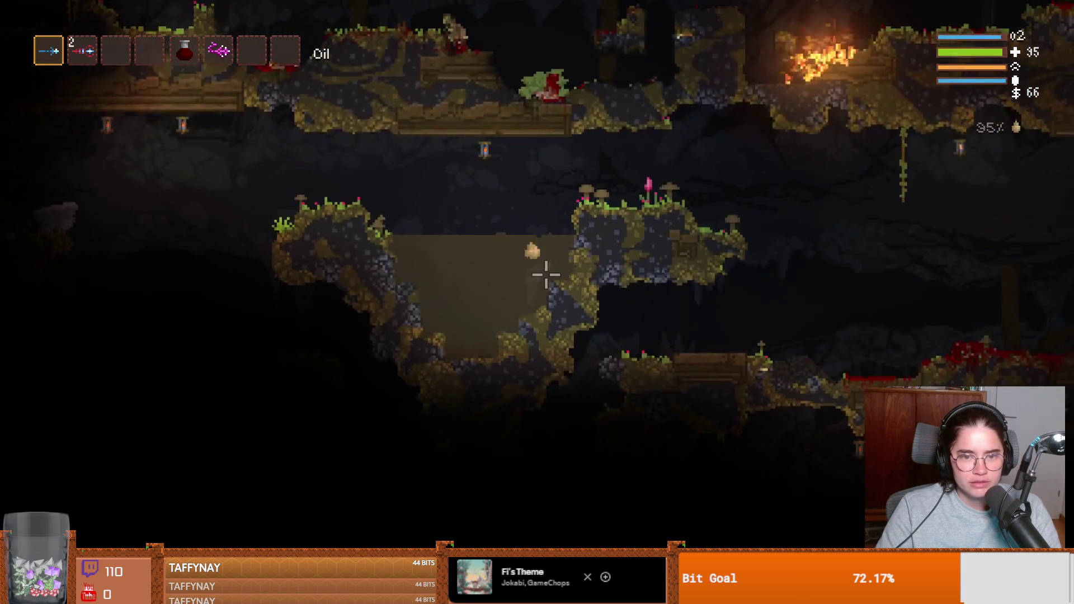
pyautogui.moveTo(1028, 126)
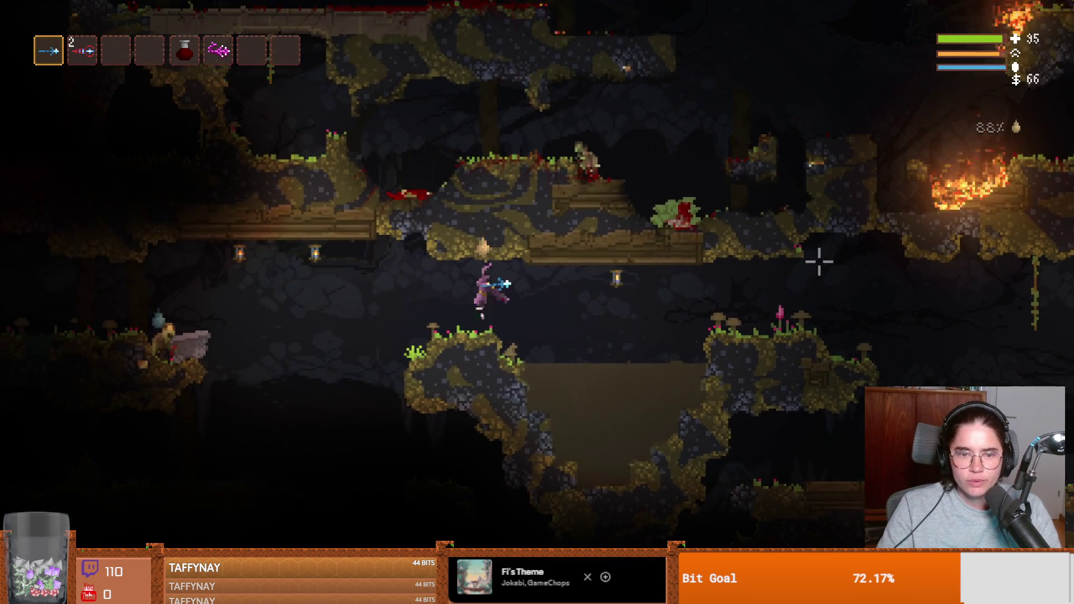
pyautogui.click(235, 319)
# Step: Walk left into the water pond, levitate out to the right, and drop into the cave gap
pyautogui.press('a')
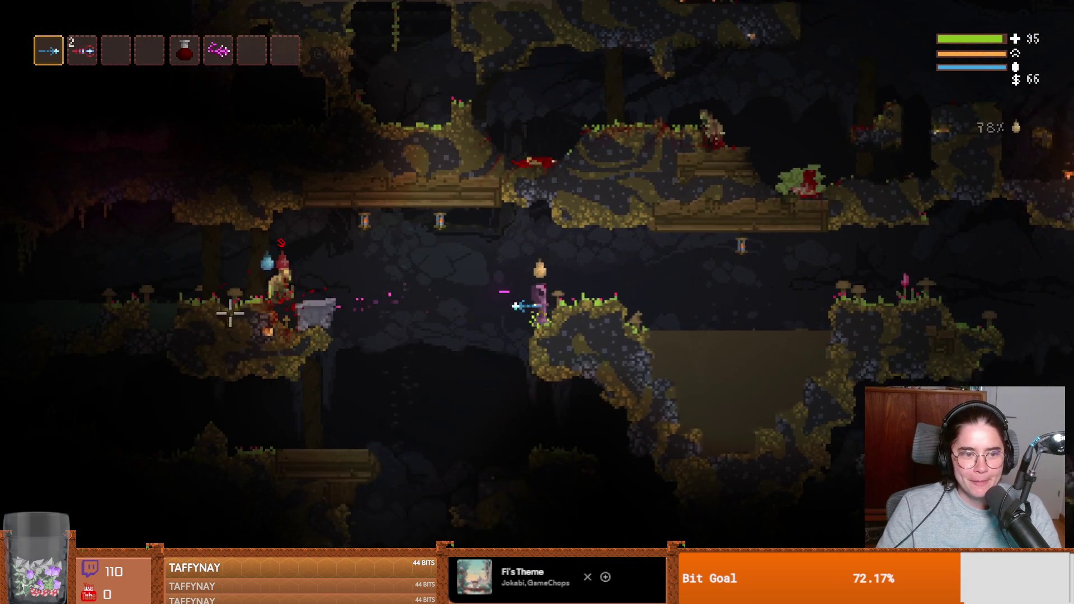
pyautogui.press('a')
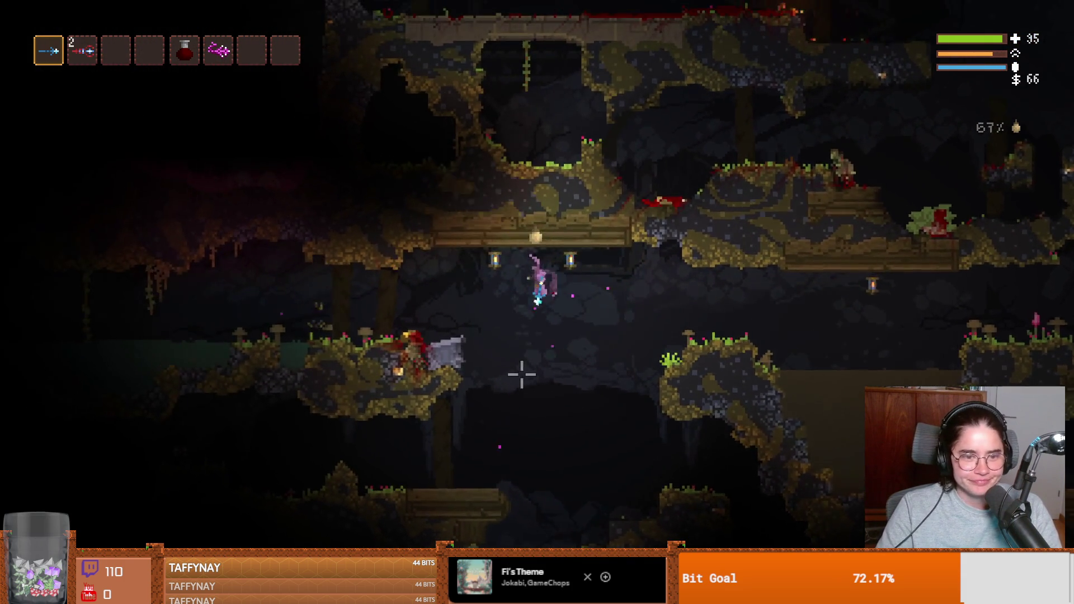
pyautogui.press('a')
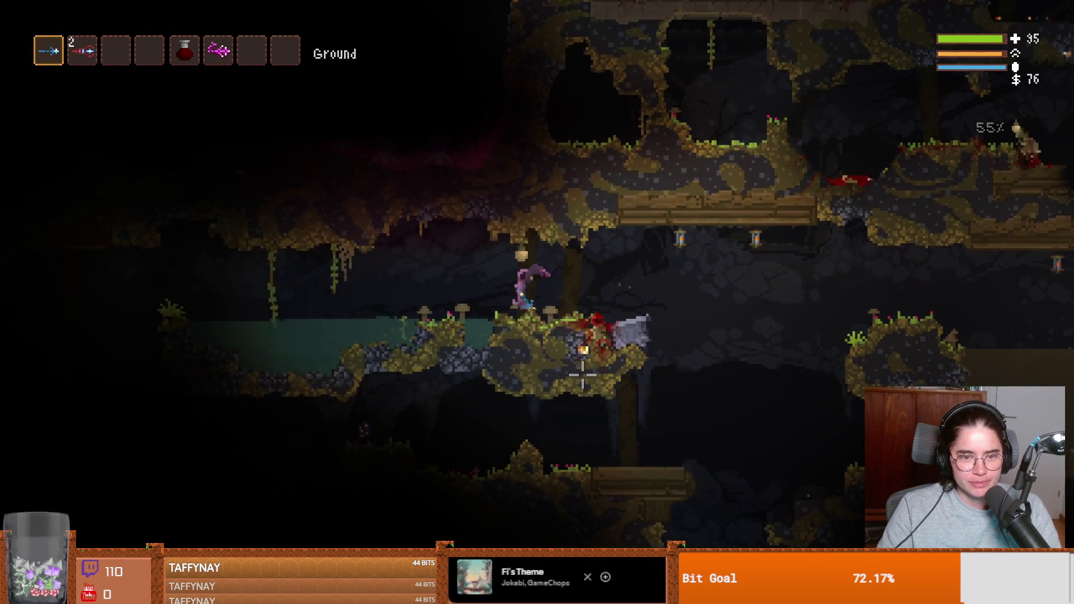
pyautogui.press('a')
pyautogui.scroll(-3)
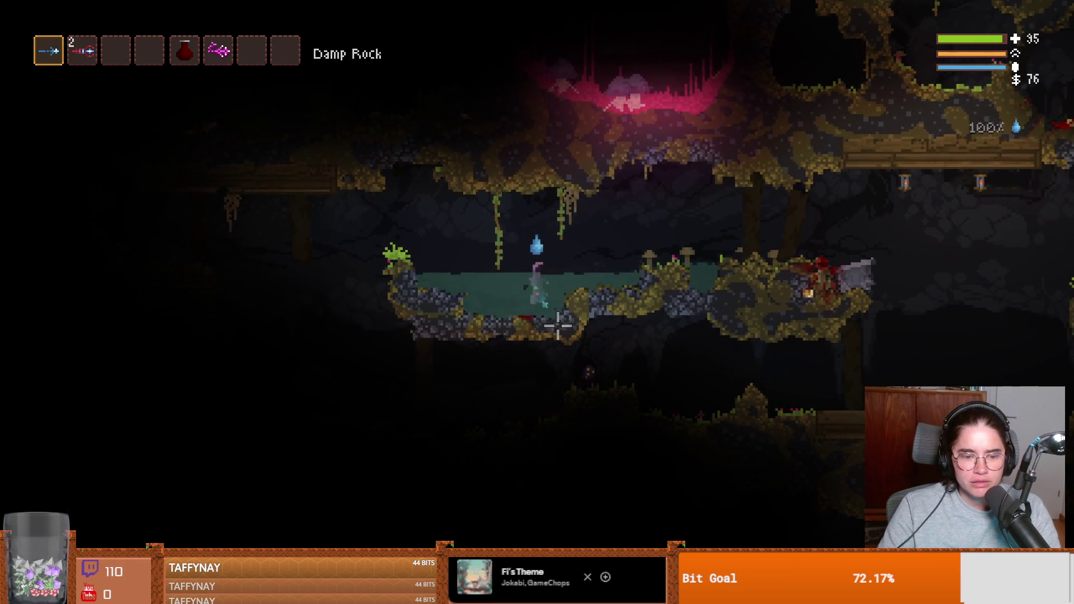
pyautogui.press('d')
pyautogui.press('w')
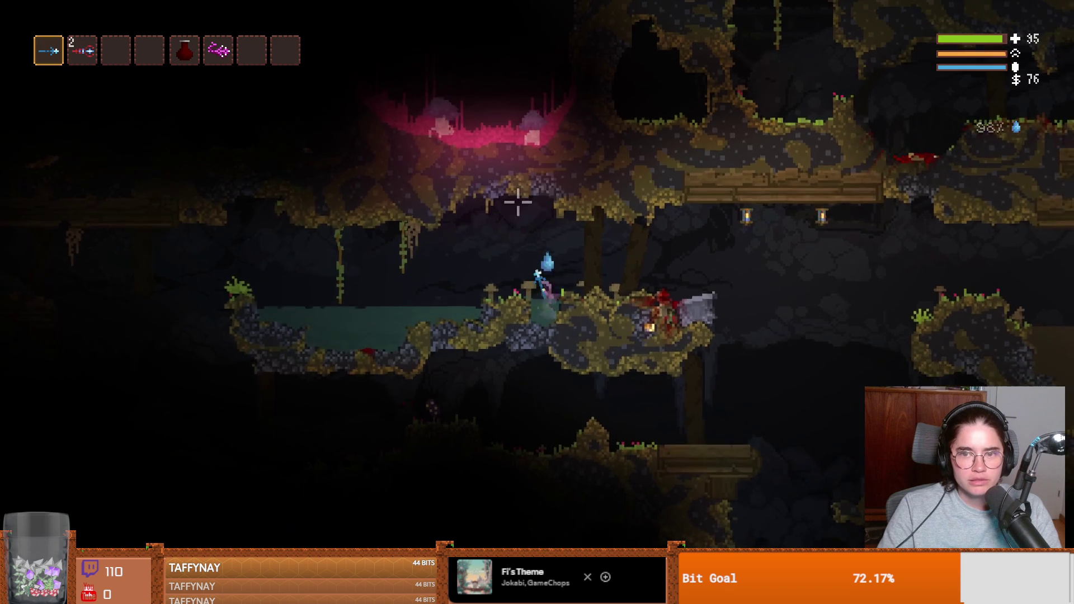
pyautogui.press('d')
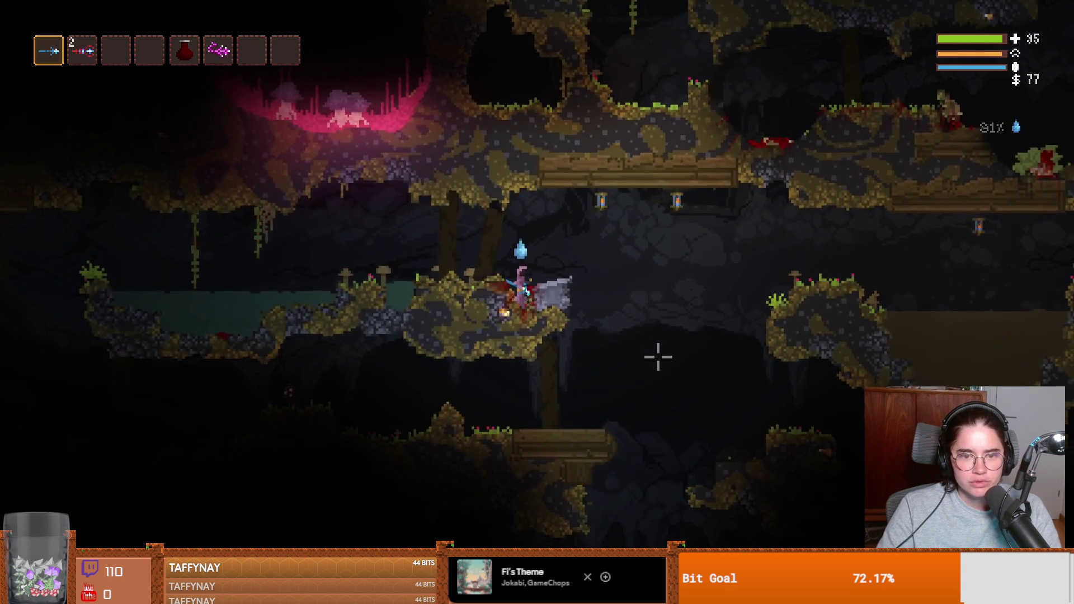
pyautogui.press('d')
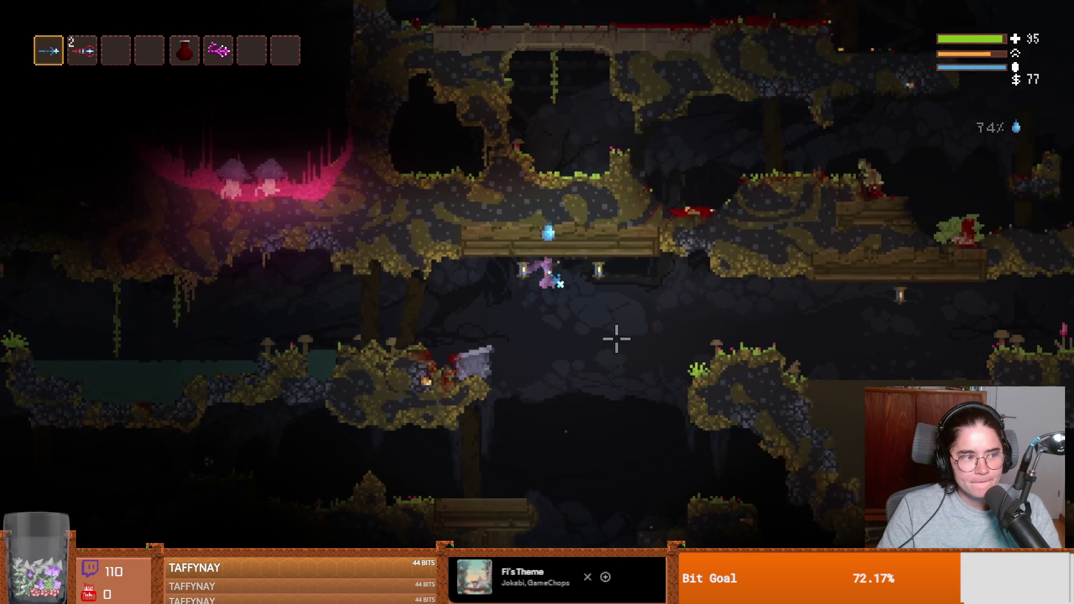
# Step: Fight through the enemies to the right, firing at the purple enemies while collecting gold
pyautogui.press('w')
pyautogui.press('w')
pyautogui.click(770, 285)
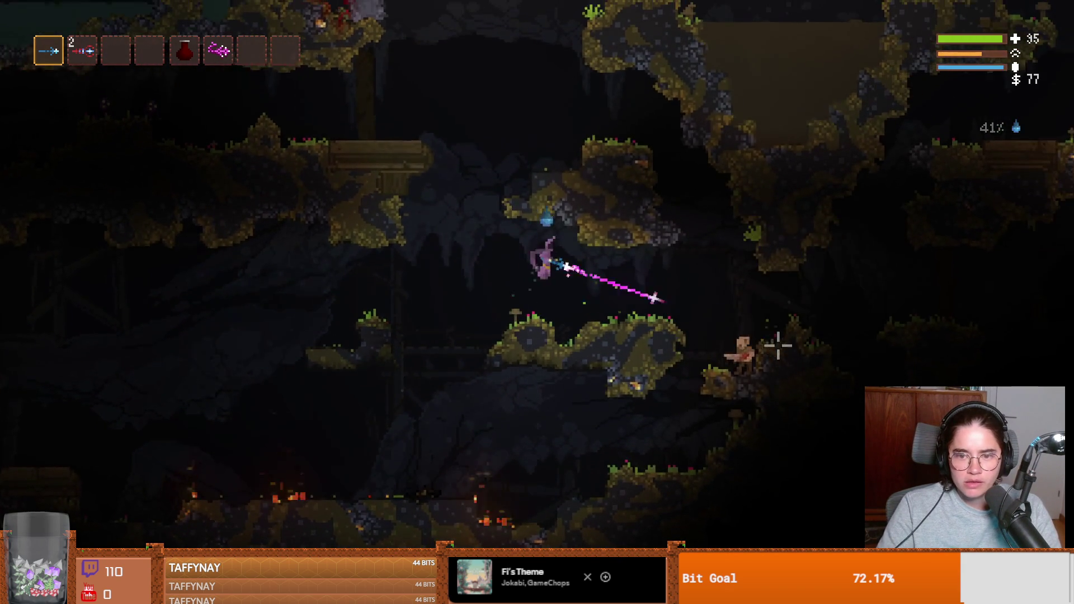
pyautogui.press('d')
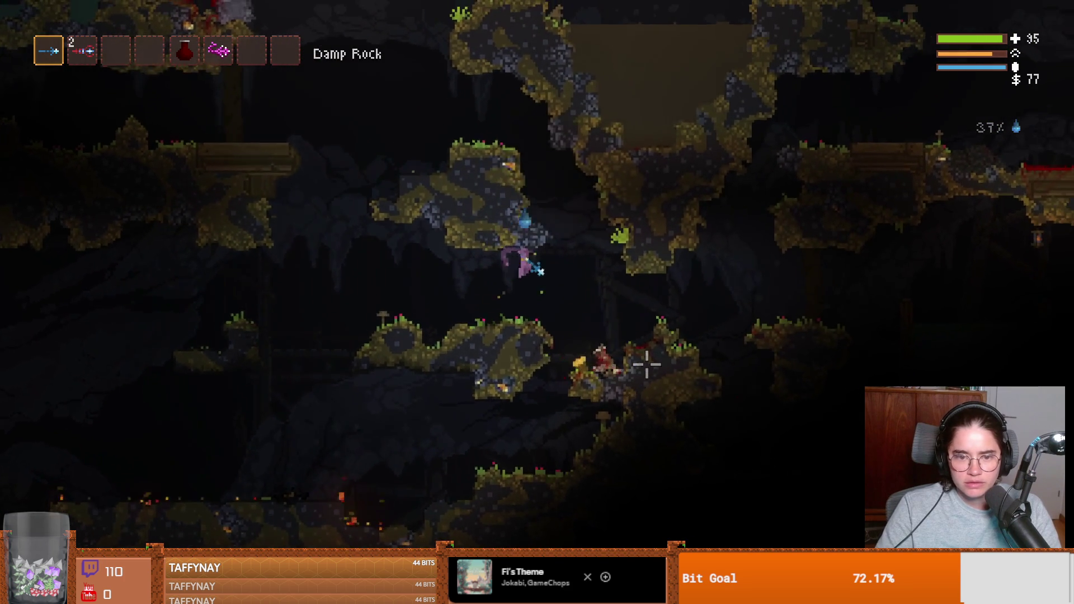
pyautogui.press('d')
pyautogui.press('w')
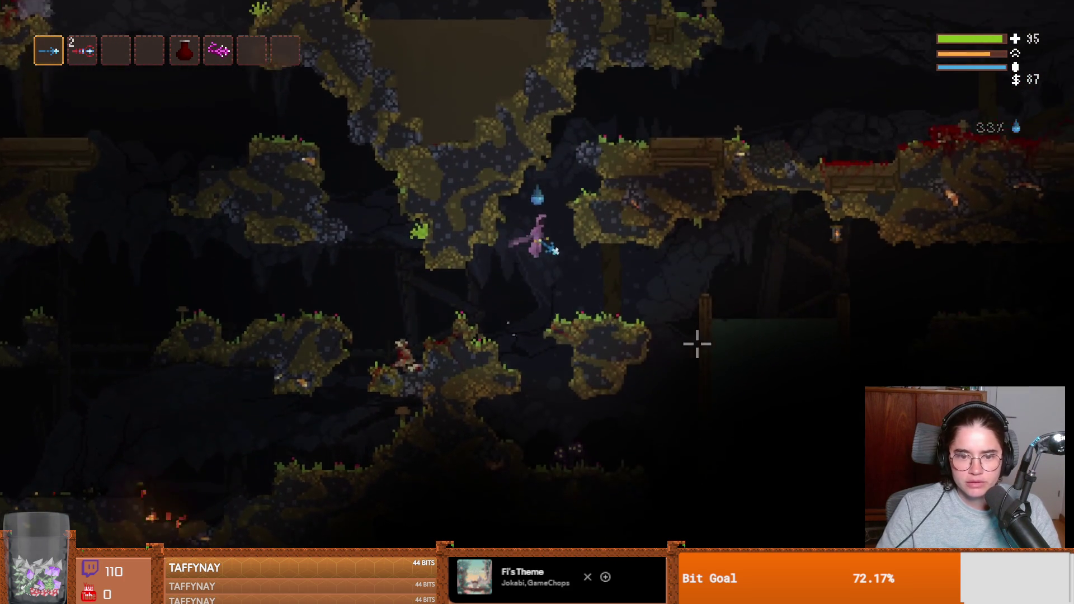
pyautogui.press('d')
pyautogui.click(431, 280)
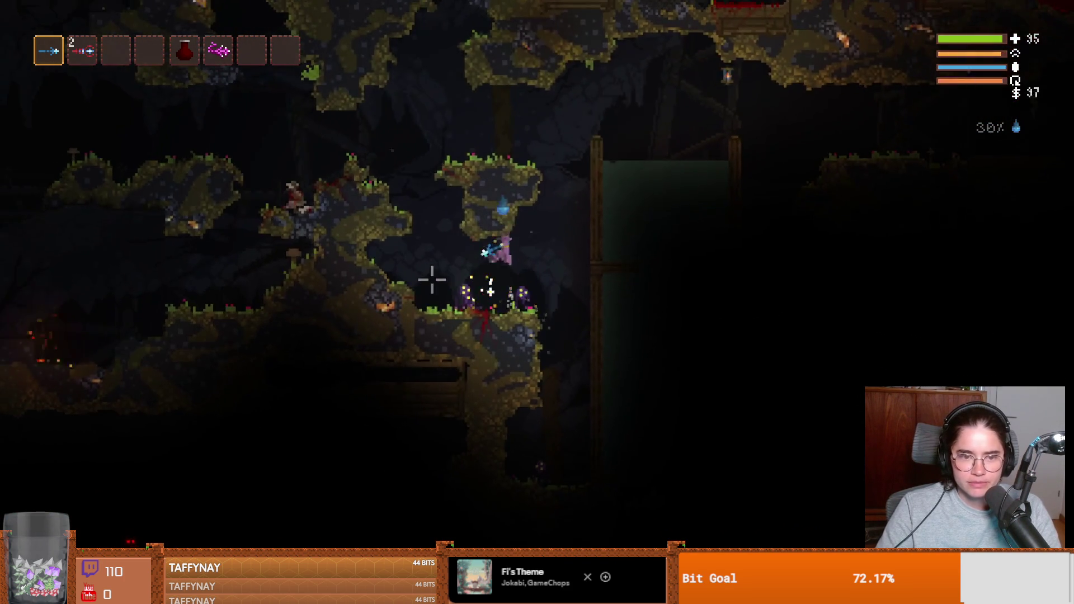
pyautogui.press('a')
pyautogui.click(629, 307)
pyautogui.press('d')
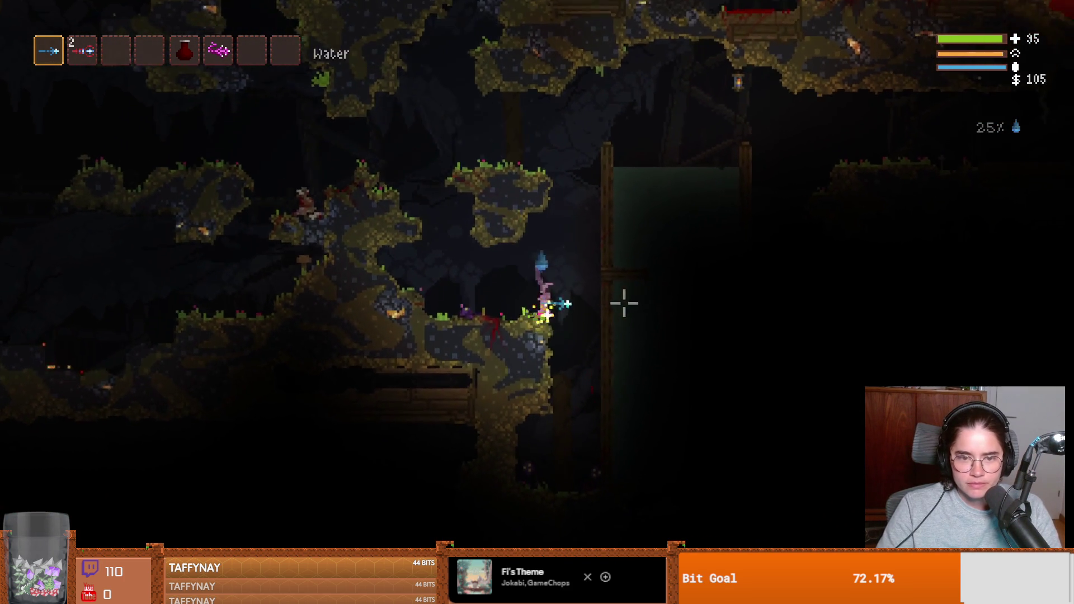
pyautogui.click(559, 311)
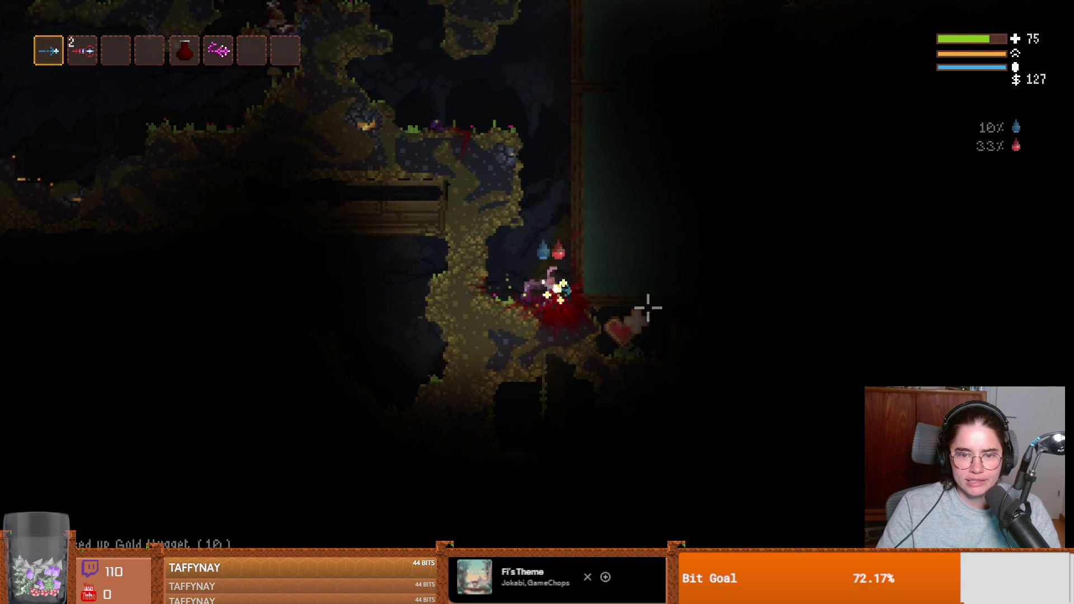
# Step: Swim through the water tank, climb the ledge, fire a spark, and switch to wand 2
pyautogui.press('w')
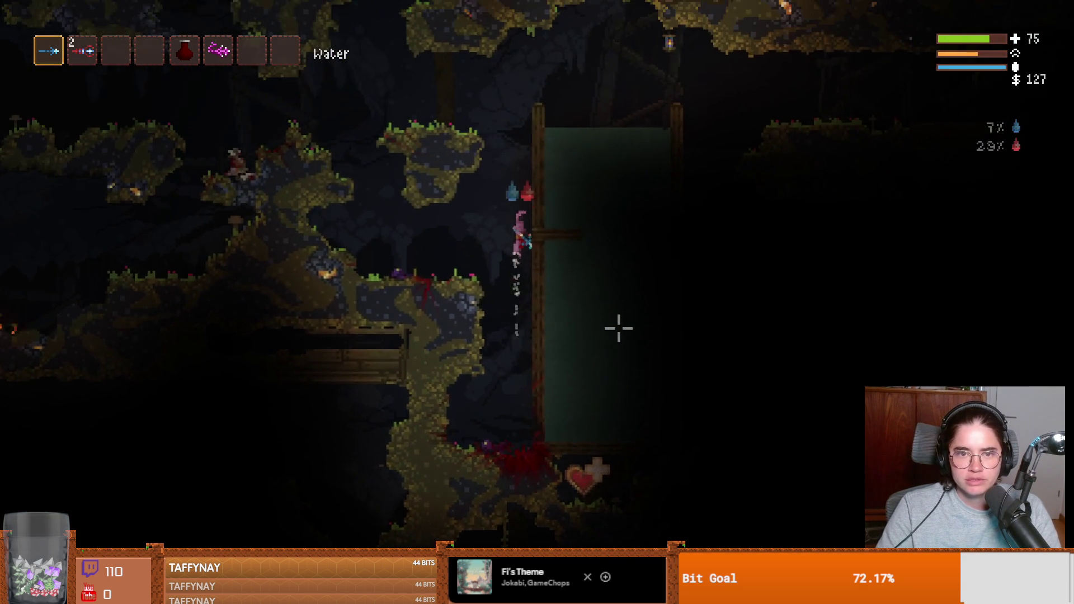
pyautogui.press('d')
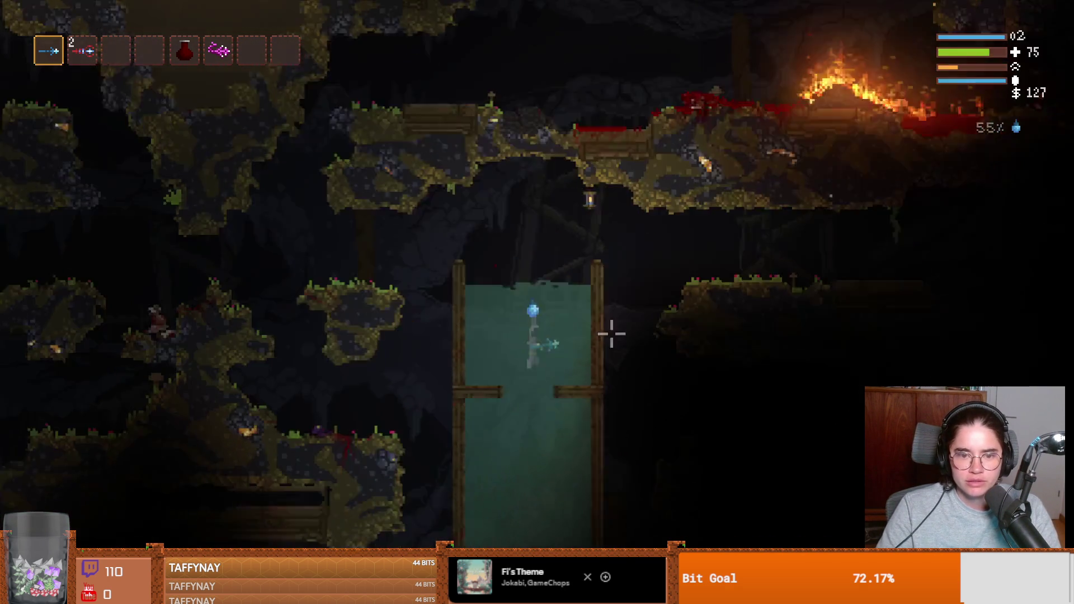
pyautogui.press('w')
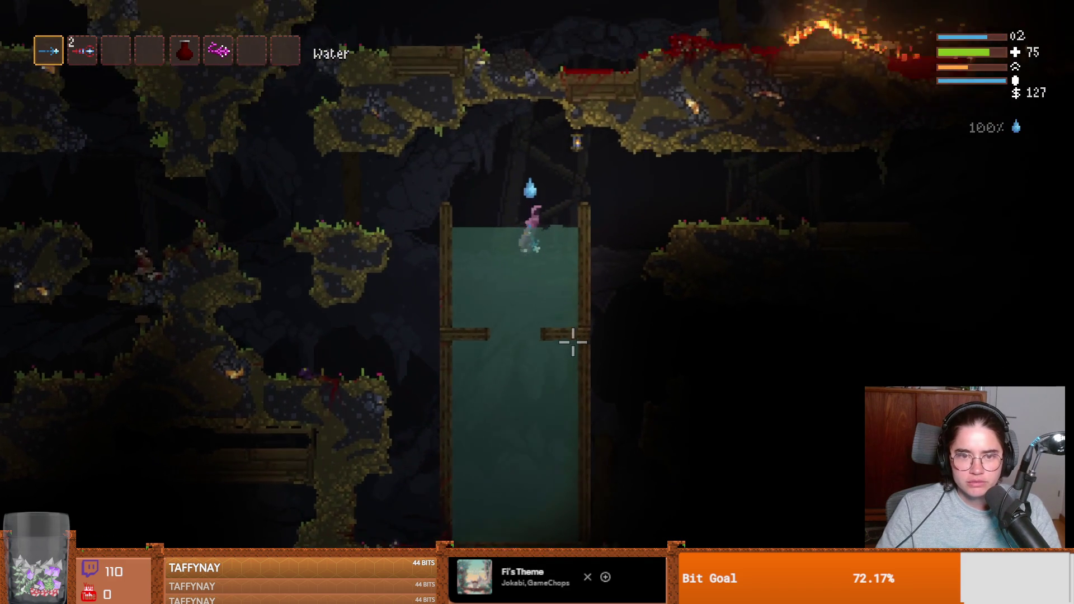
pyautogui.press('d')
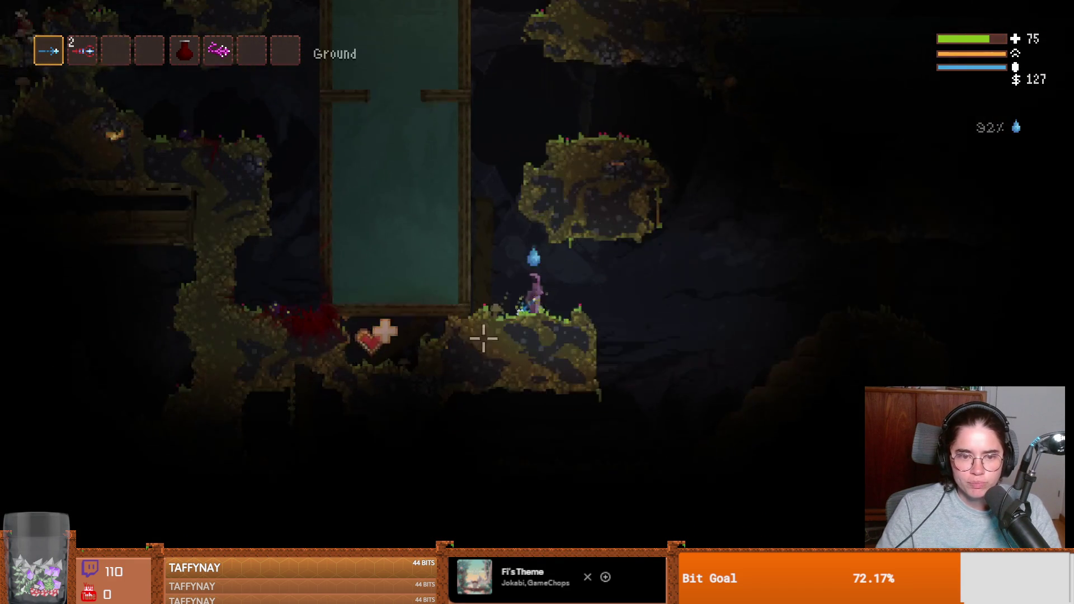
pyautogui.click(431, 294)
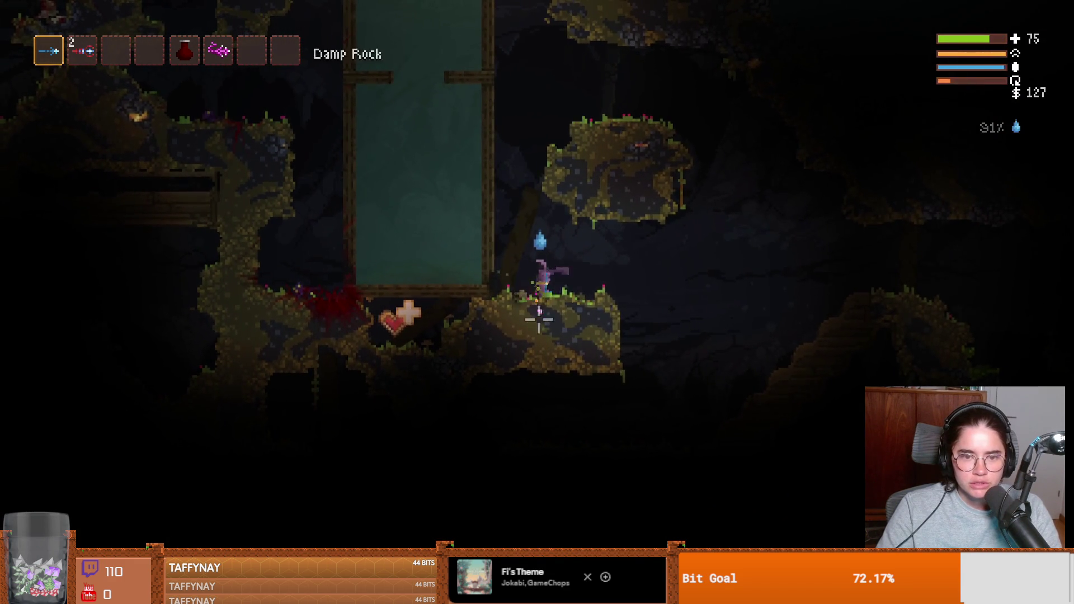
pyautogui.press('2')
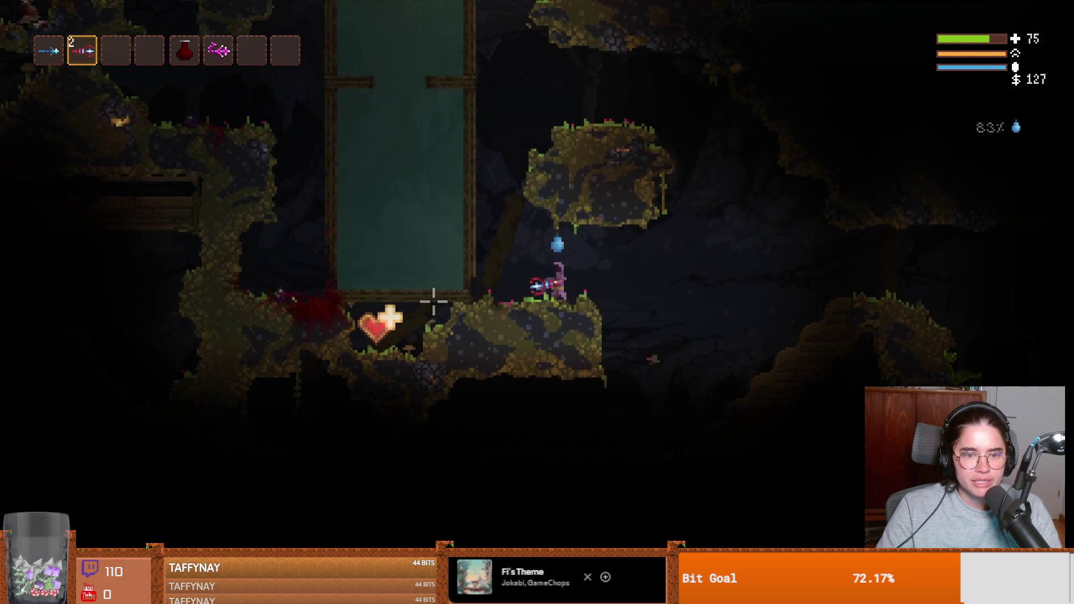
pyautogui.press('a')
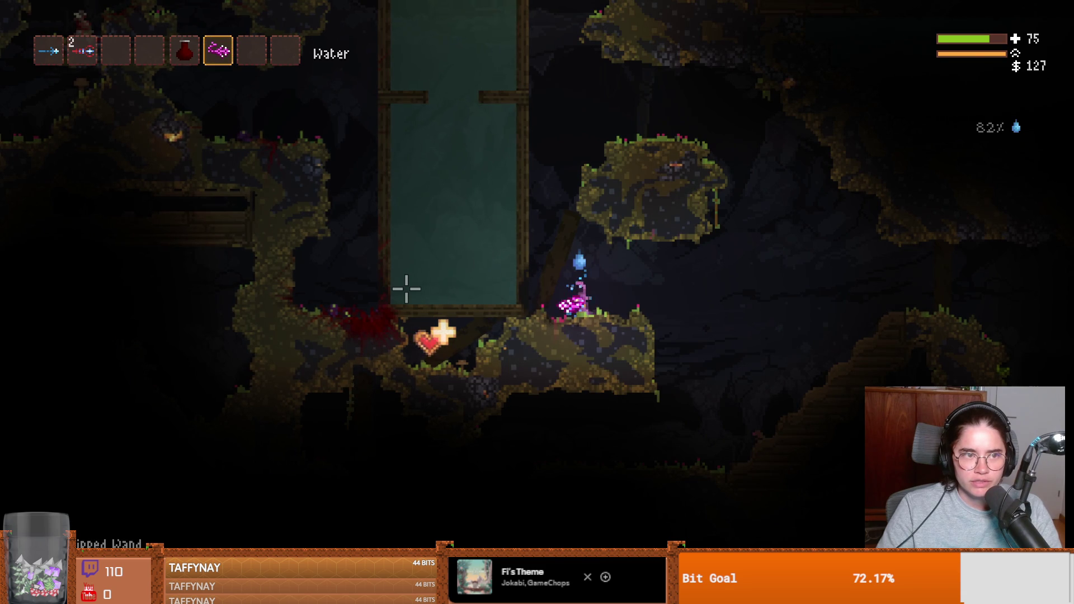
# Step: Spray spark bolts at the floor, cross the mossy platform, and pick up the Broken Wand with E
pyautogui.press('w')
pyautogui.moveTo(431, 290); pyautogui.dragTo(504, 328)
pyautogui.press('d')
pyautogui.press('a')
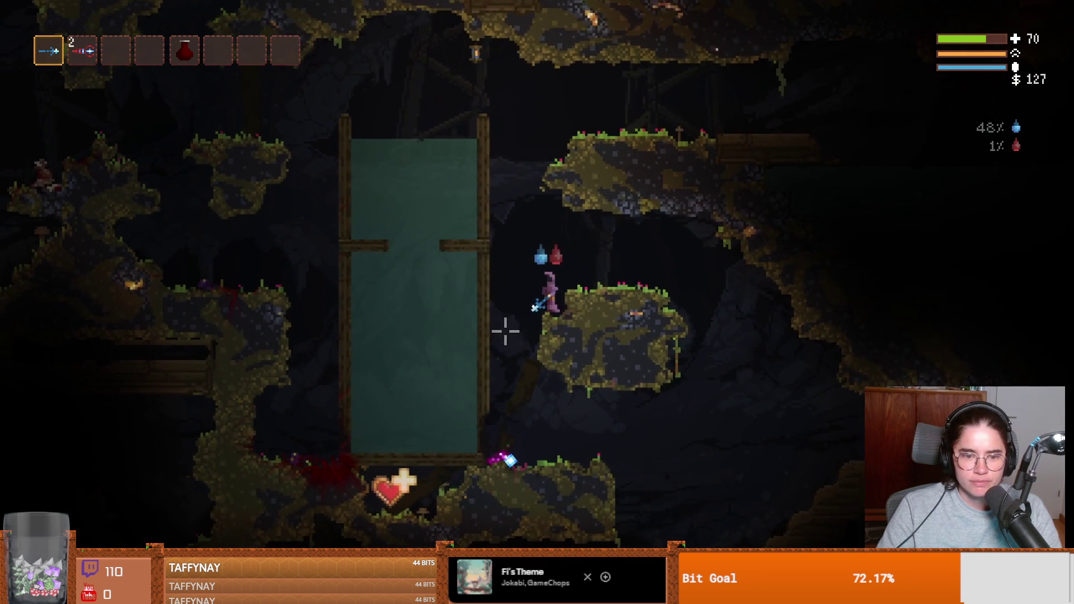
pyautogui.press('e')
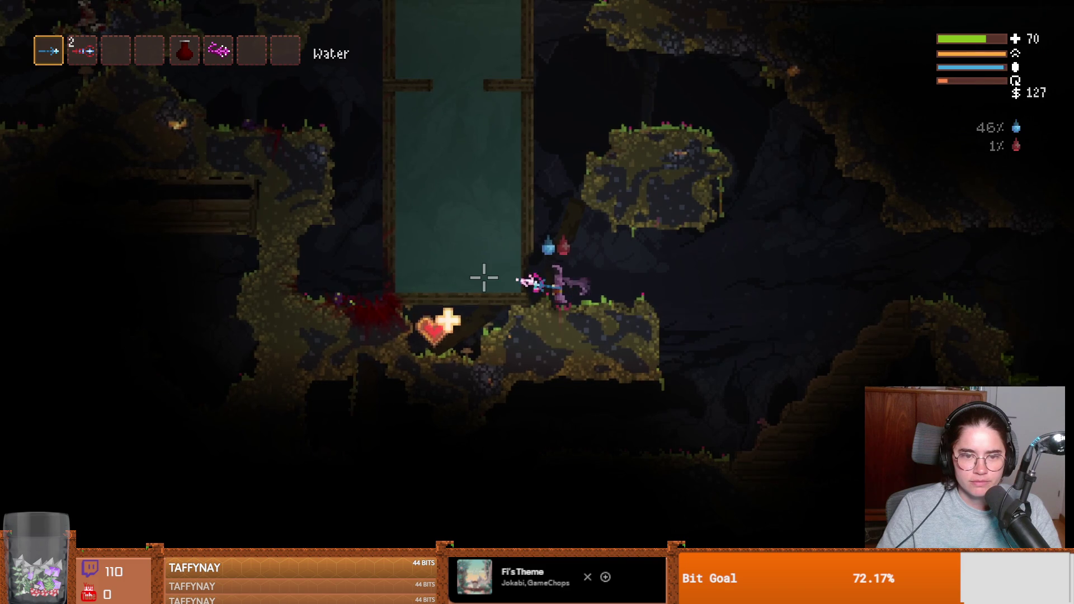
pyautogui.press('d')
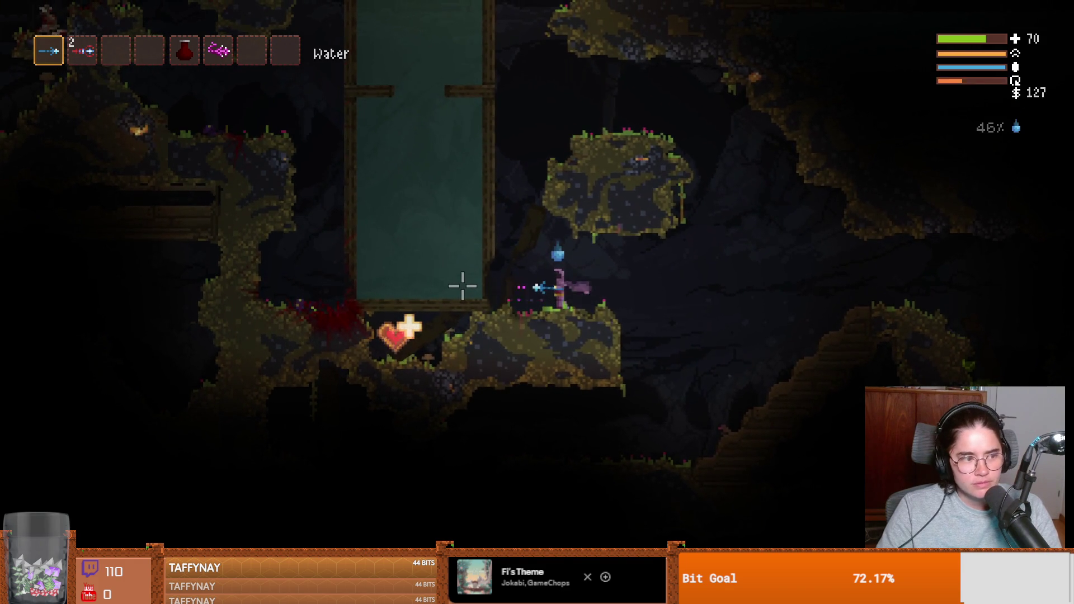
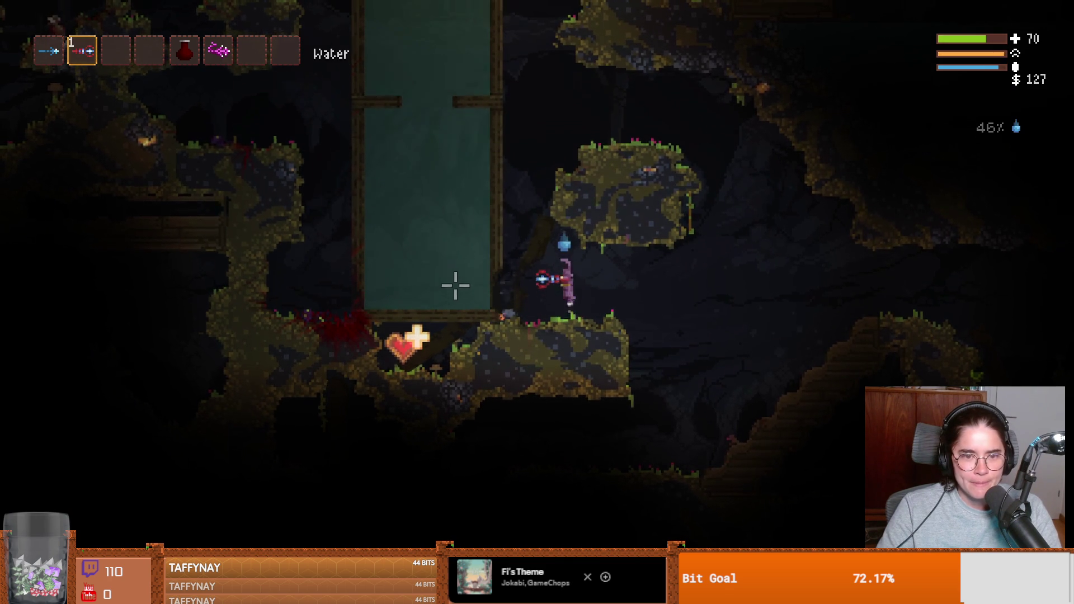
# Step: Blast down with the other wand and collect the heart, raising max health to 125
pyautogui.press('w')
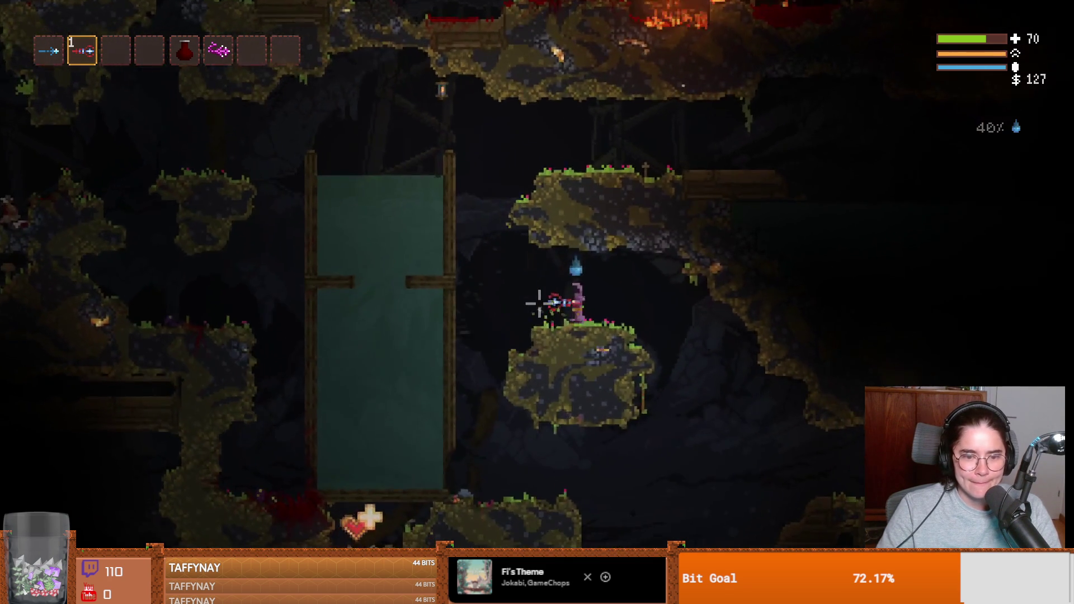
pyautogui.press('1')
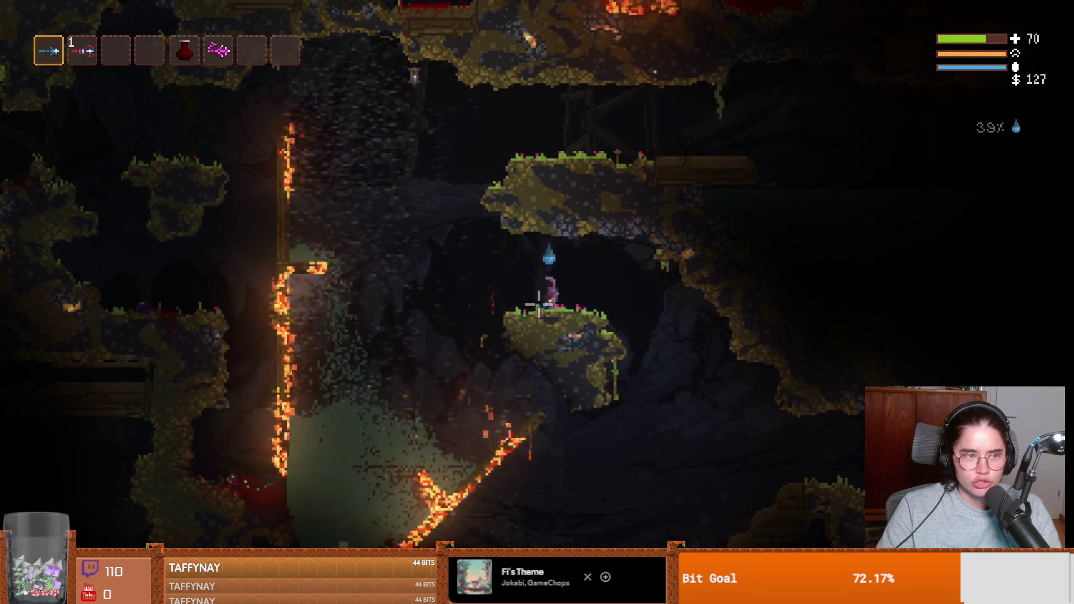
pyautogui.press('a')
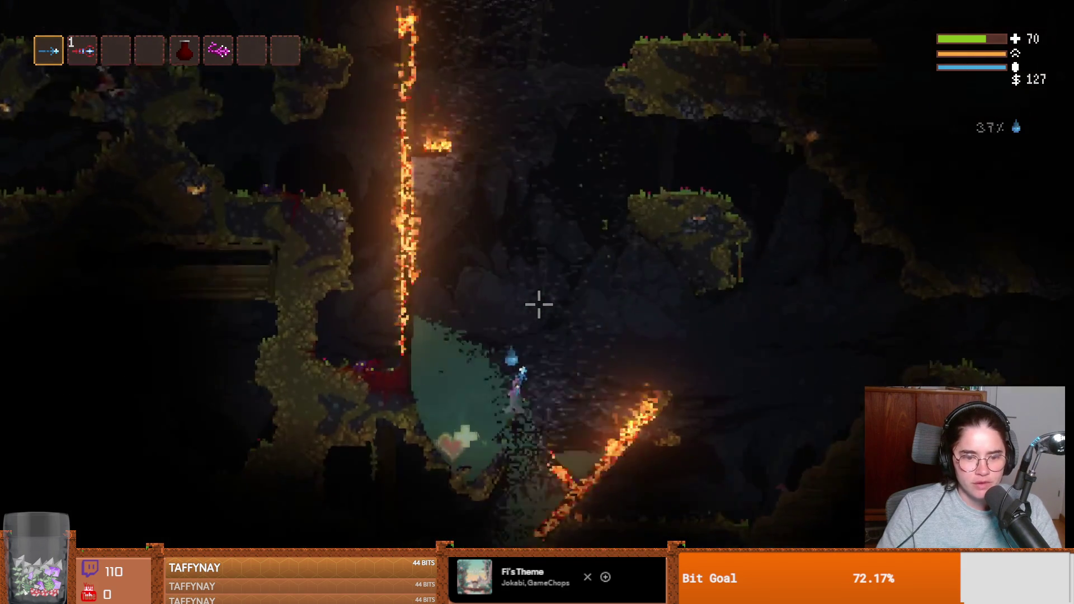
pyautogui.press('a')
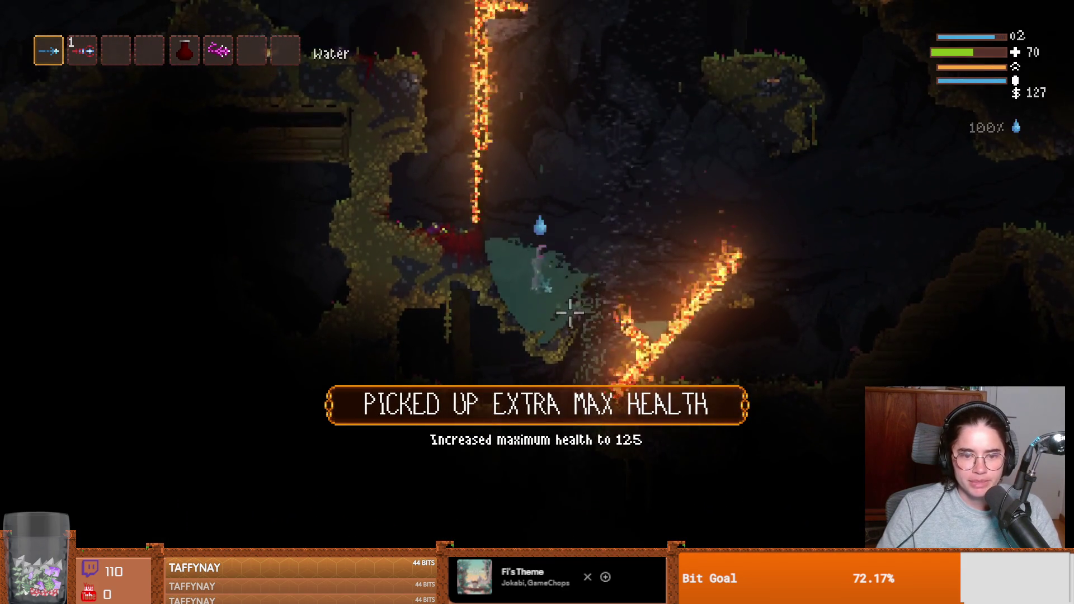
# Step: Fly and walk right through the cave up the mossy stairs, then switch to the potion
pyautogui.press('w')
pyautogui.press('d')
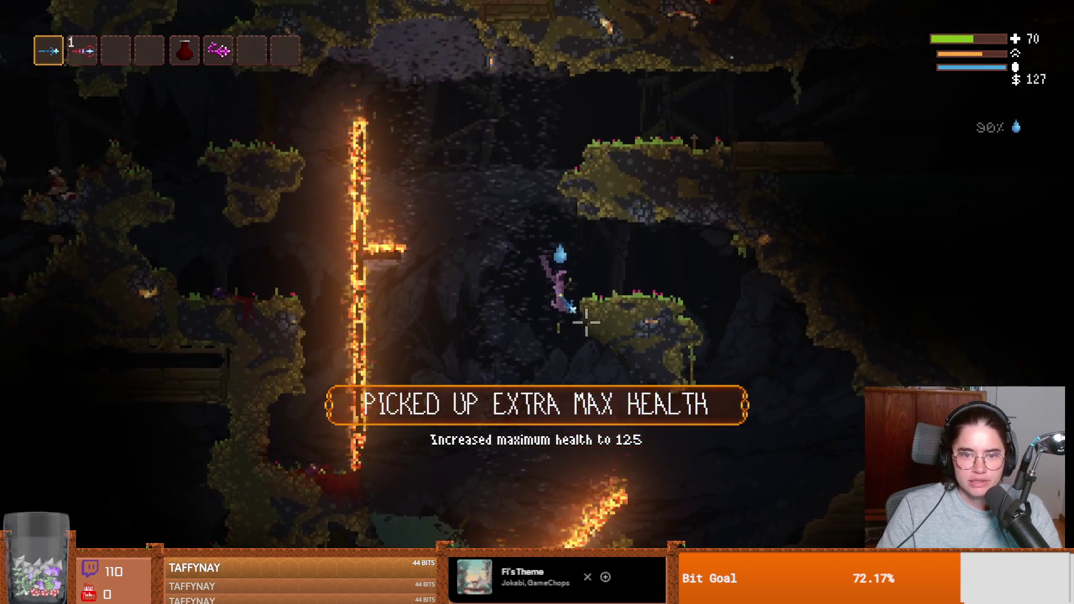
pyautogui.press('d')
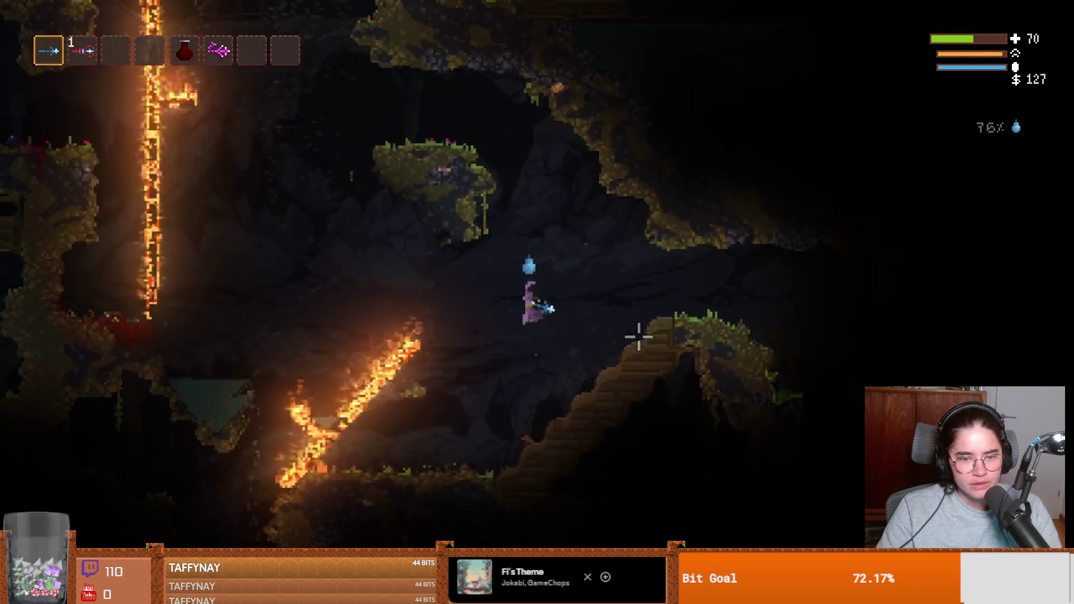
pyautogui.press('d')
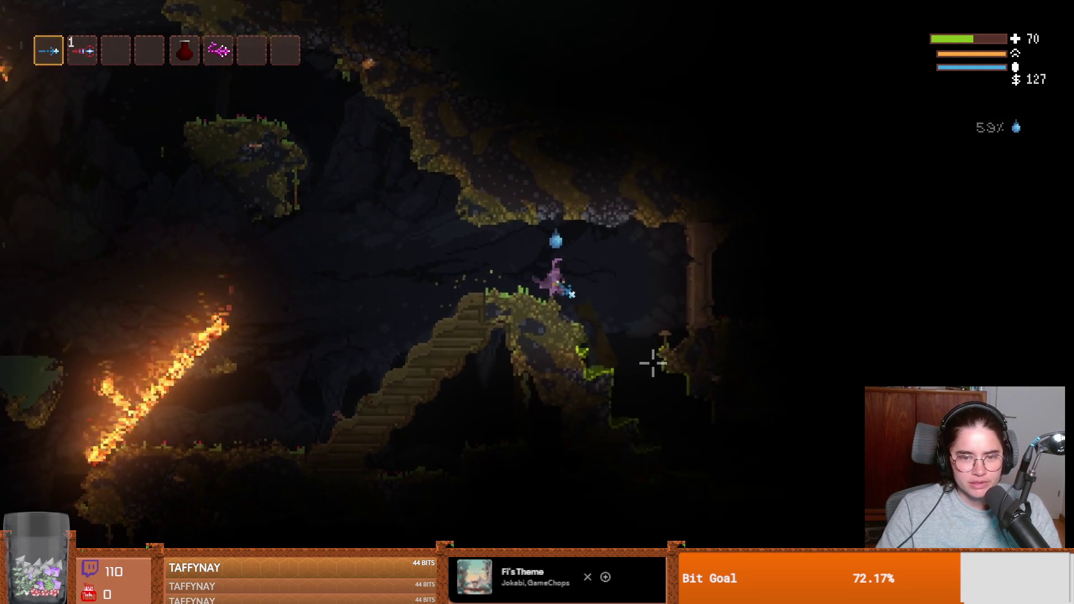
pyautogui.press('d')
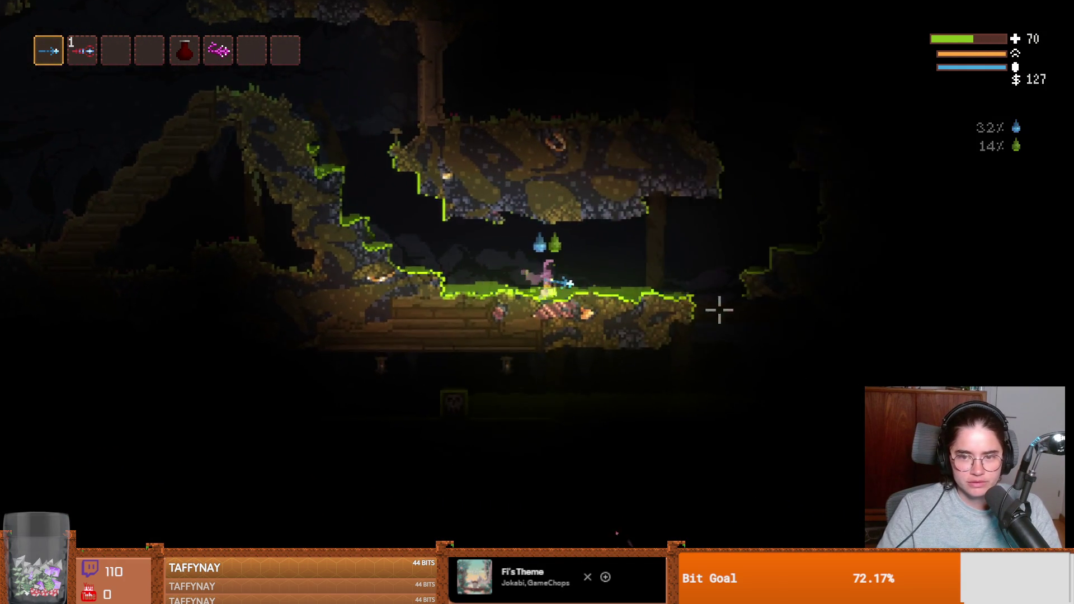
pyautogui.press('d')
pyautogui.press('space')
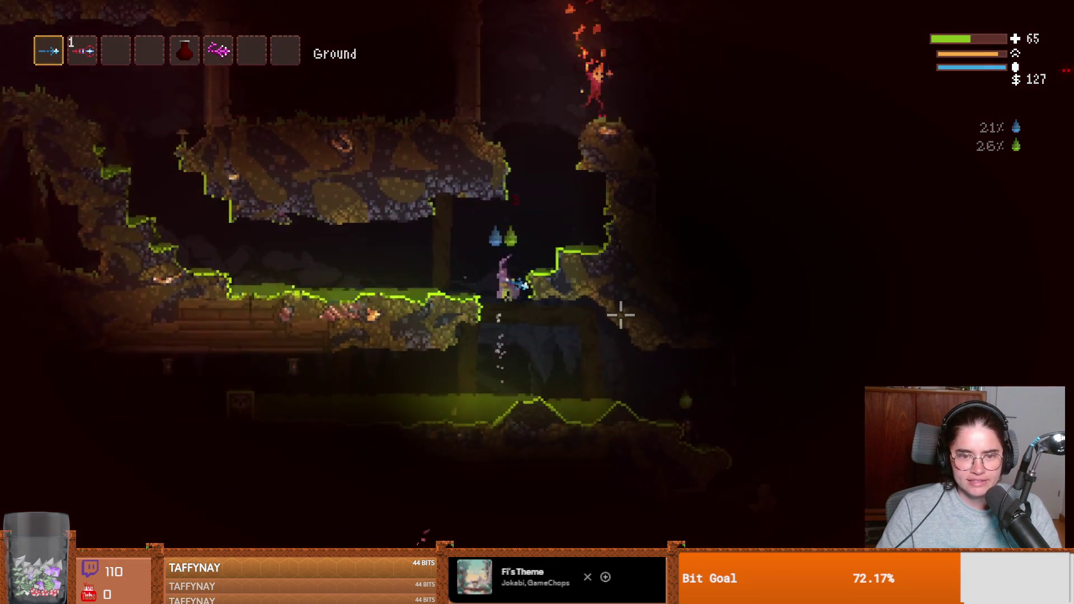
pyautogui.press('w')
pyautogui.press('5')
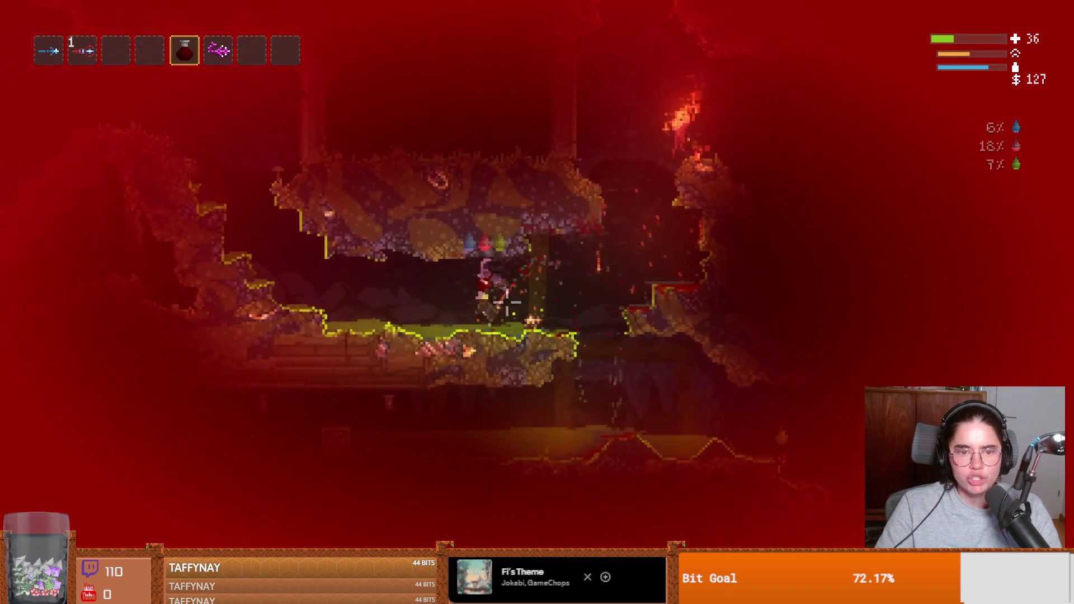
# Step: Levitate up and left through the cave, then switch back to the broken wand
pyautogui.press('a')
pyautogui.press('w')
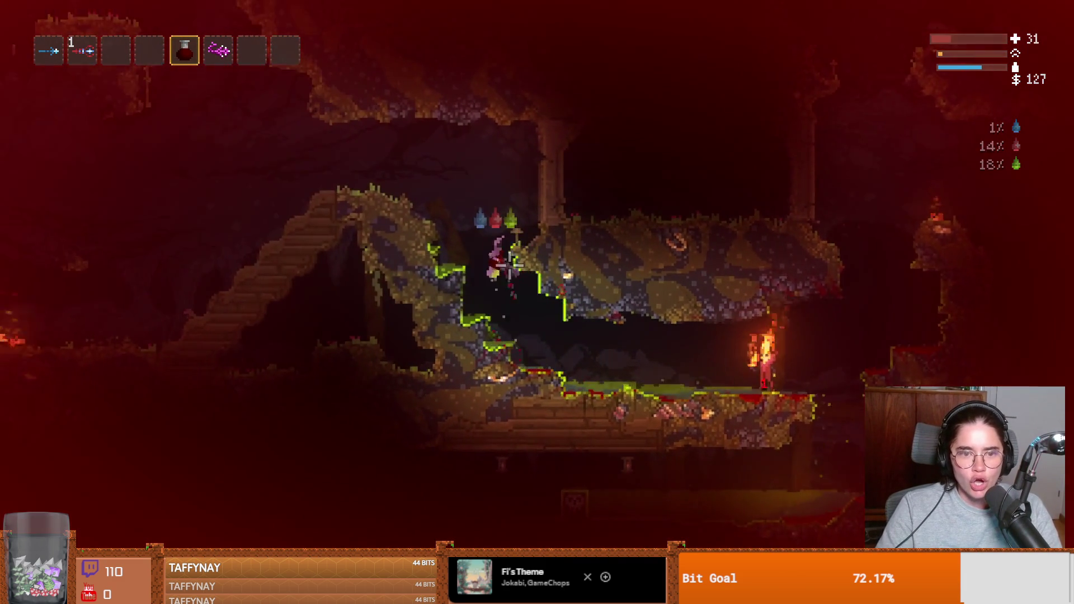
pyautogui.press('a')
pyautogui.press('w')
pyautogui.press('2')
pyautogui.press('d')
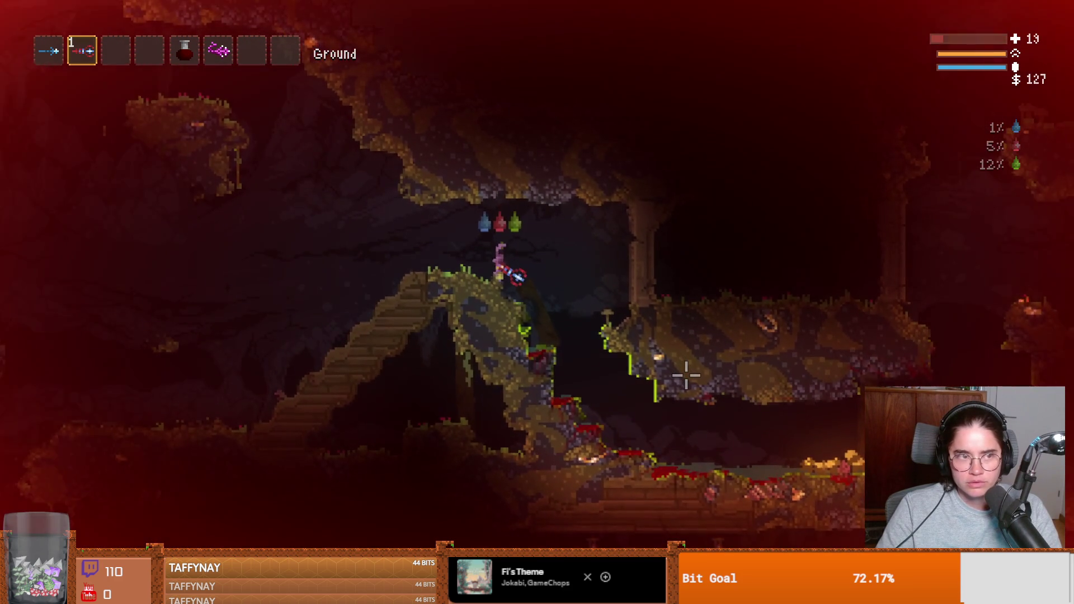
pyautogui.scroll(-3)
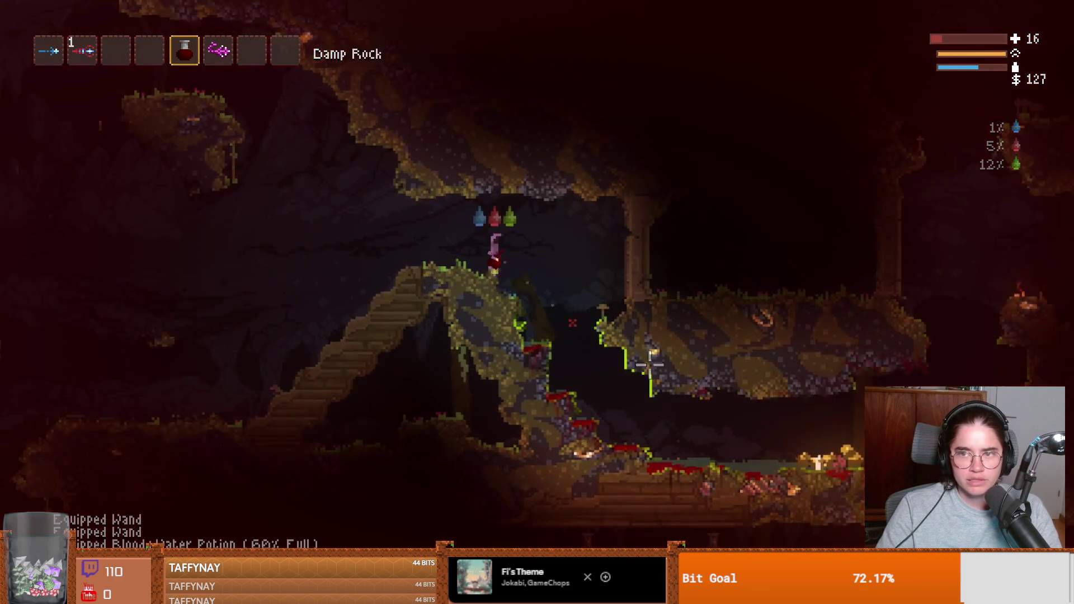
# Step: Use the blood-water potion and drop into the water pool, switching between wands
pyautogui.press('a')
pyautogui.click(434, 307)
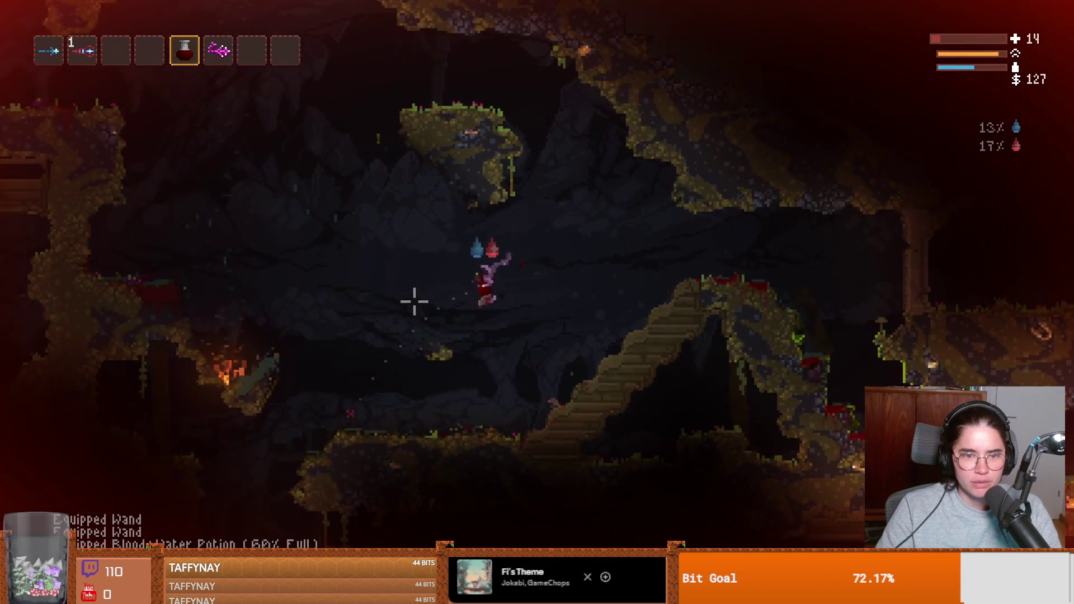
pyautogui.press('a')
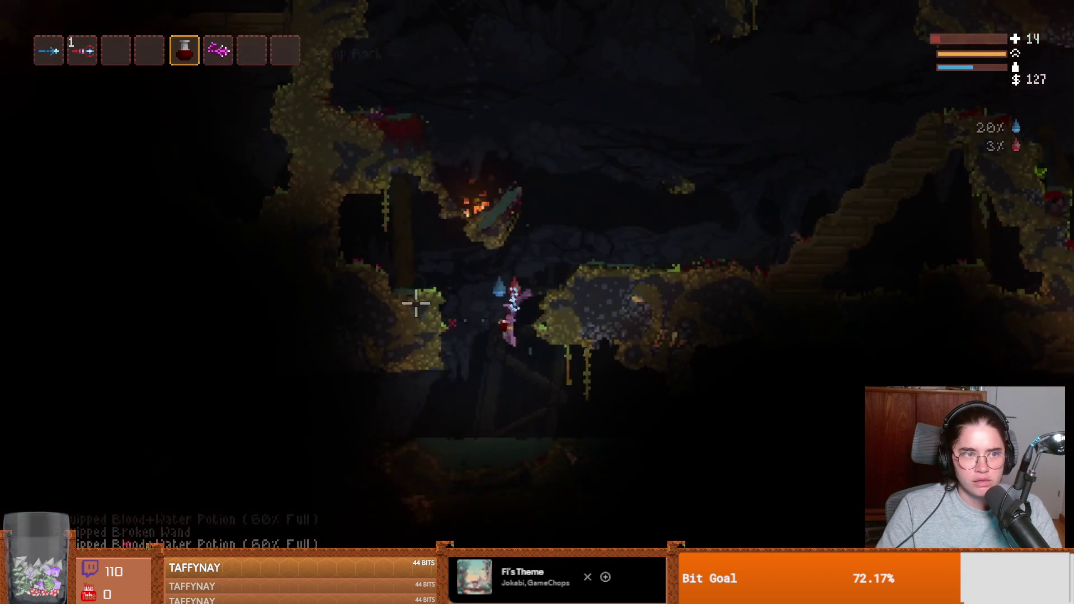
pyautogui.press('1')
pyautogui.press('a')
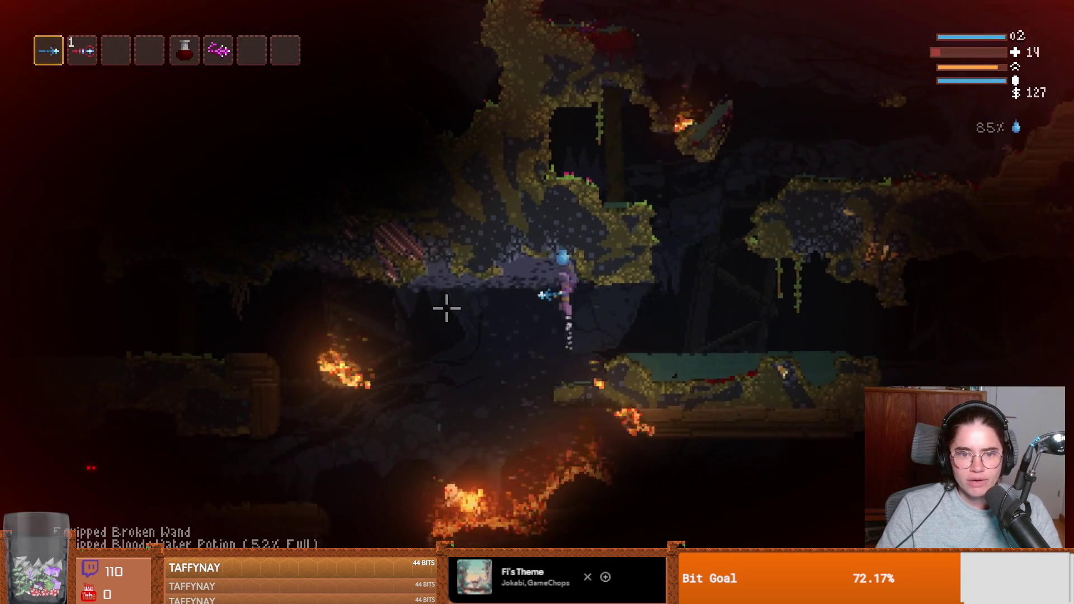
pyautogui.press('d')
pyautogui.press('6')
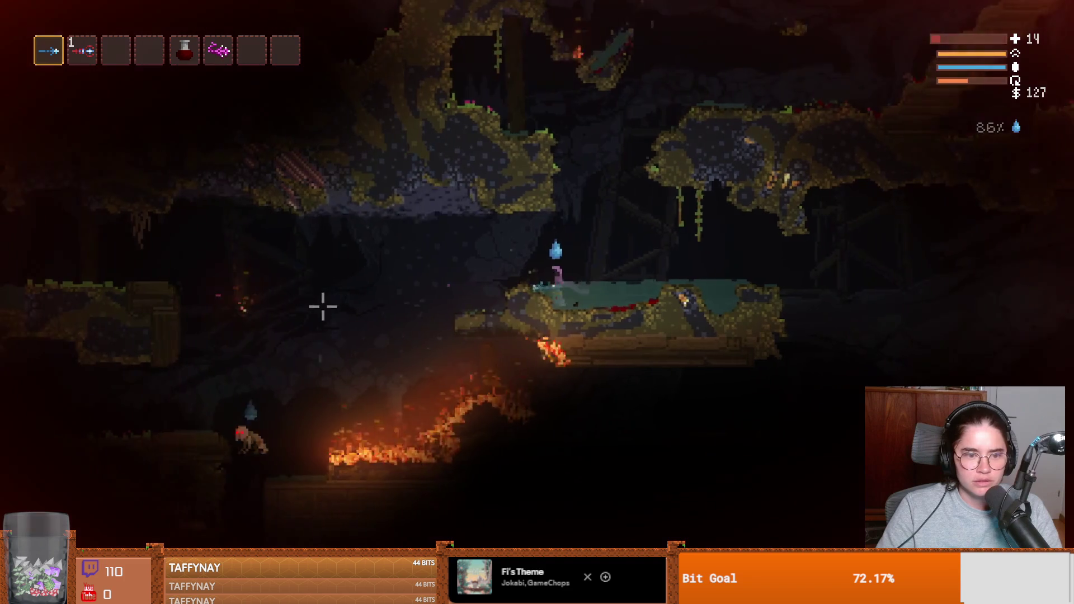
# Step: Kill the creature with spark bolts and walk down the slope into the portal room
pyautogui.press('a')
pyautogui.click(319, 364)
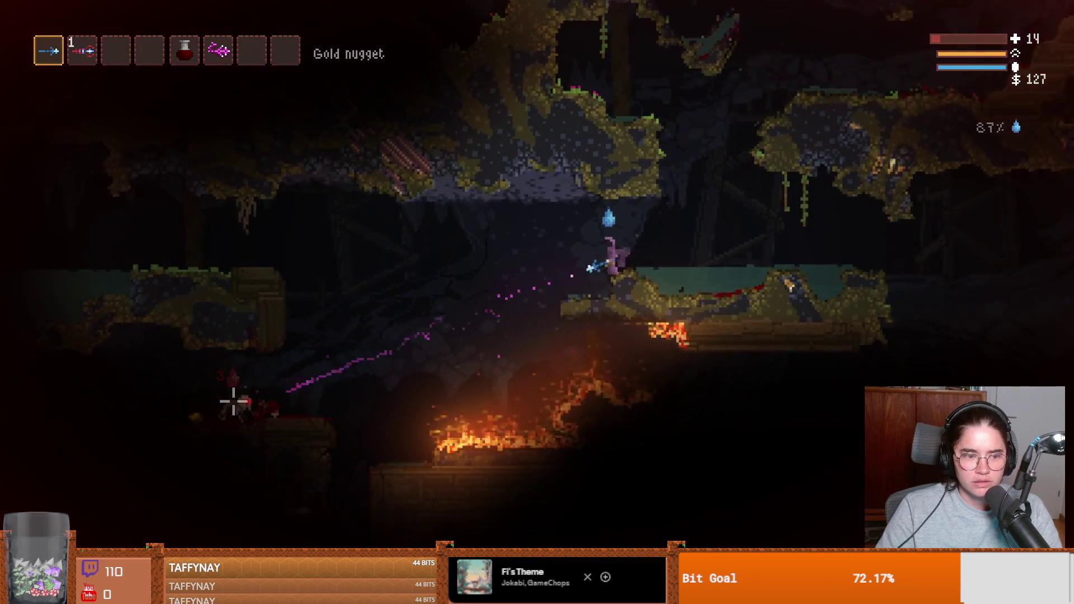
pyautogui.press('a')
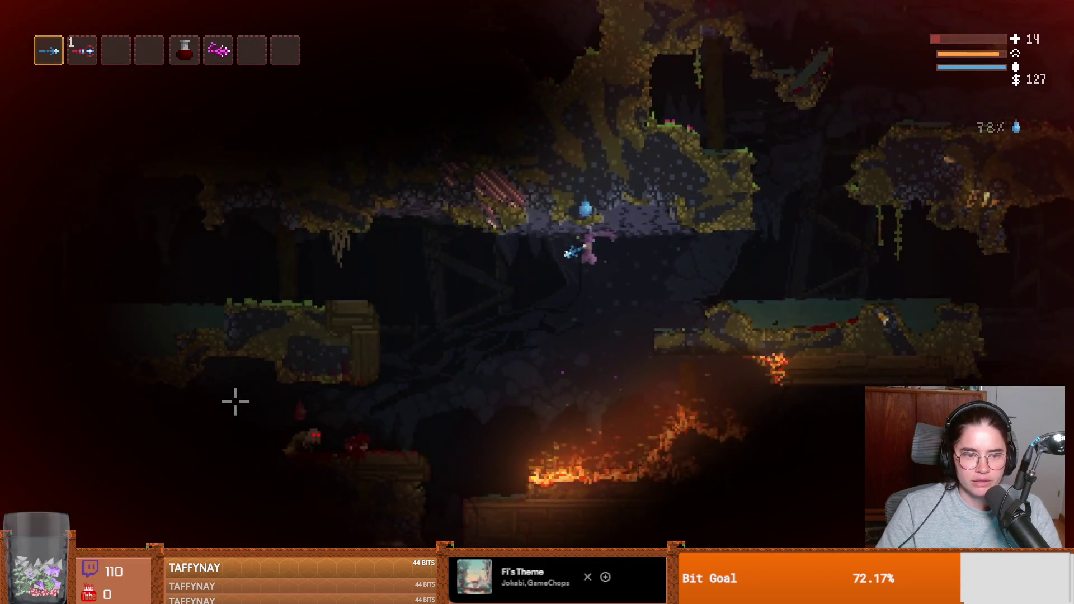
pyautogui.press('a')
pyautogui.click(521, 409)
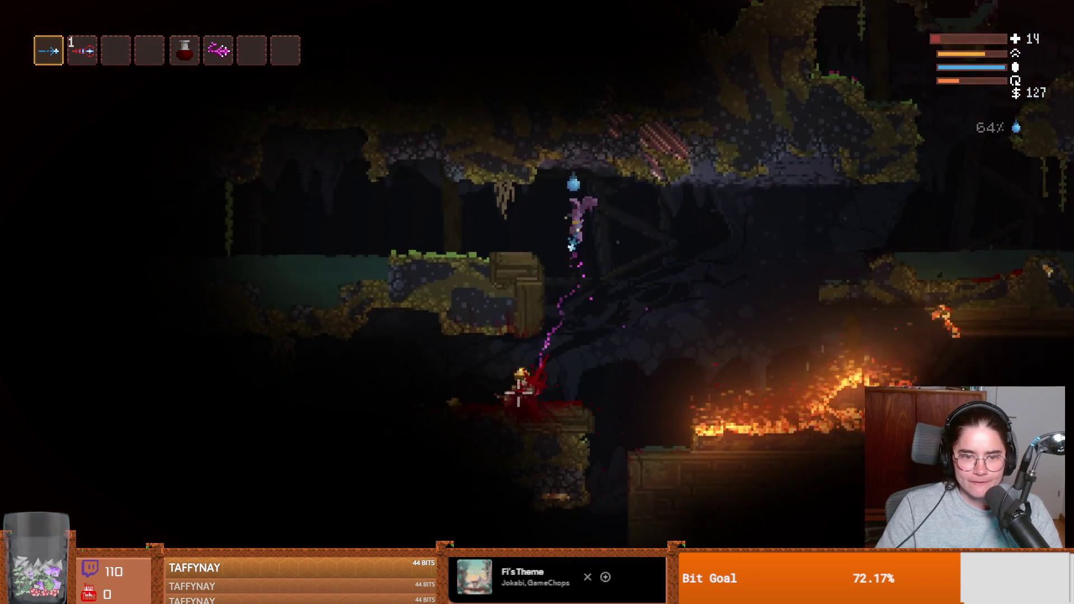
pyautogui.press('d')
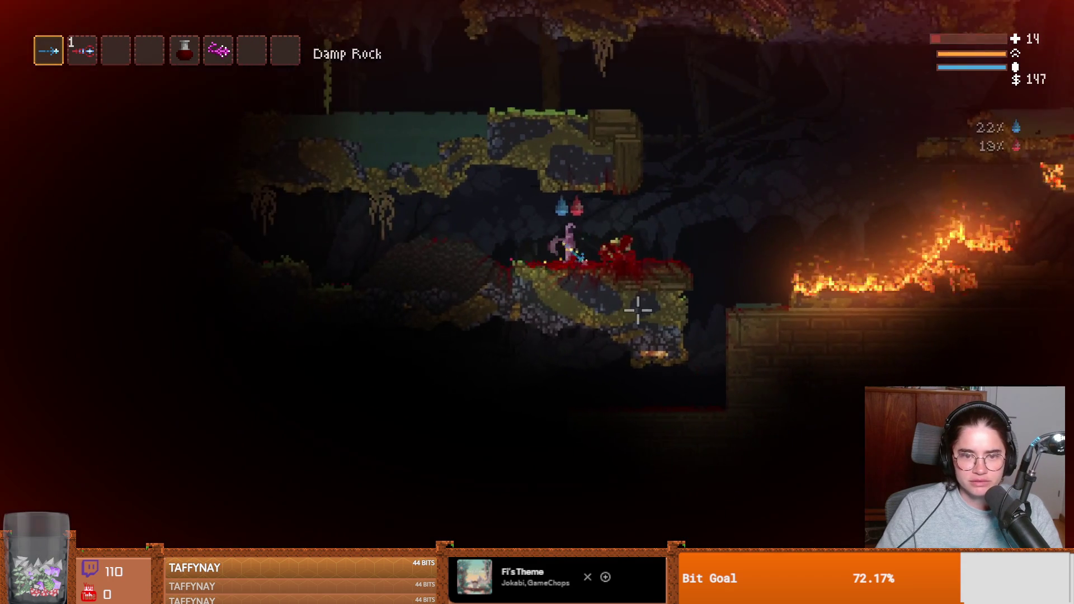
pyautogui.press('a')
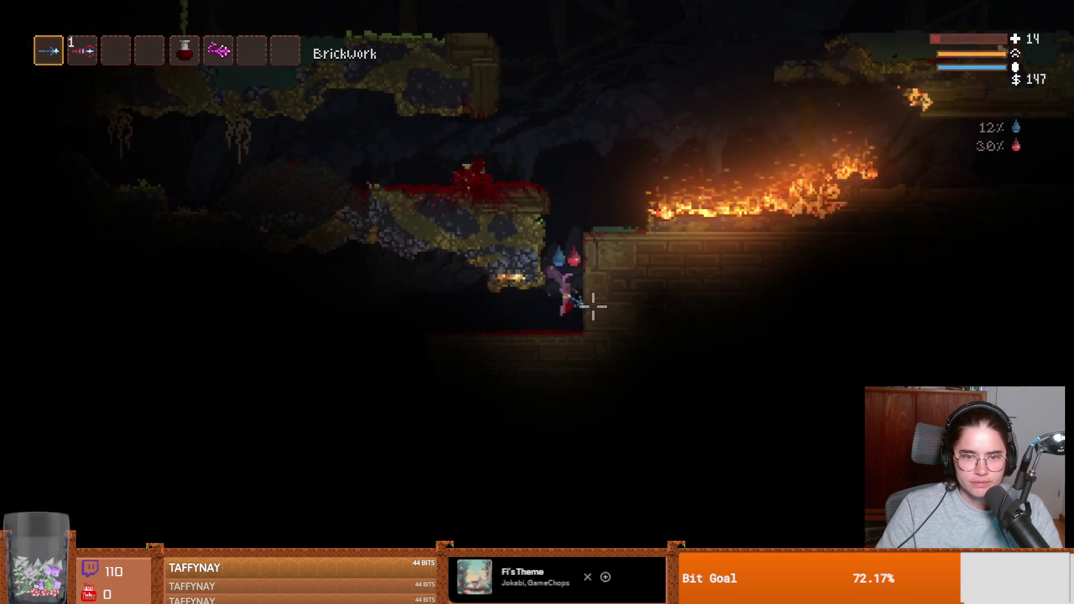
pyautogui.press('a')
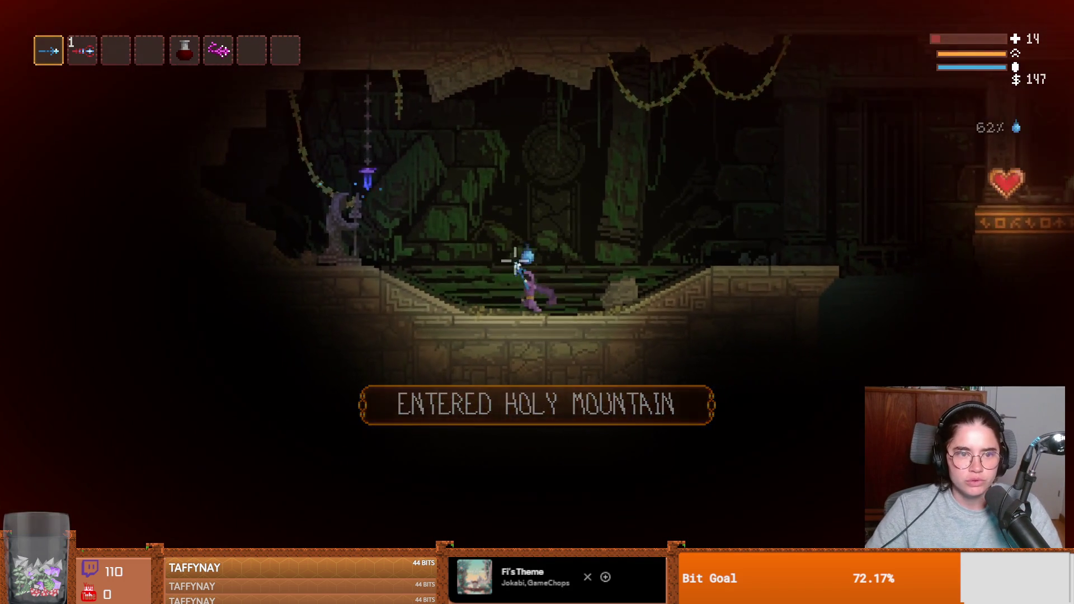
# Step: Take the altar heart and green spell refresher, restoring health to 135
pyautogui.press('d')
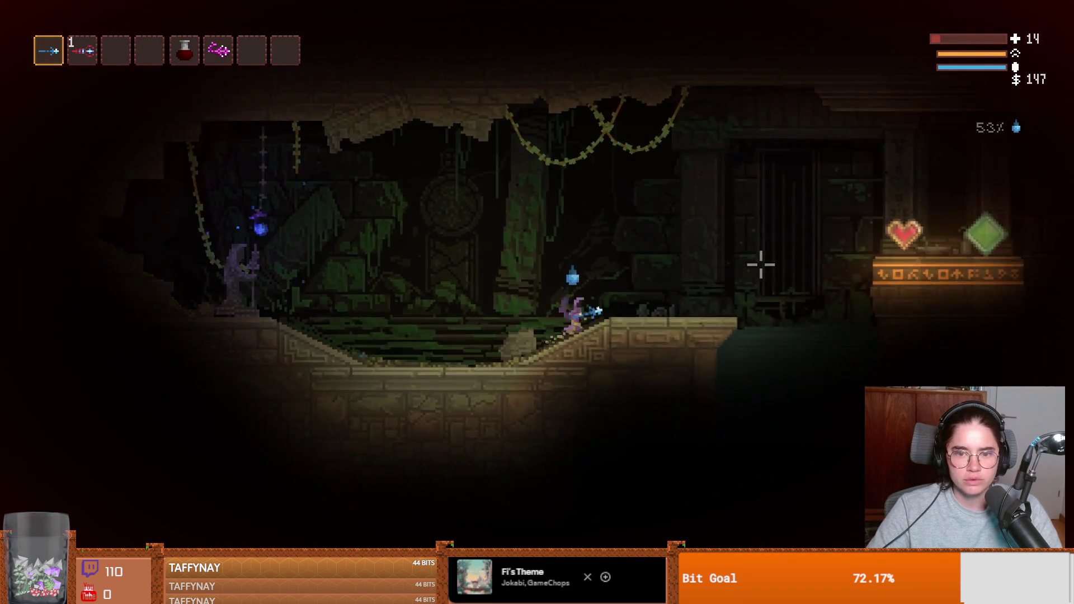
pyautogui.press('w')
pyautogui.press('d')
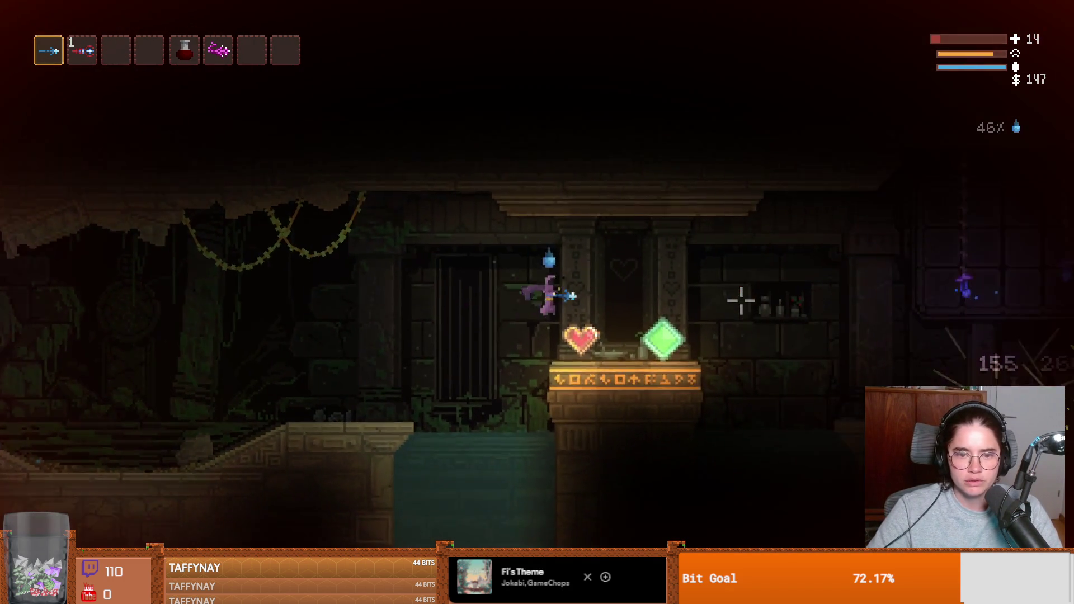
pyautogui.press('d')
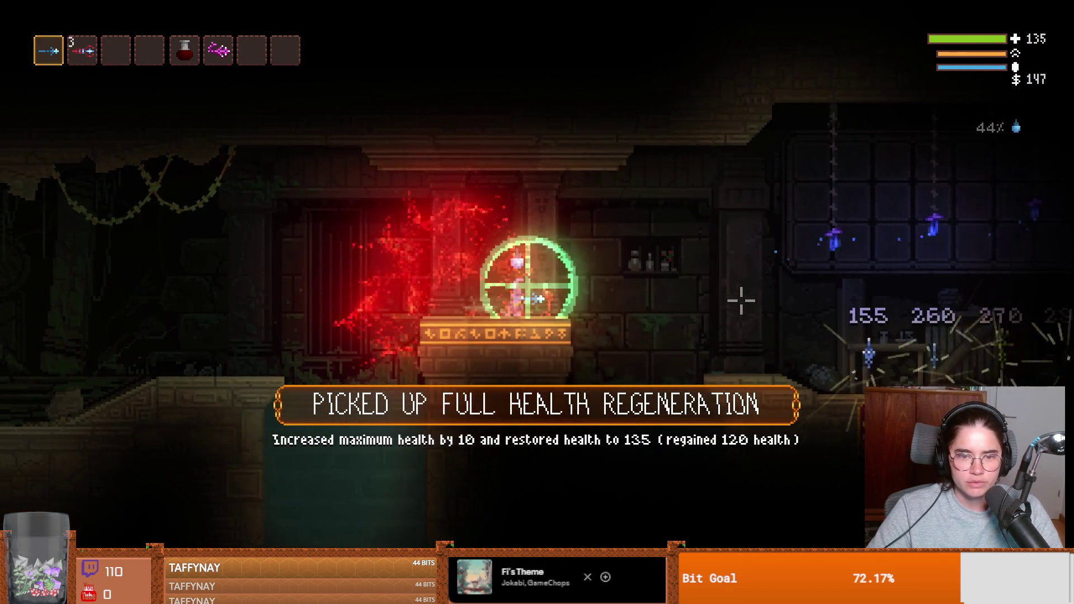
pyautogui.press('d')
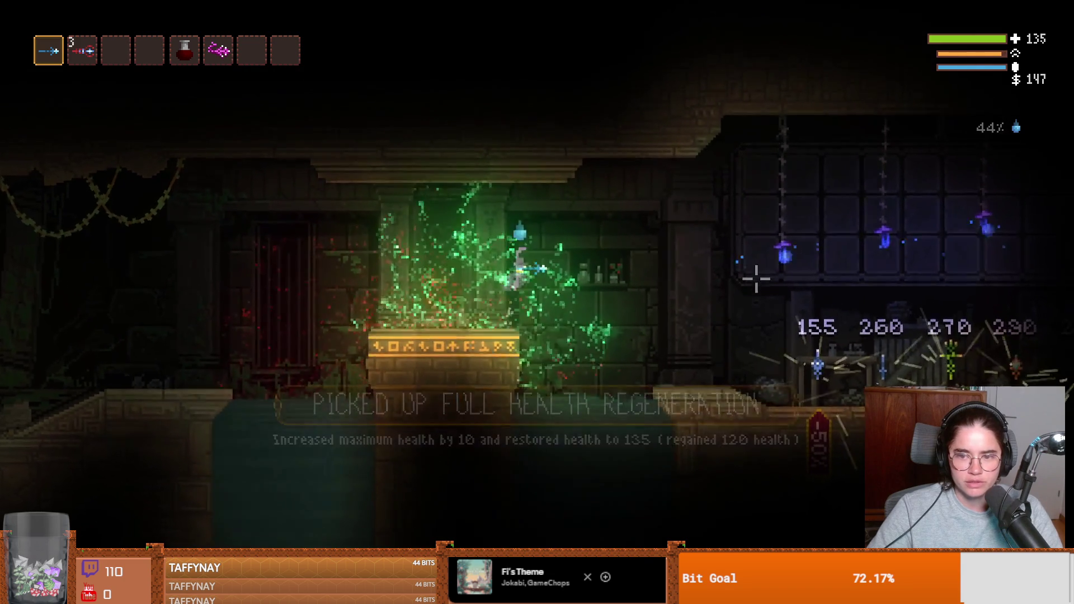
# Step: Browse the wand shop without buying and head out toward the perk altar
pyautogui.press('d')
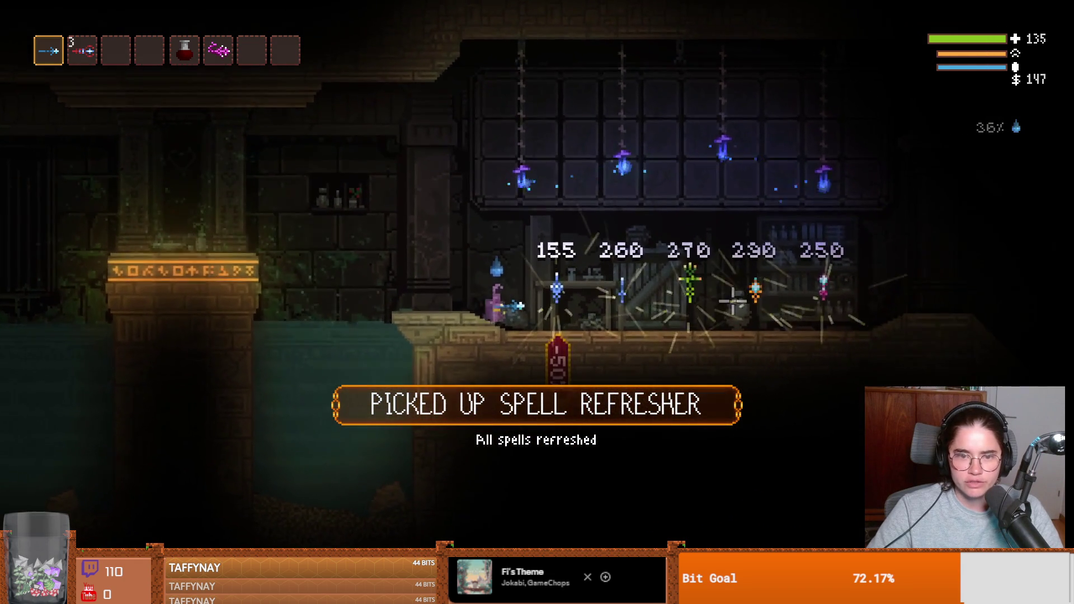
pyautogui.press('e')
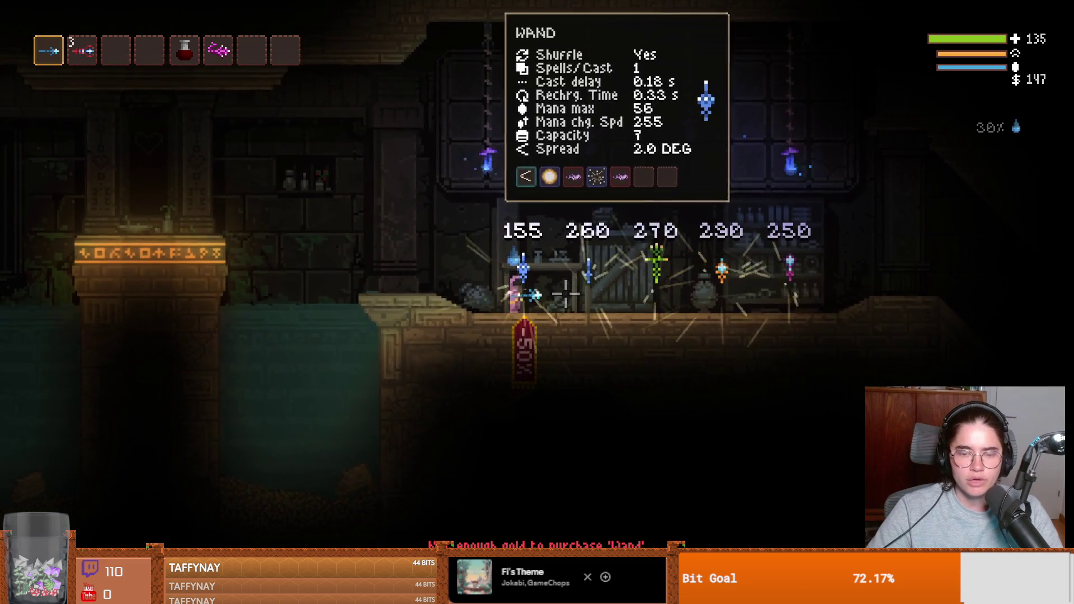
pyautogui.press('d')
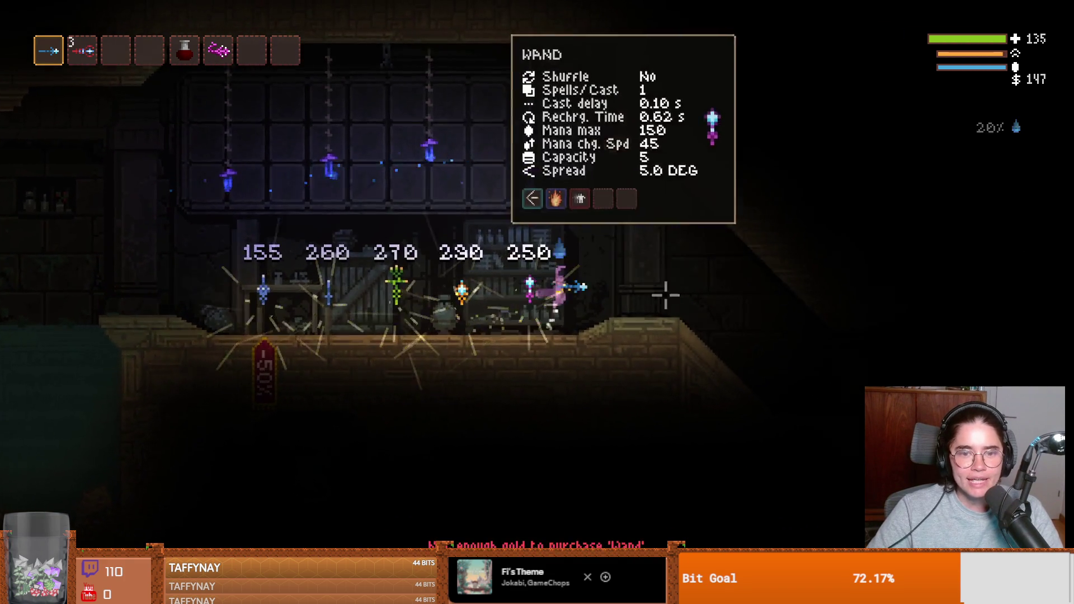
pyautogui.press('d')
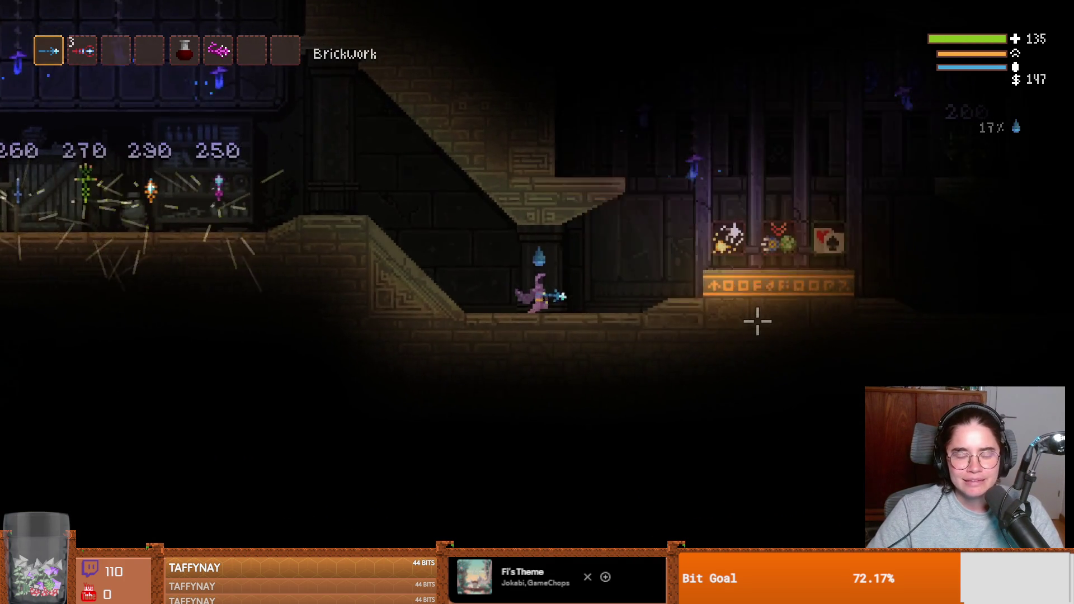
pyautogui.press('Tab')
pyautogui.press('d')
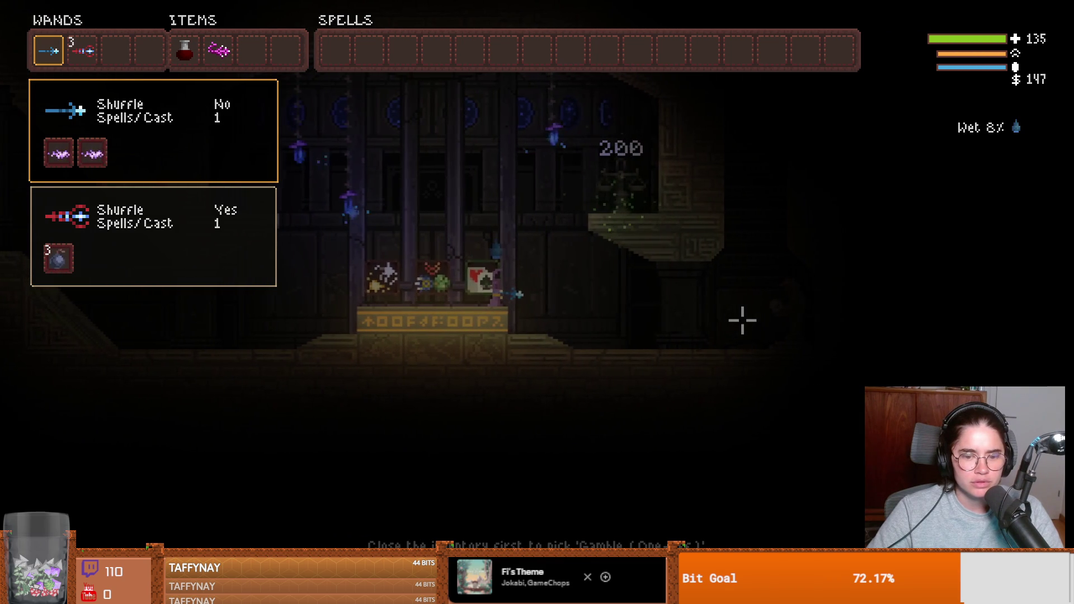
# Step: Compare the perks and take Extra Knockback On Spells
pyautogui.press('a')
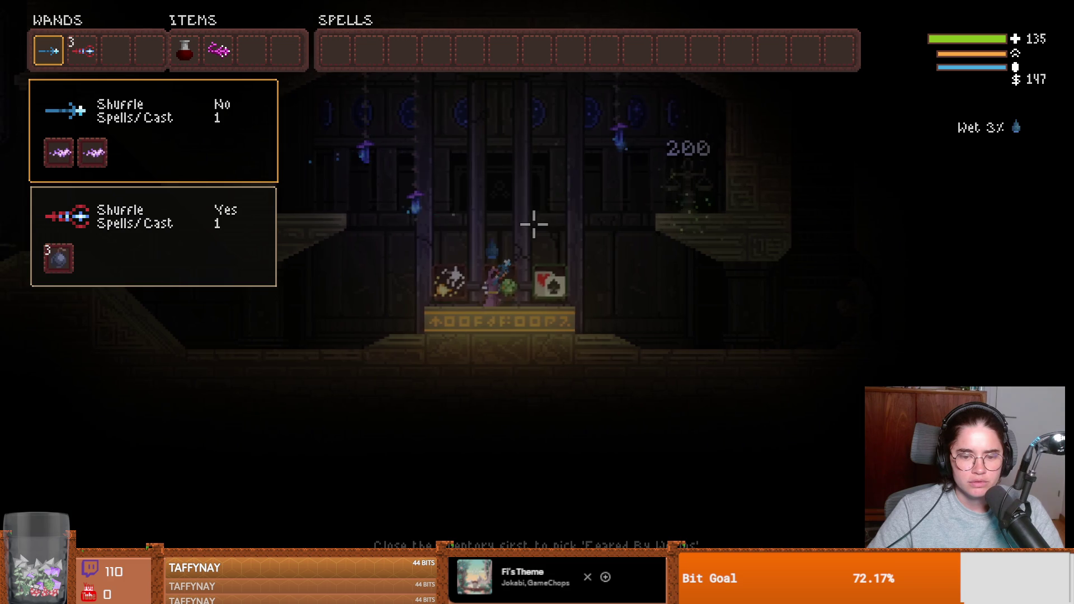
pyautogui.press('a')
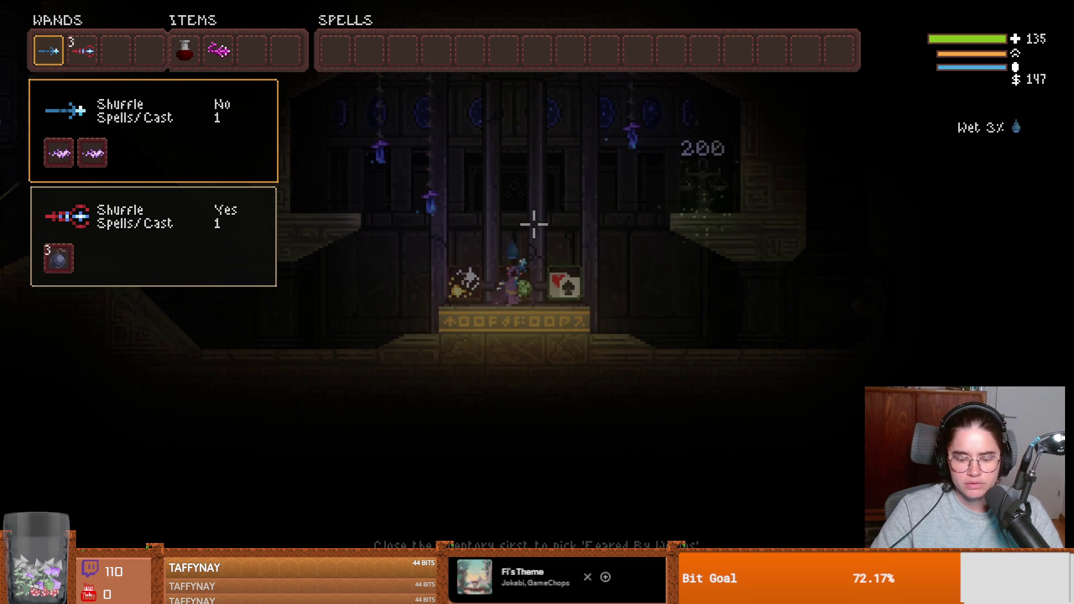
pyautogui.press('d')
pyautogui.press('Tab')
pyautogui.press('a')
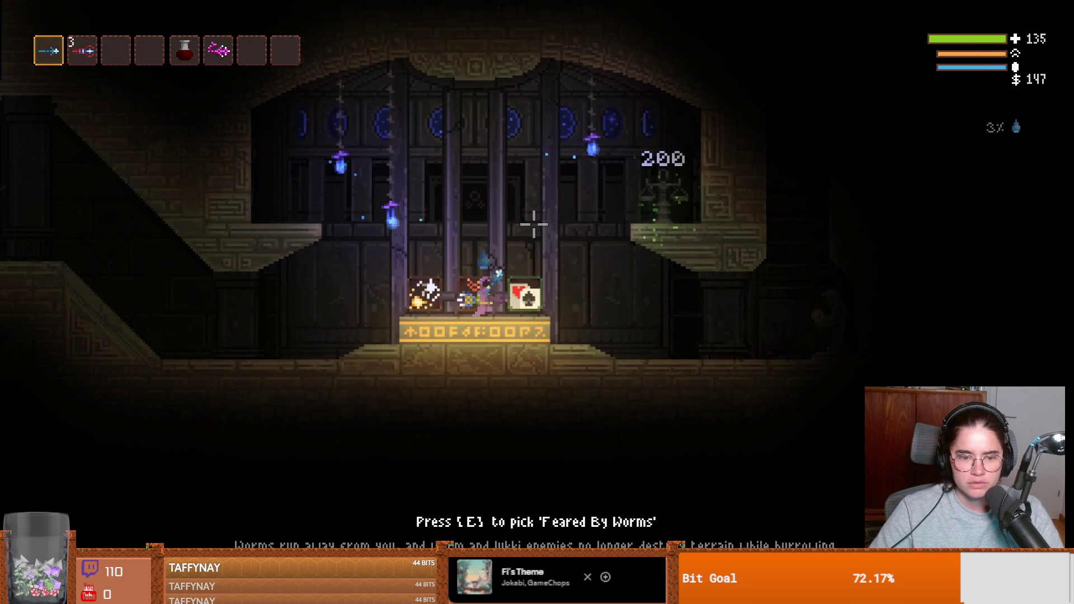
pyautogui.press('a')
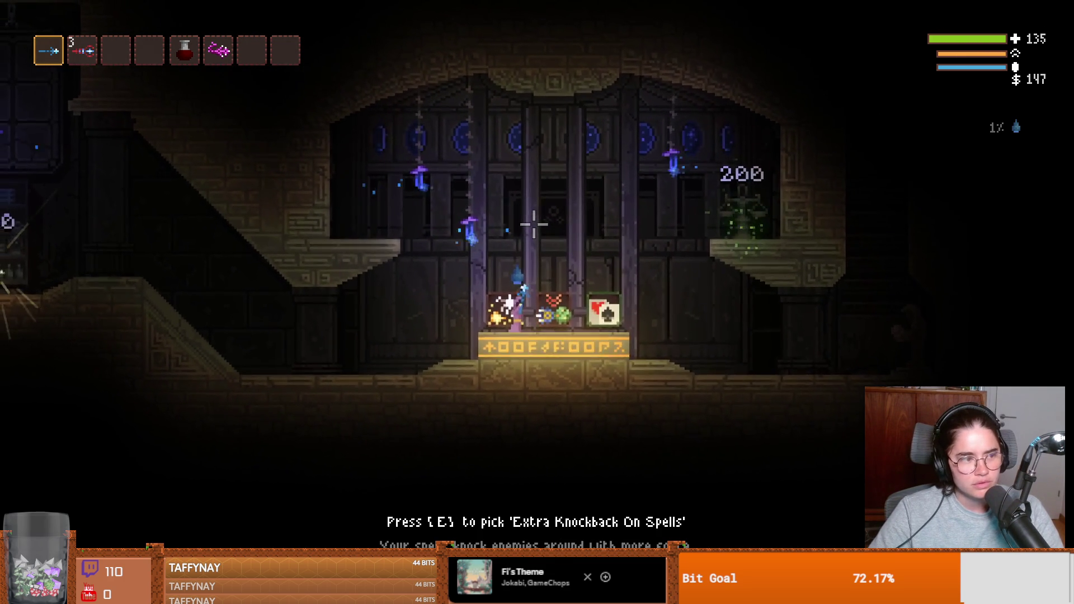
pyautogui.press('d')
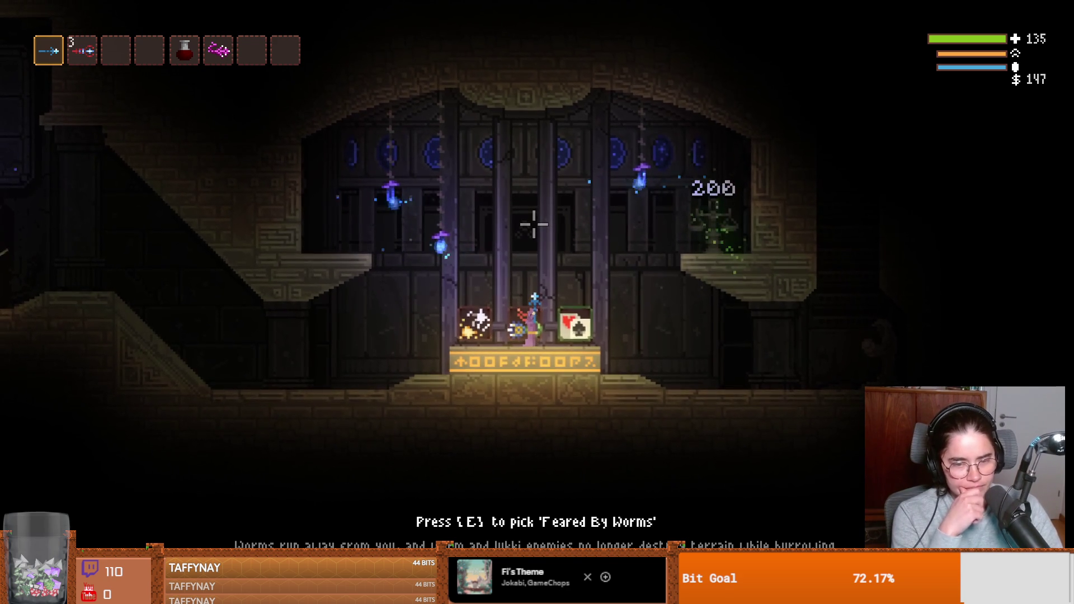
pyautogui.press('d')
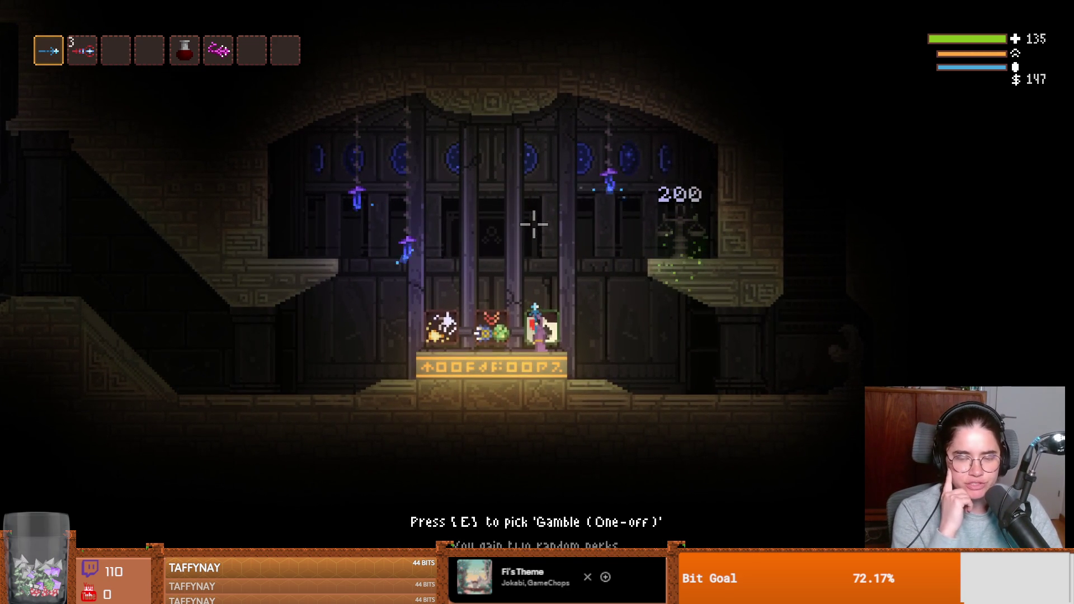
pyautogui.press('a')
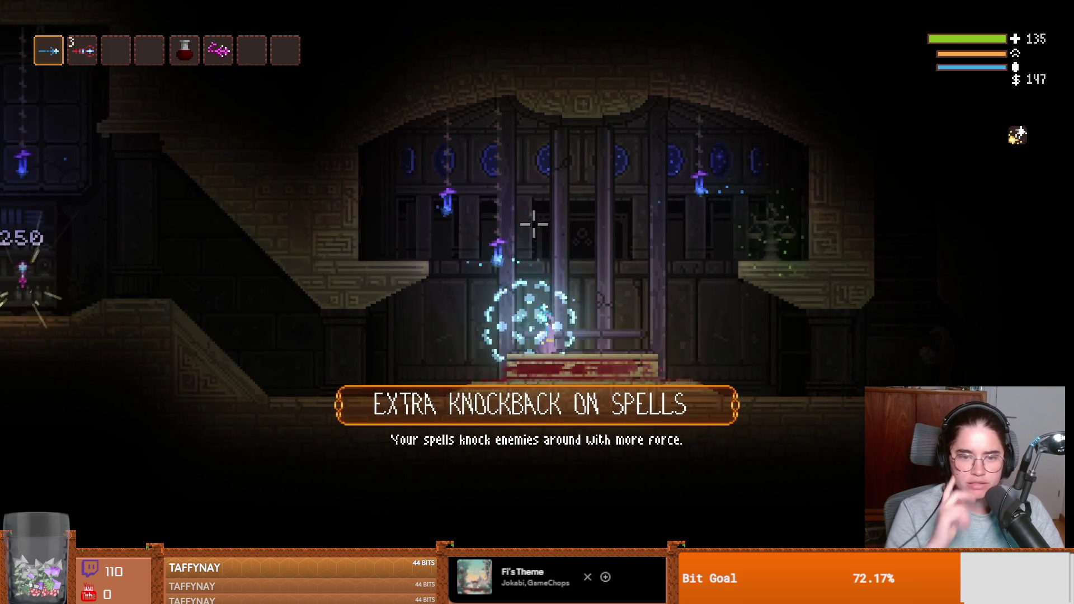
pyautogui.press('d')
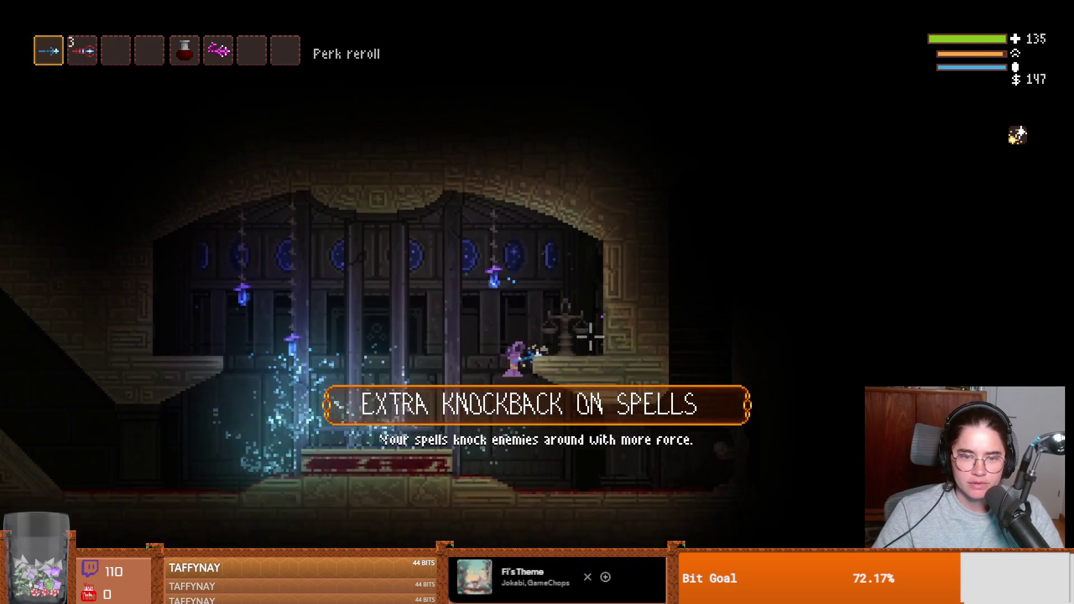
# Step: Fly up the shaft and descend into the Coal Pits, shooting bolts at enemies
pyautogui.press('d')
pyautogui.press('w')
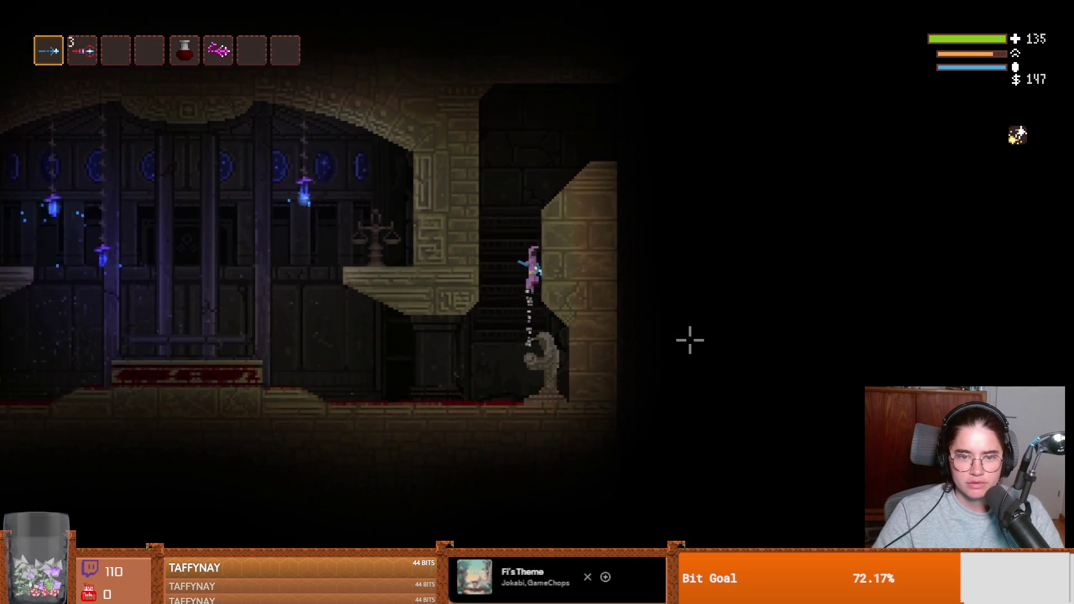
pyautogui.press('d')
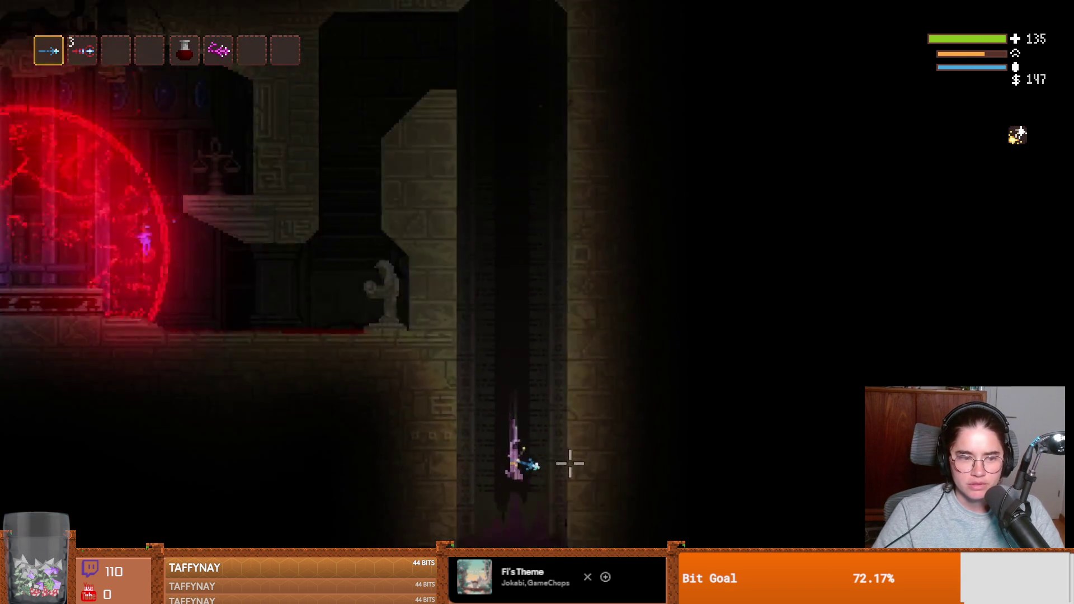
pyautogui.press('w')
pyautogui.click(666, 453)
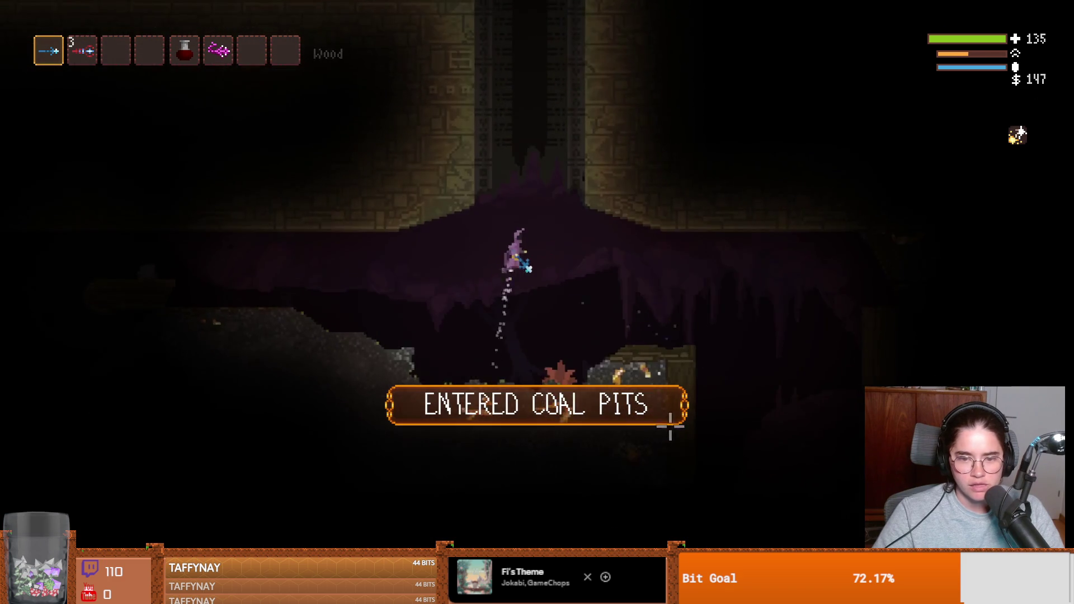
pyautogui.press('d')
pyautogui.click(513, 439)
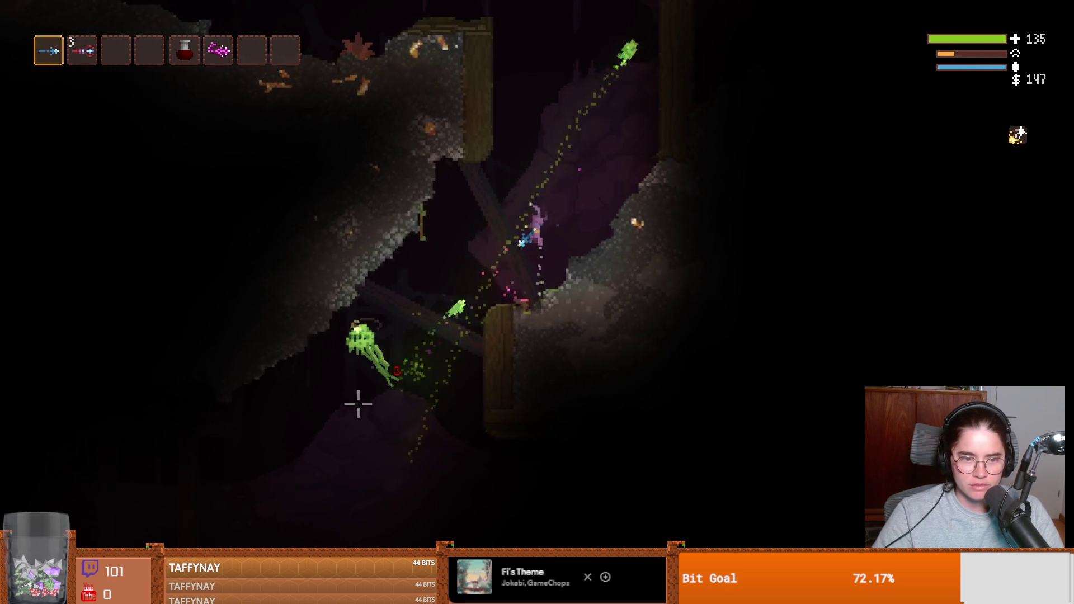
pyautogui.press('w')
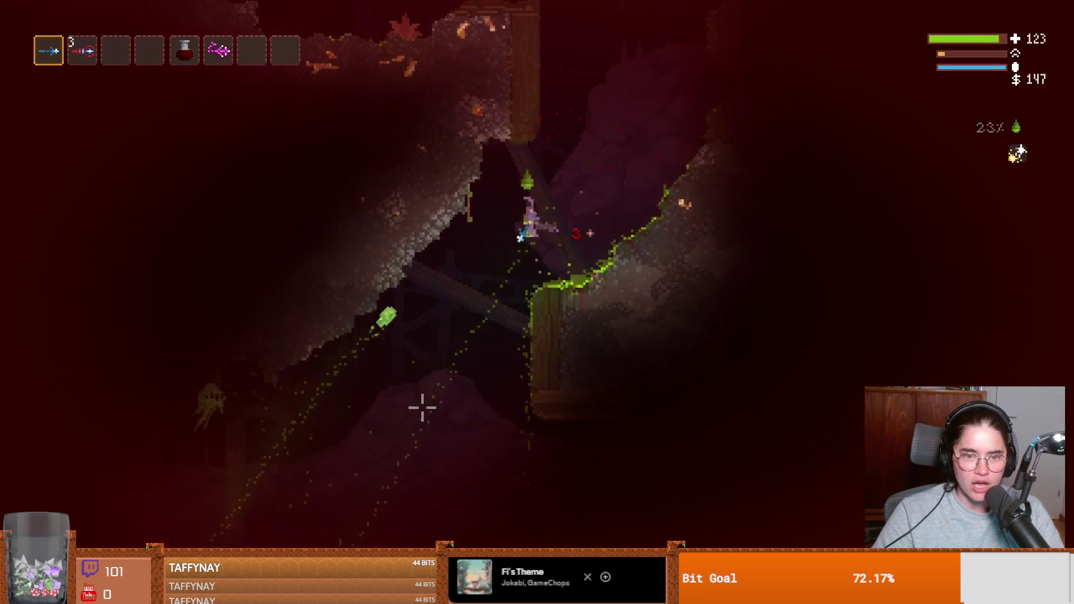
# Step: Fight the green enemy with bolts and a bomb from the second wand
pyautogui.click(448, 227)
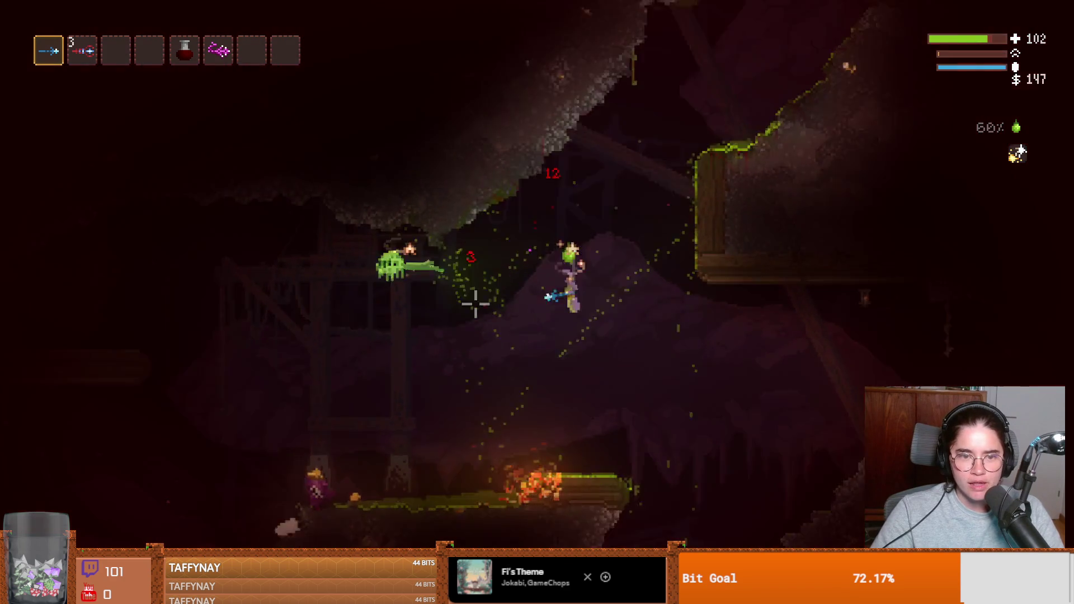
pyautogui.click(438, 271)
pyautogui.press('2')
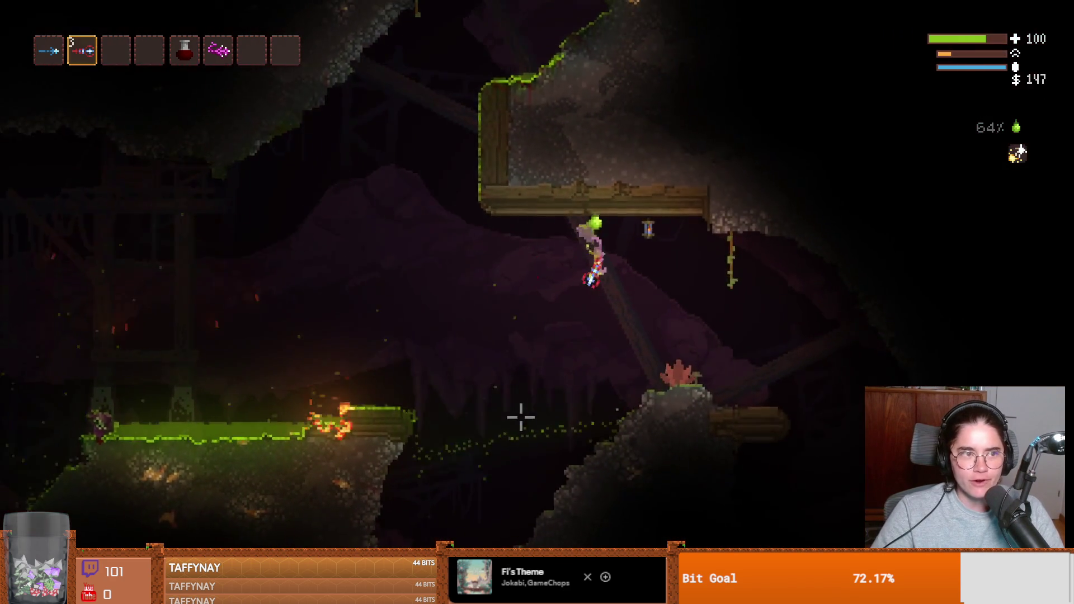
pyautogui.click(518, 415)
pyautogui.press('1')
pyautogui.click(381, 277)
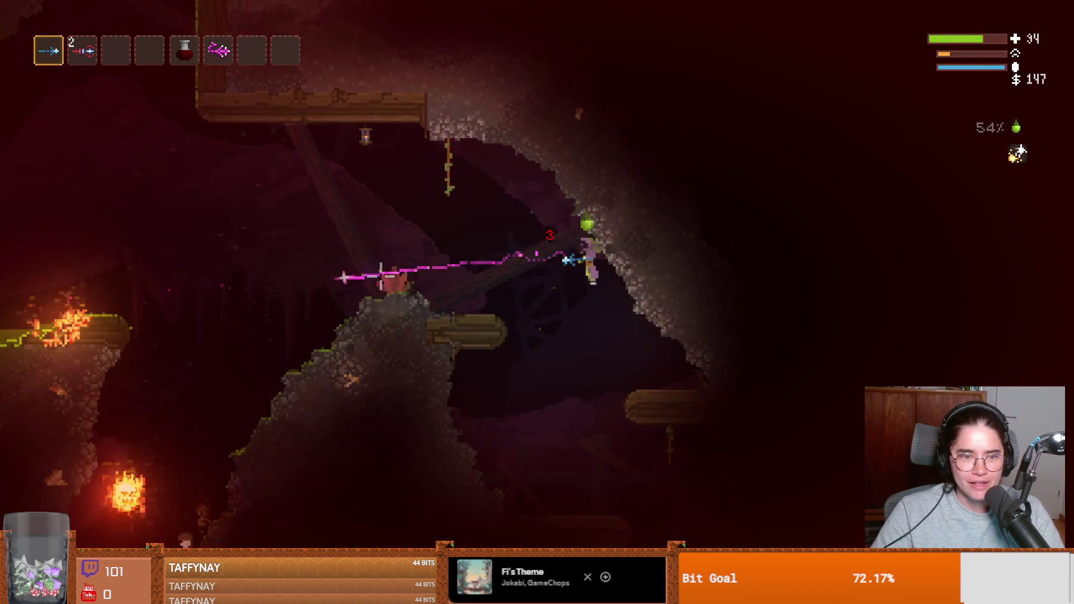
pyautogui.click(353, 336)
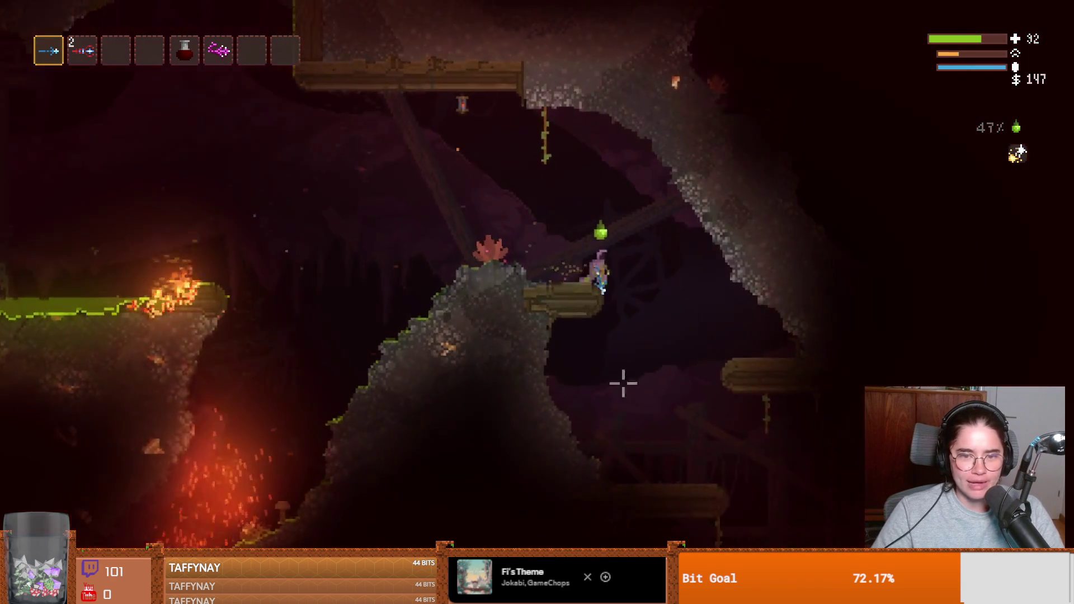
pyautogui.press('w')
pyautogui.press('a')
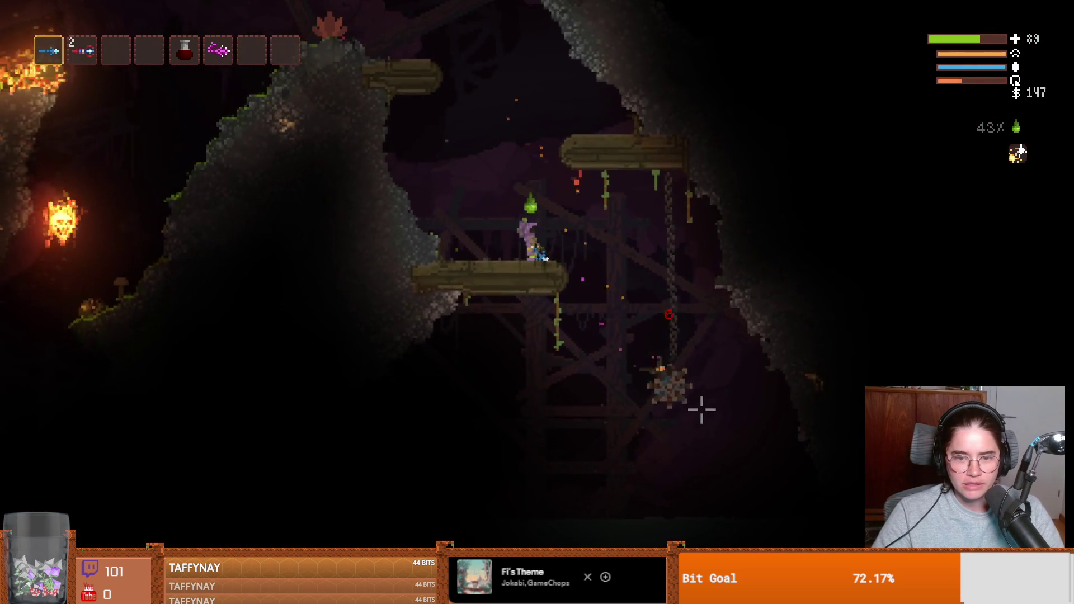
pyautogui.press('w')
pyautogui.click(329, 204)
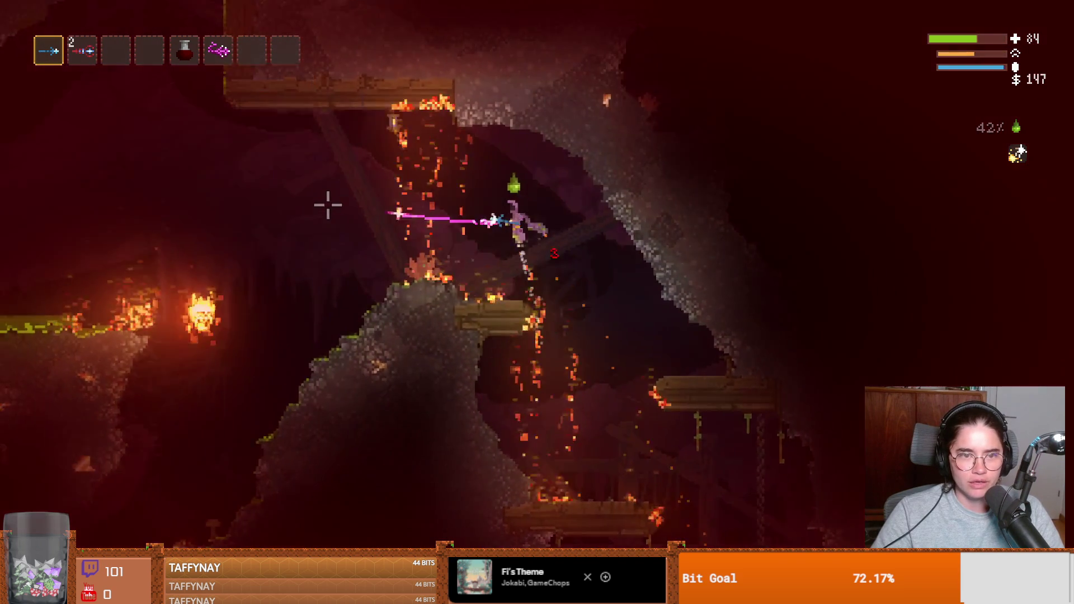
pyautogui.click(372, 365)
# Step: Move left under the wooden ledge while shooting bolts at enemies
pyautogui.press('a')
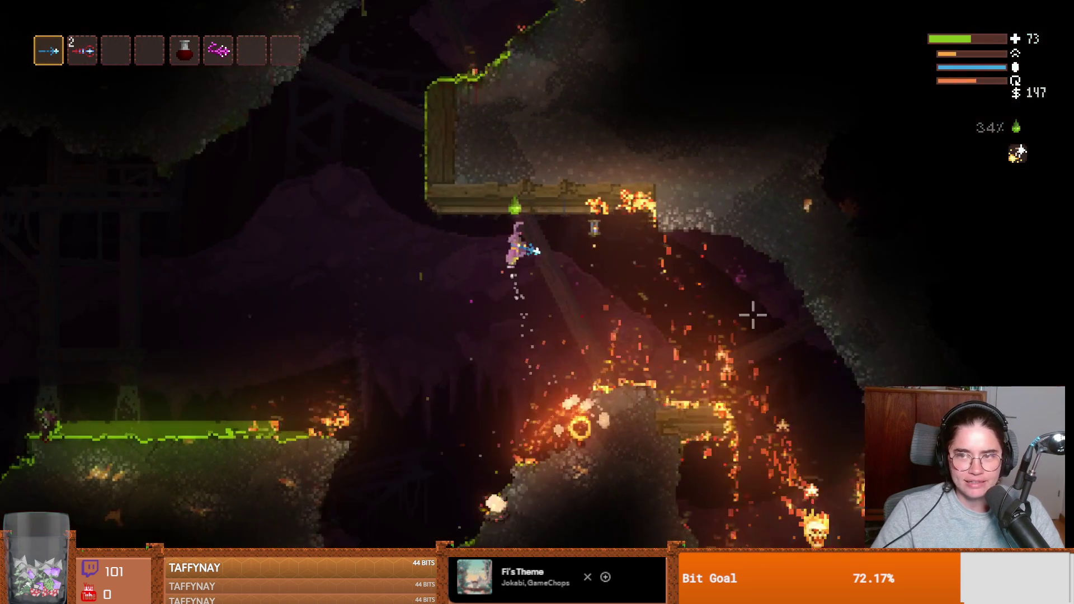
pyautogui.click(784, 431)
pyautogui.press('a')
pyautogui.click(727, 397)
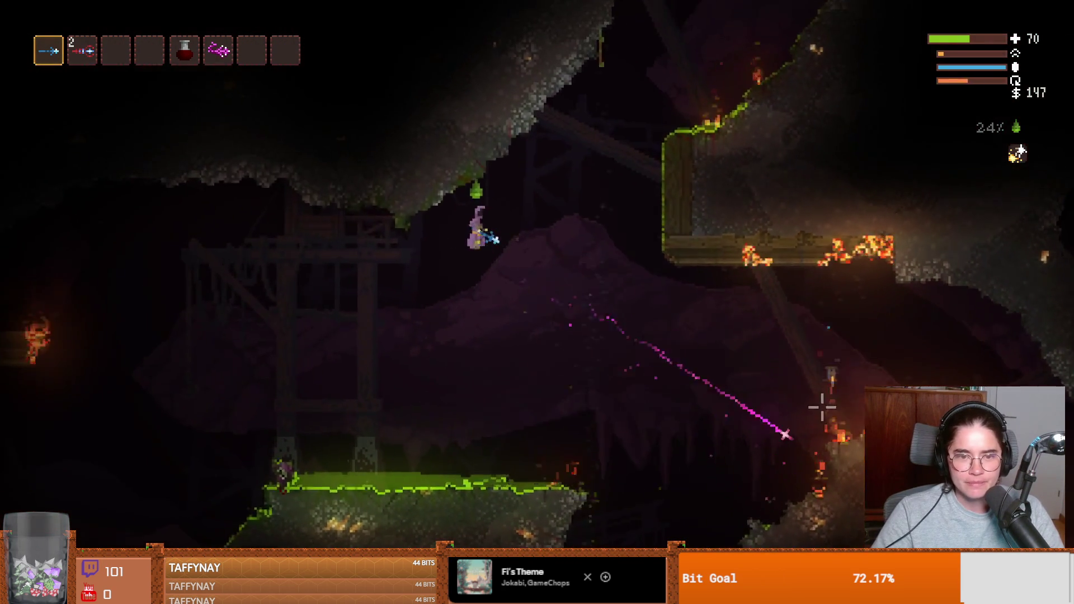
pyautogui.press('a')
pyautogui.click(157, 319)
pyautogui.click(283, 396)
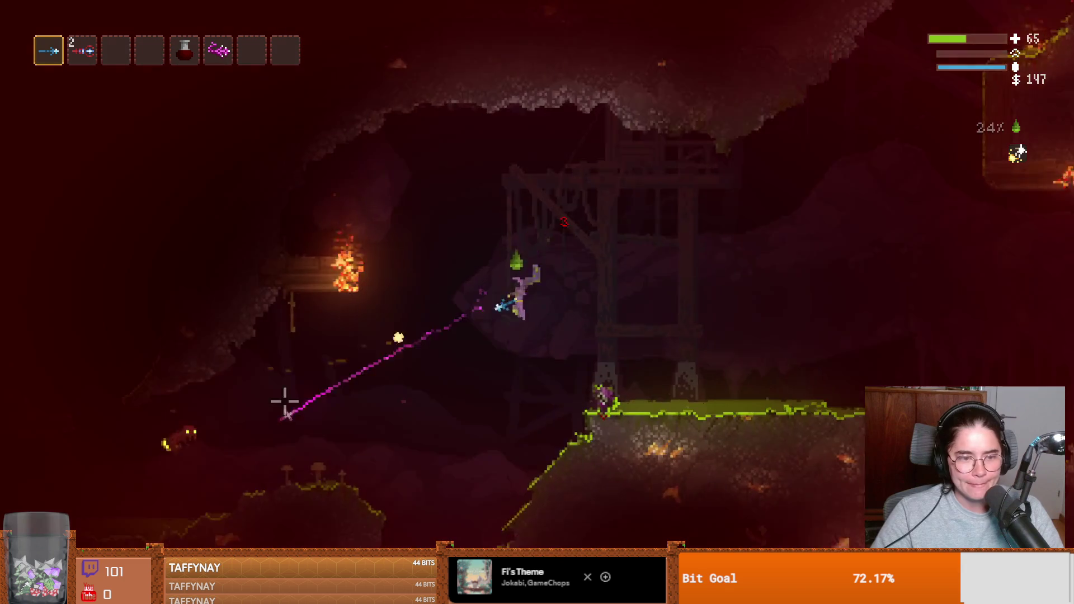
# Step: Drop down and left through the burning cave, firing the wand at enemies below
pyautogui.press('a')
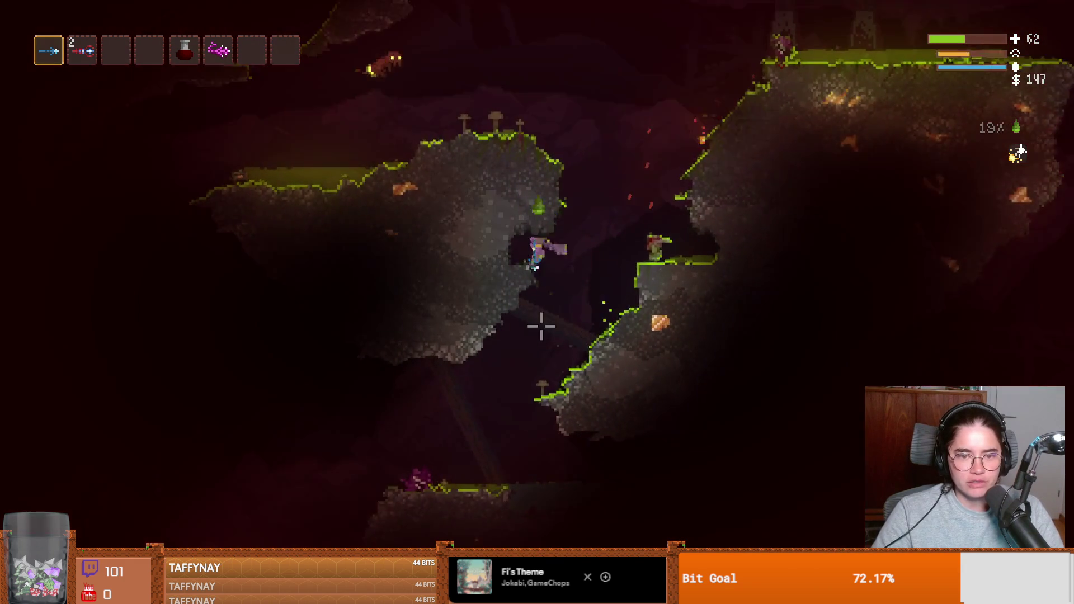
pyautogui.press('a')
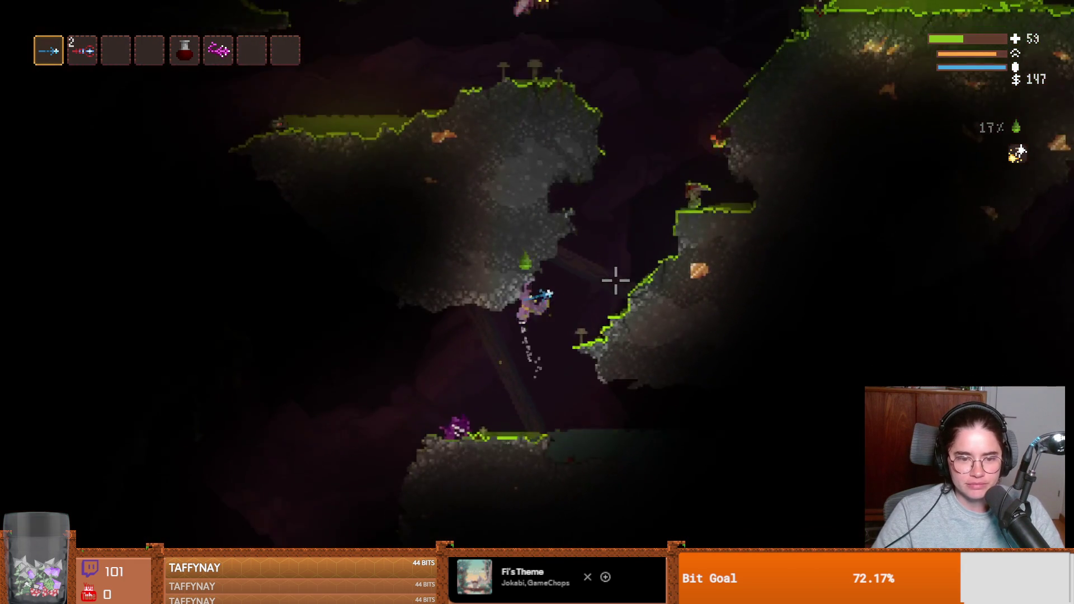
pyautogui.press('w')
pyautogui.press('a')
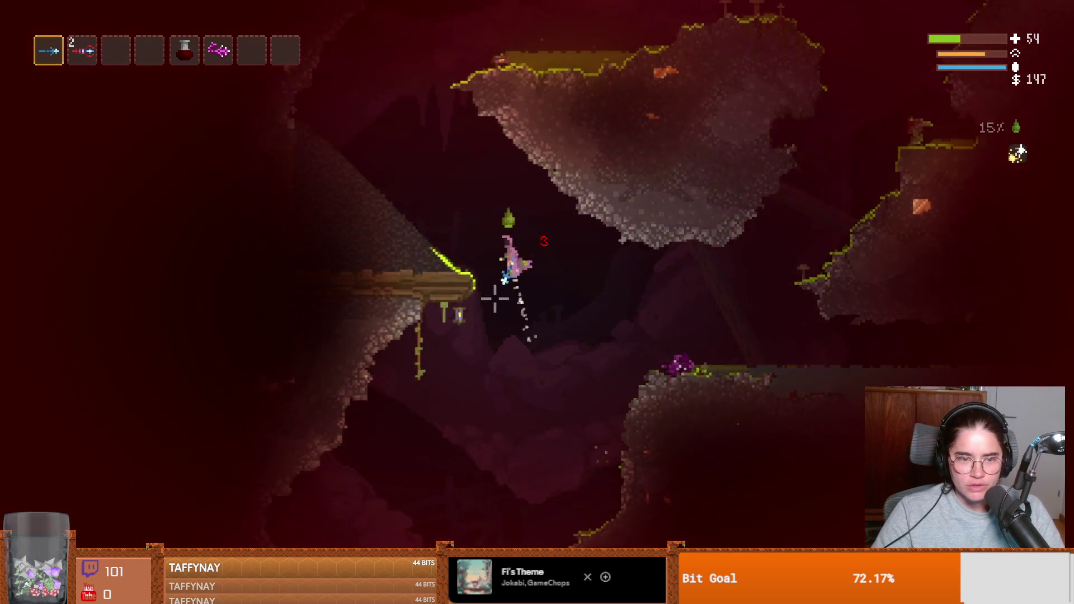
pyautogui.press('a')
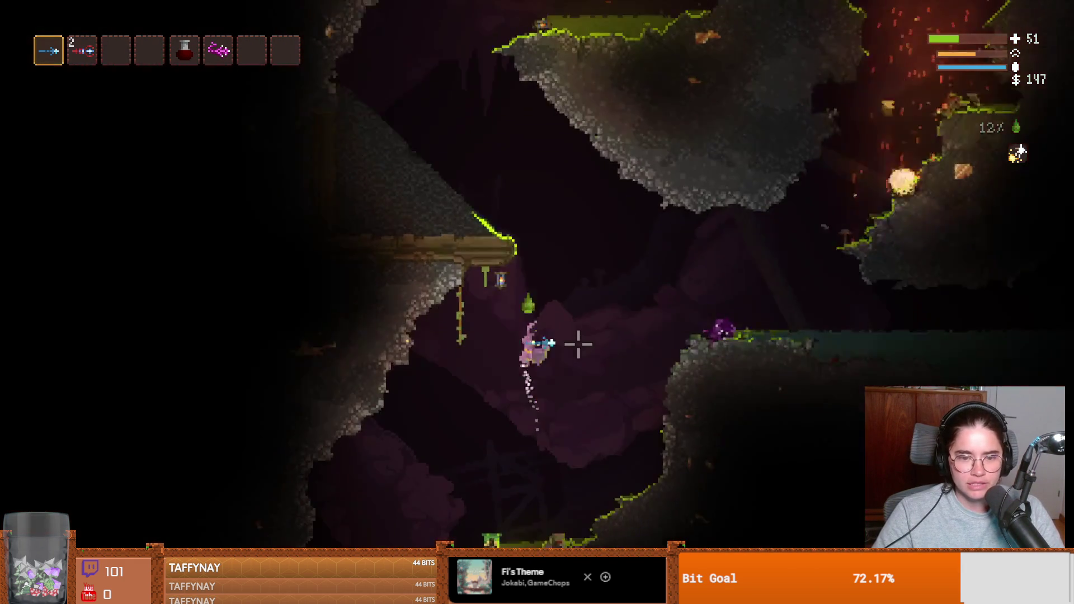
pyautogui.press('a')
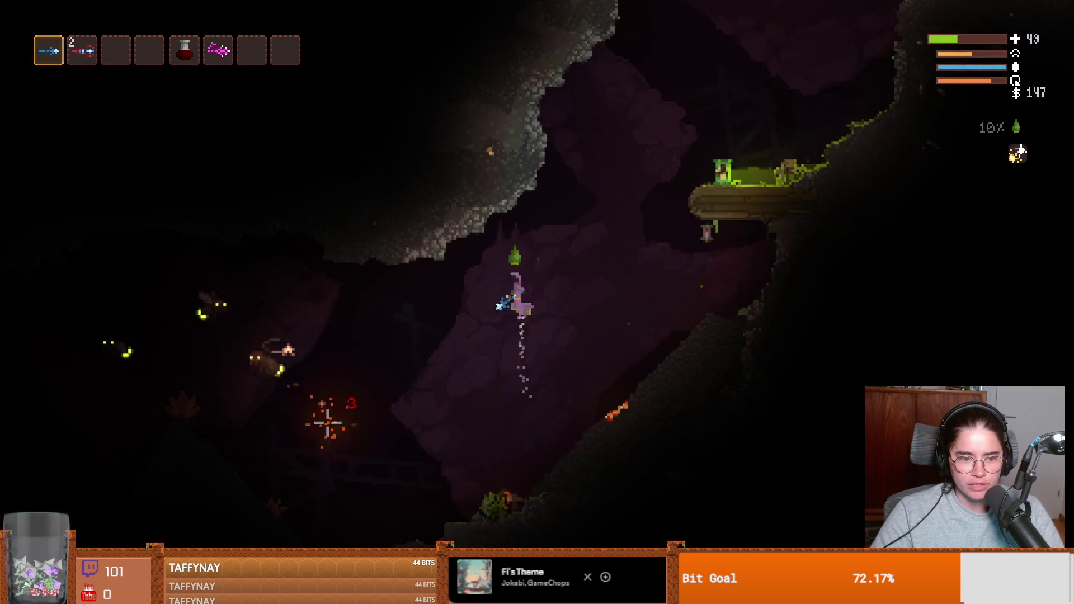
pyautogui.click(307, 372)
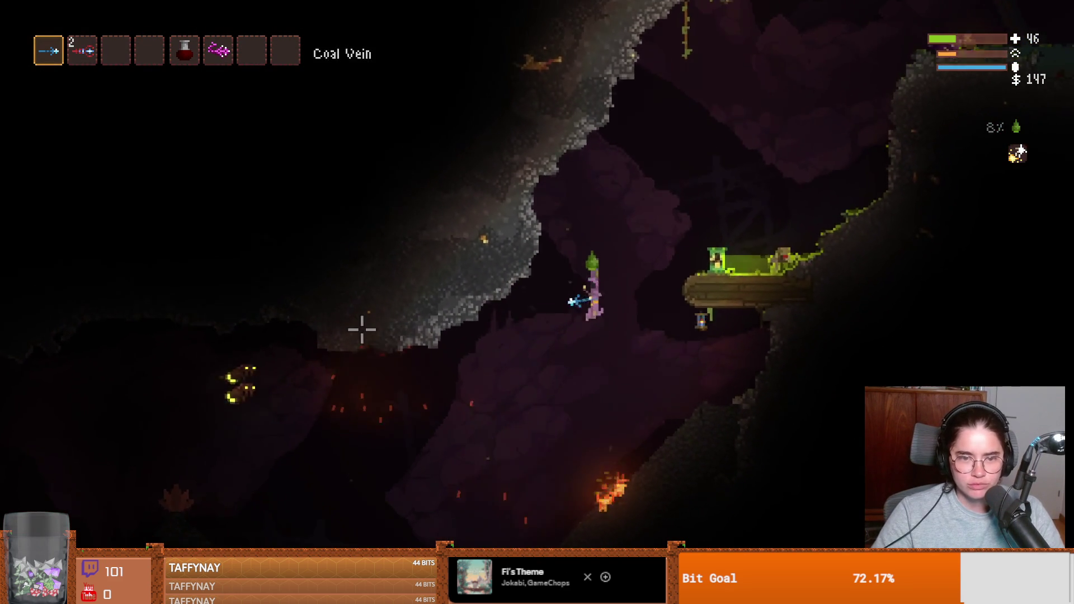
pyautogui.moveTo(312, 301); pyautogui.dragTo(326, 359)
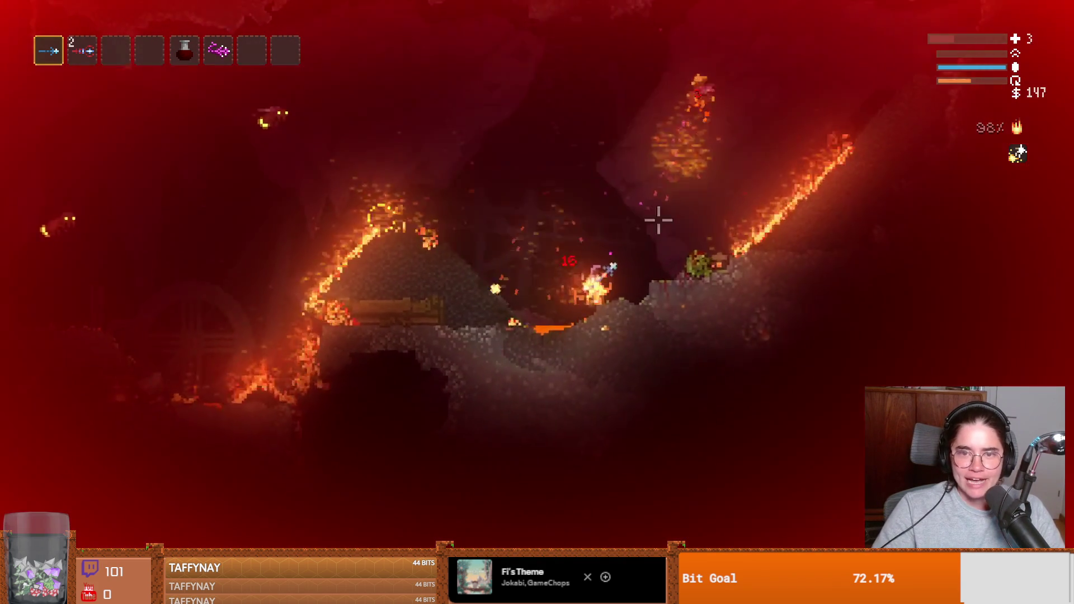
# Step: After dying by fire, view the run stats (157 gold, 223m depth) and quit Noita
pyautogui.click(638, 201)
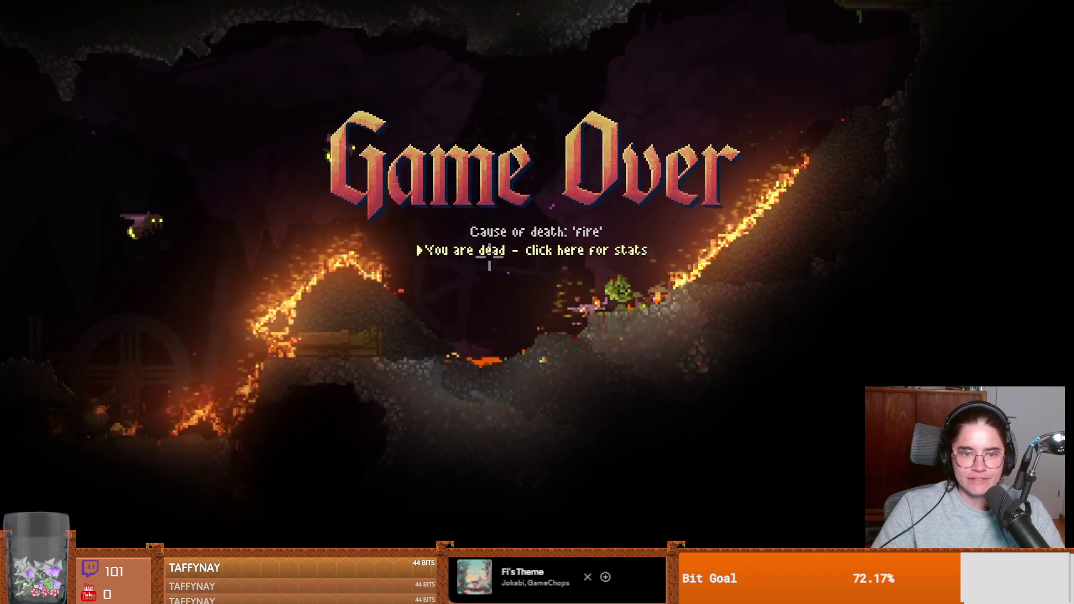
pyautogui.click(531, 250)
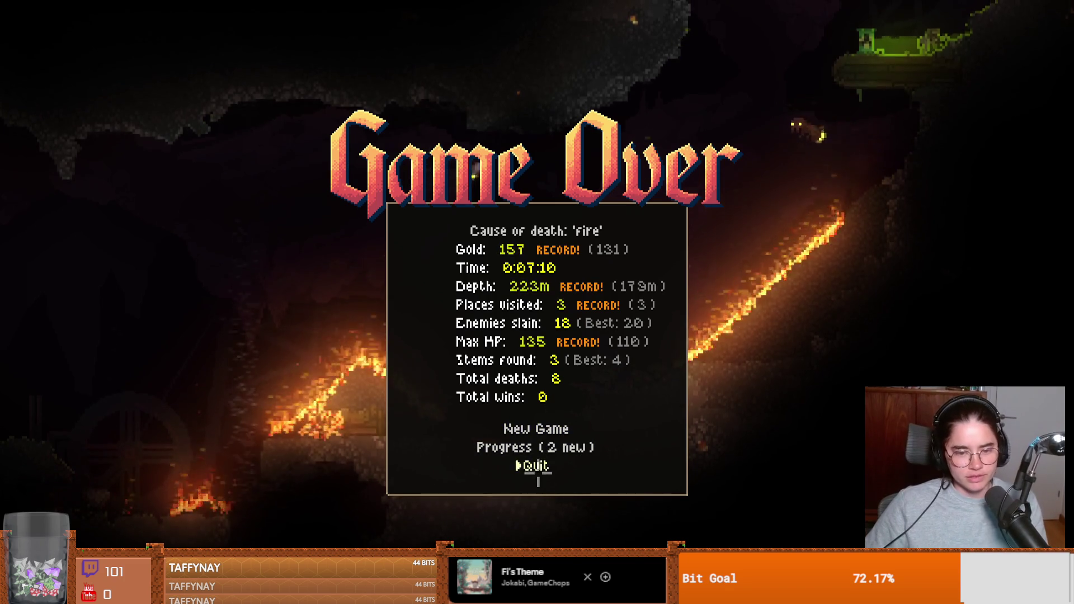
pyautogui.click(546, 466)
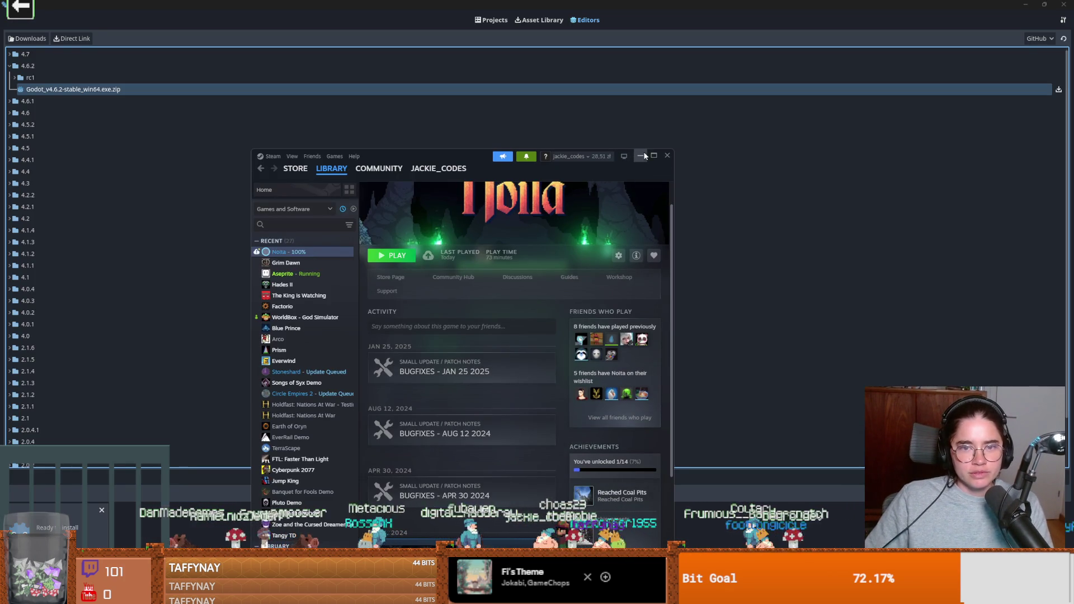
# Step: Install Godot v4.6.2 stable using the non-console executable
pyautogui.click(642, 156)
pyautogui.click(528, 292)
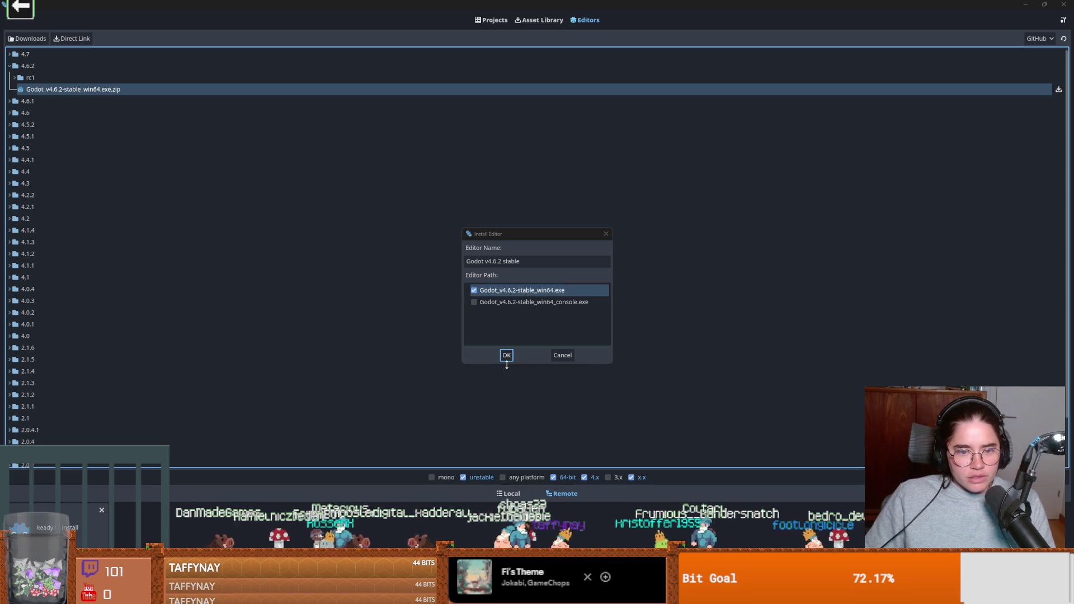
pyautogui.click(506, 356)
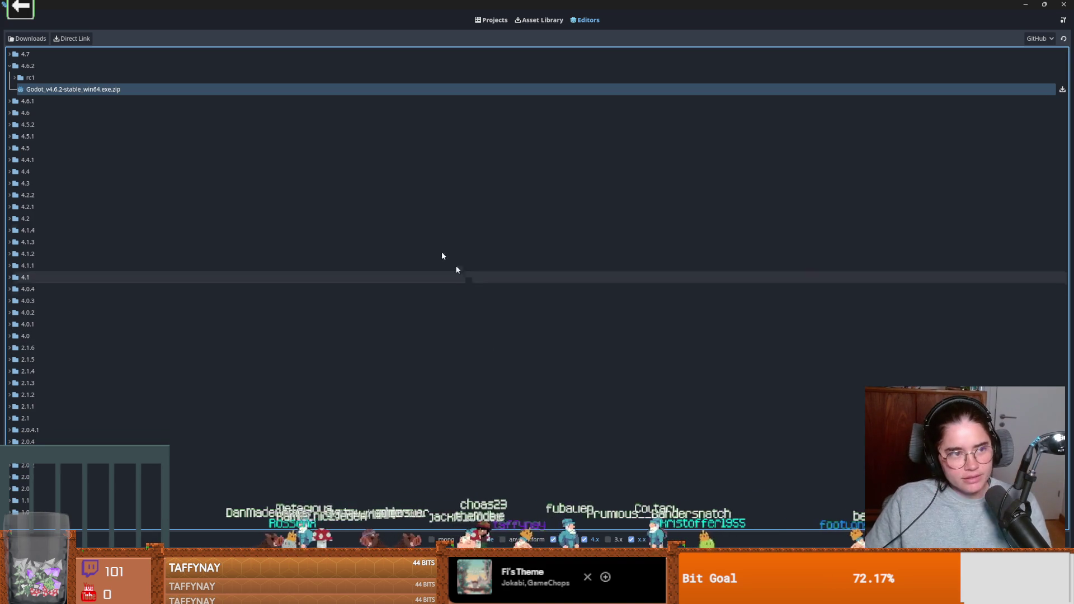
# Step: Check the projects and installed editors lists, then cancel opening Dungeon Roll with rc2
pyautogui.moveTo(381, 4); pyautogui.dragTo(407, 178)
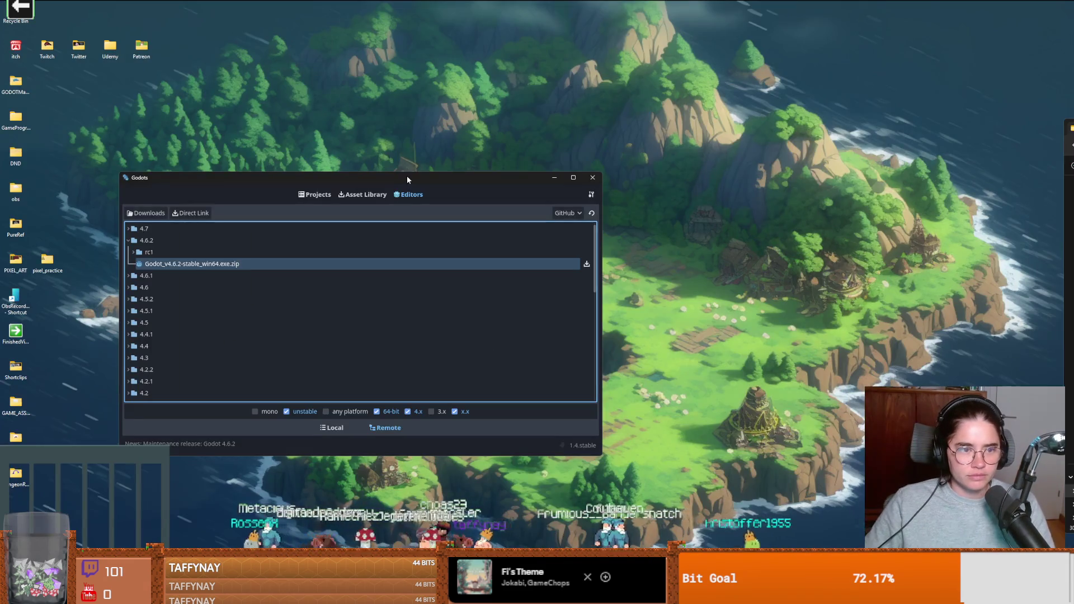
pyautogui.doubleClick(408, 178)
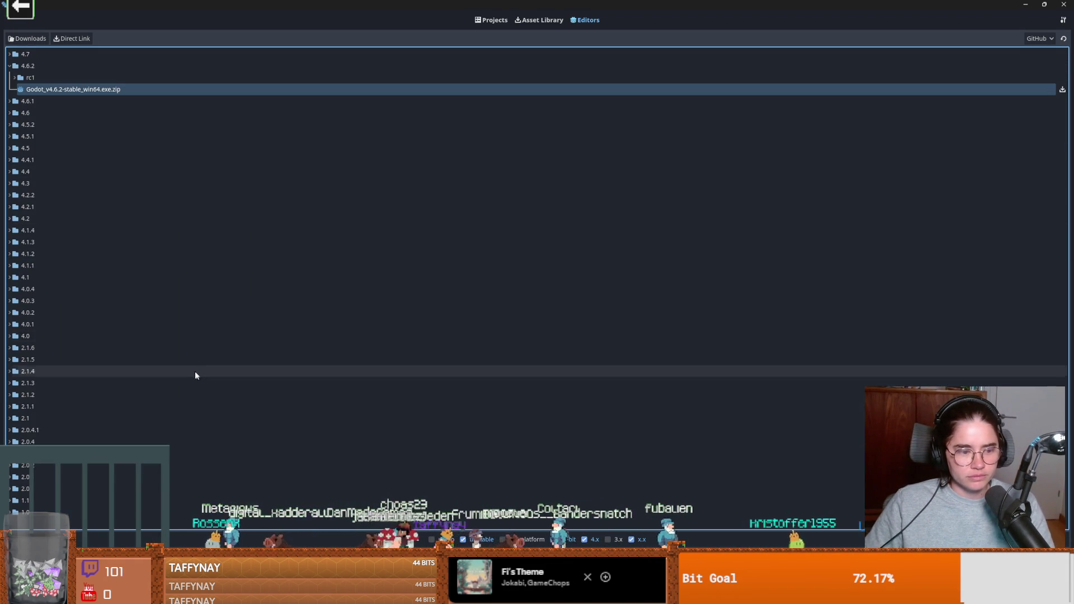
pyautogui.click(491, 20)
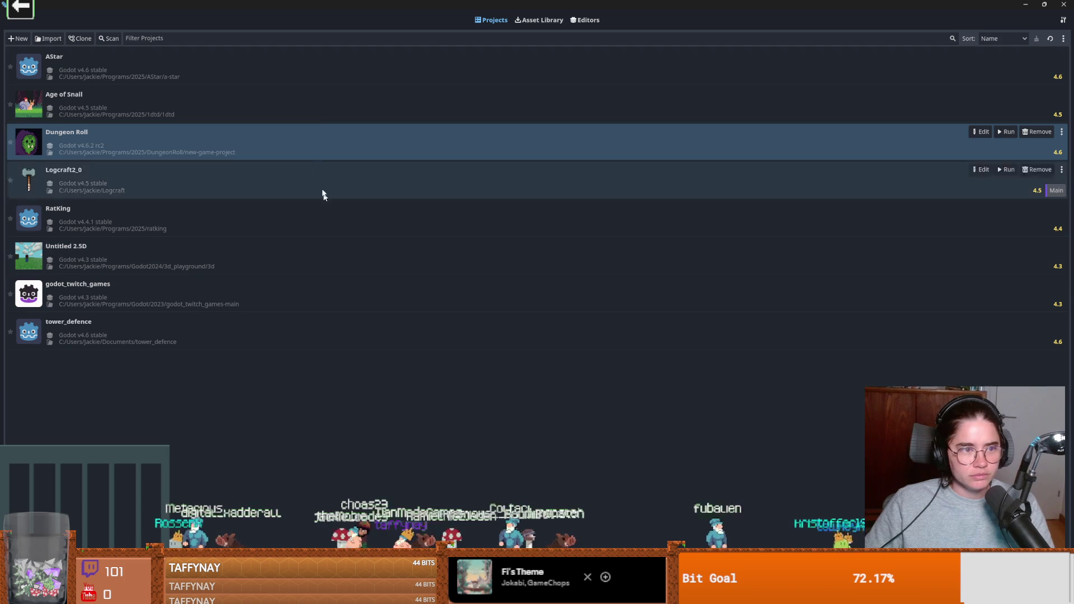
pyautogui.click(583, 20)
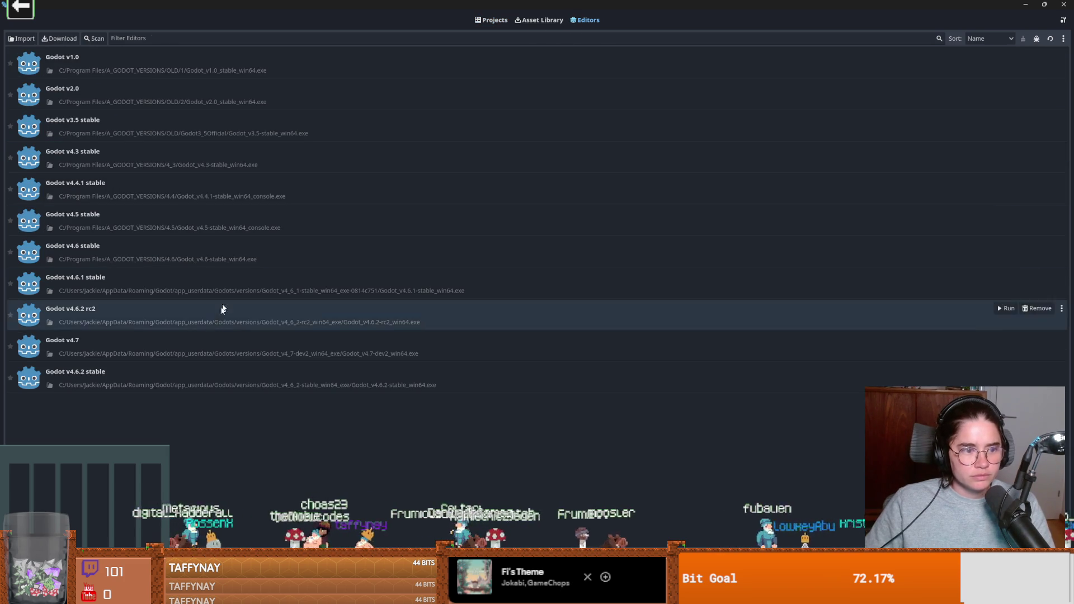
pyautogui.click(497, 22)
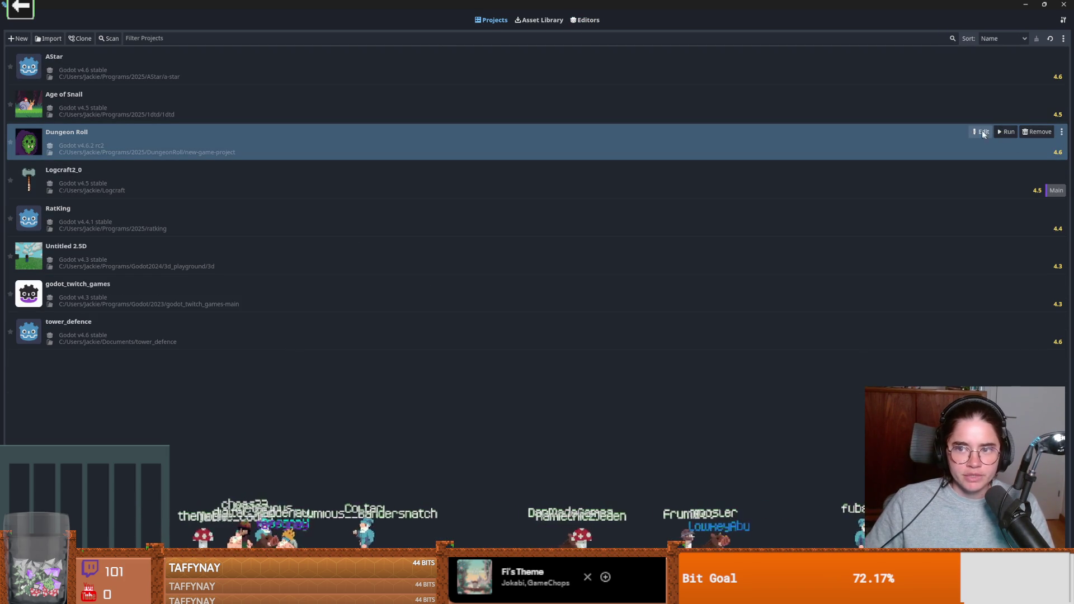
pyautogui.click(981, 133)
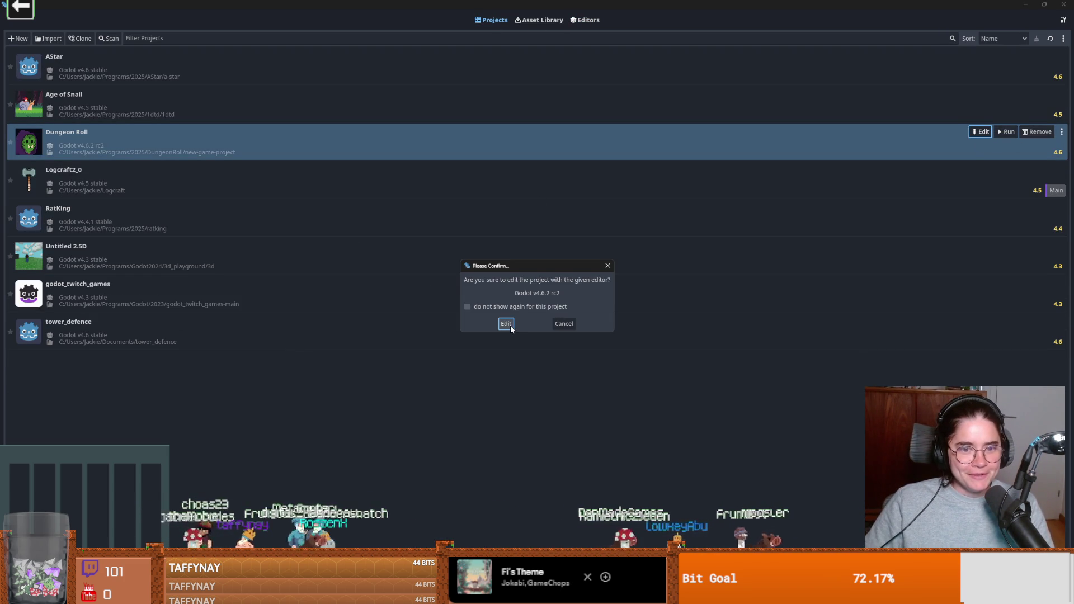
pyautogui.click(607, 265)
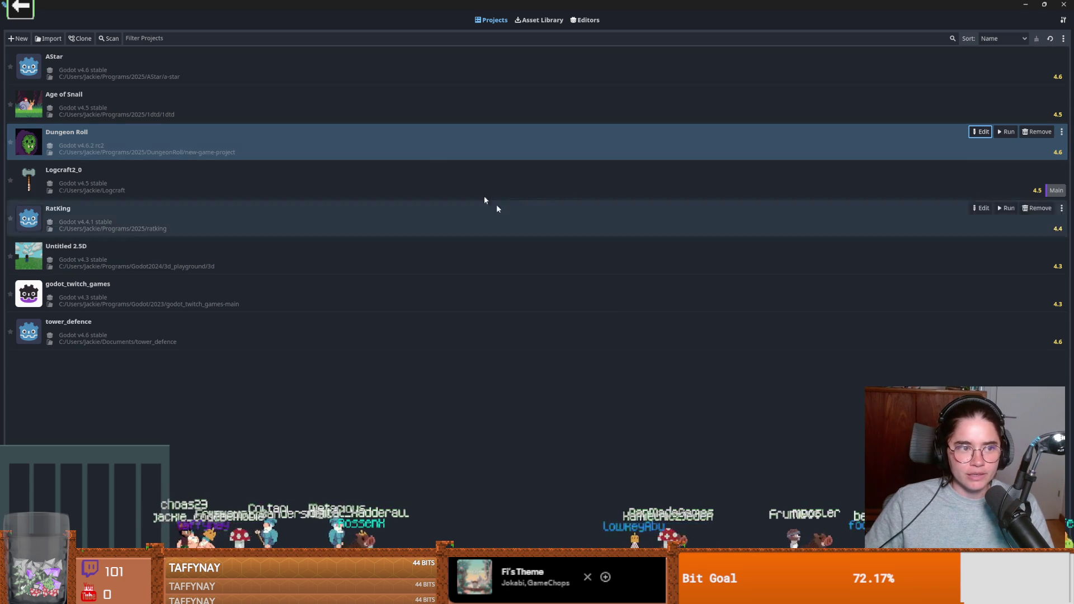
# Step: Switch Dungeon Roll's editor to Godot v4.6.2 stable and walk the knight to the door
pyautogui.rightClick(405, 148)
pyautogui.click(417, 204)
pyautogui.click(553, 290)
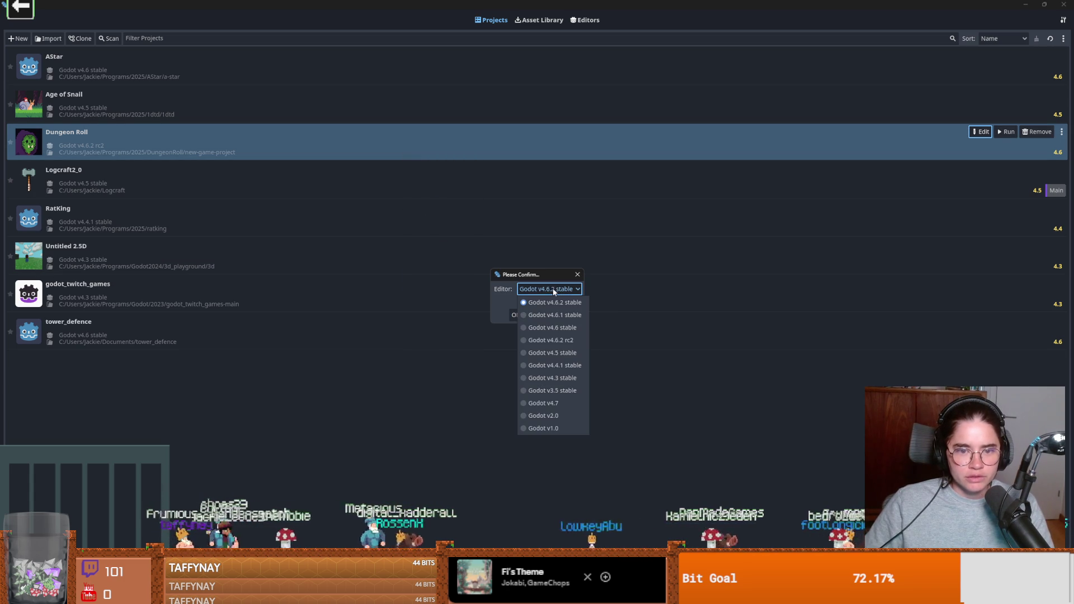
pyautogui.click(555, 302)
pyautogui.click(515, 315)
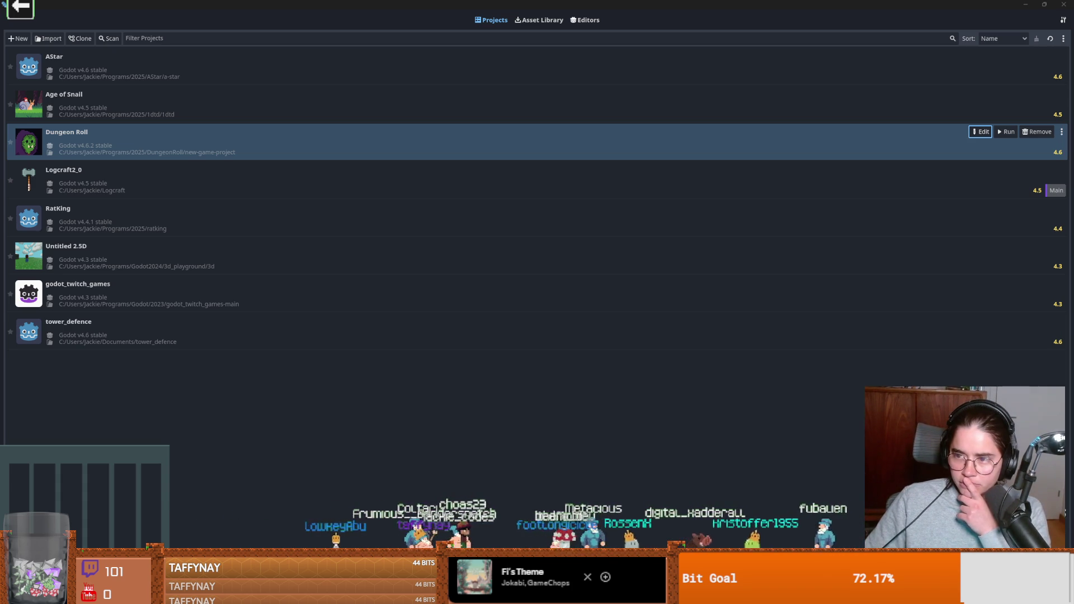
pyautogui.press('w')
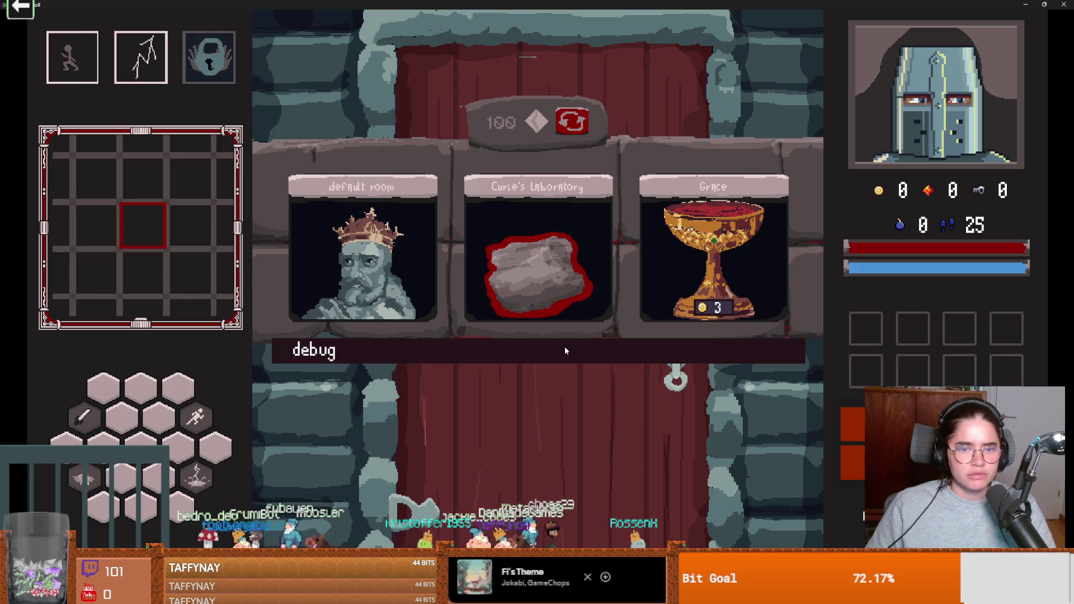
# Step: Enable Debug, enter a room, fight the skeleton by moving, dashing and attacking, then close the game
pyautogui.click(565, 350)
pyautogui.click(539, 269)
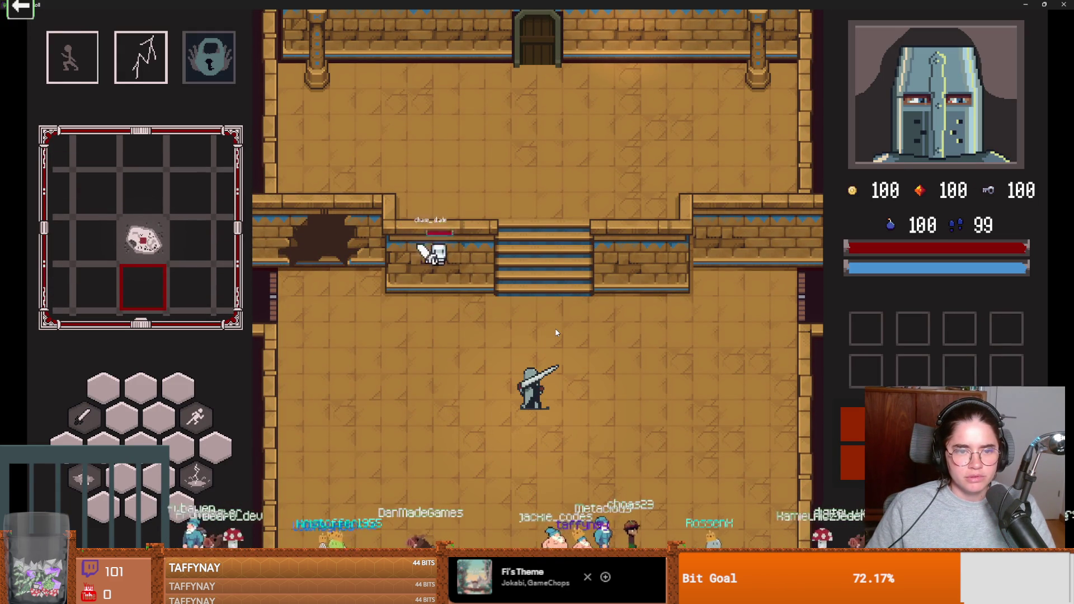
pyautogui.press('a')
pyautogui.press('w')
pyautogui.press('d')
pyautogui.press('space')
pyautogui.press('a')
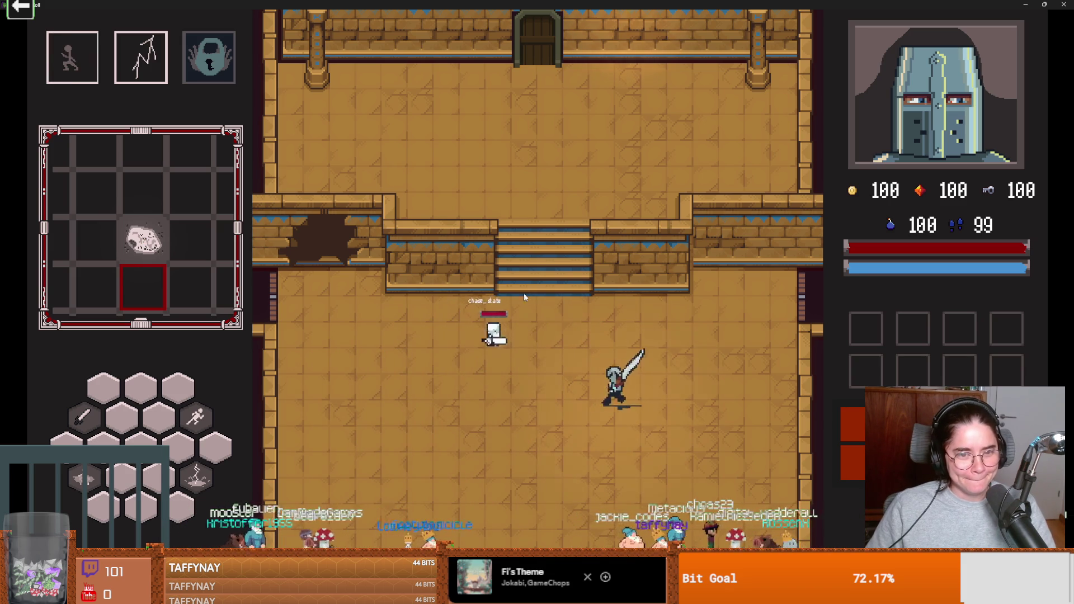
pyautogui.press('s')
pyautogui.press('space')
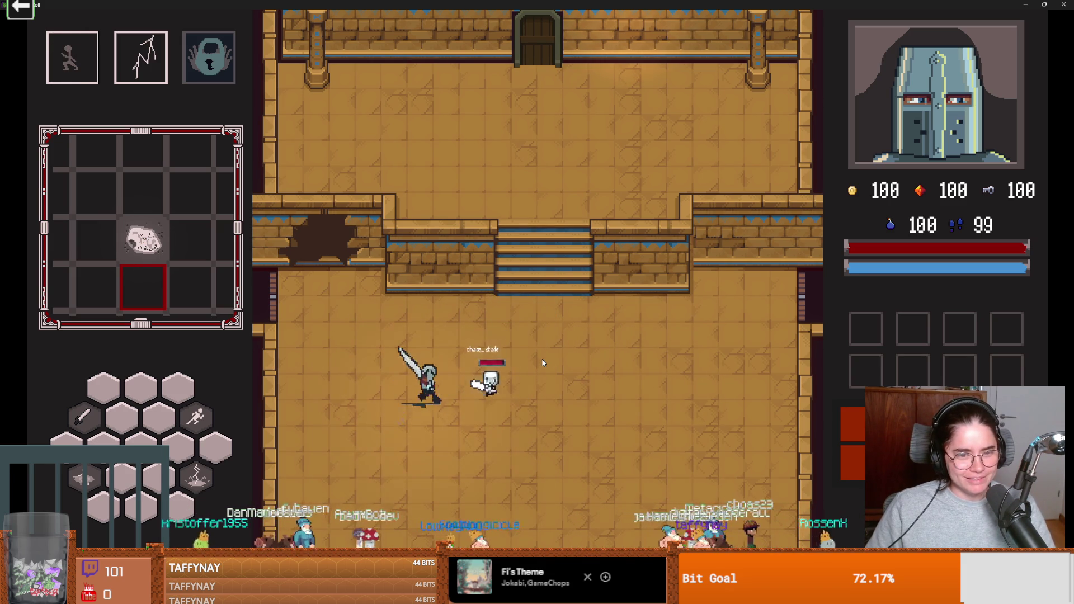
pyautogui.click(686, 140)
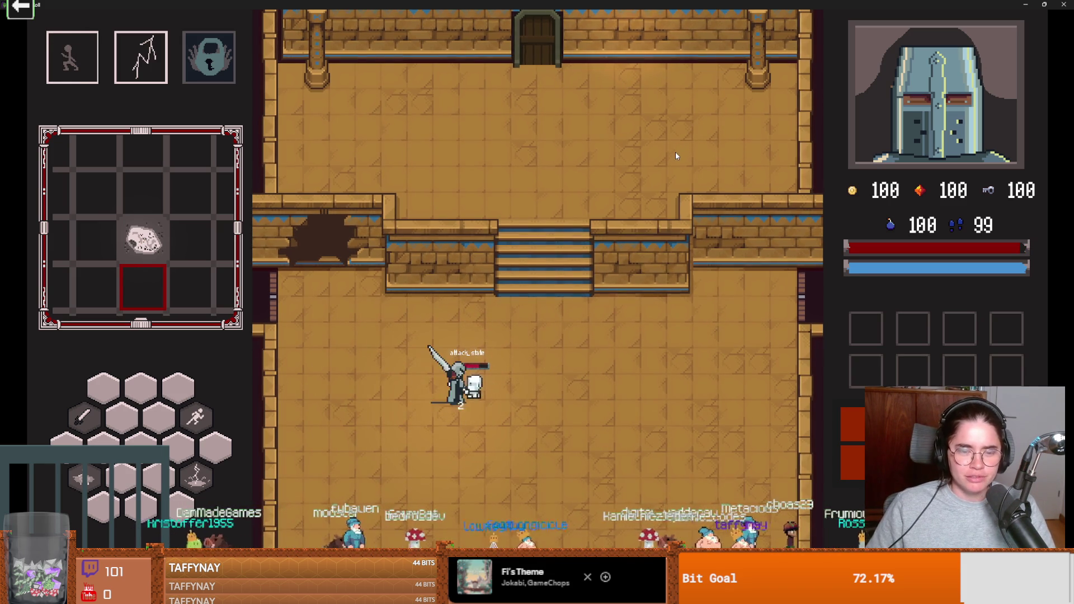
pyautogui.moveTo(750, 4); pyautogui.dragTo(755, 177)
pyautogui.click(773, 183)
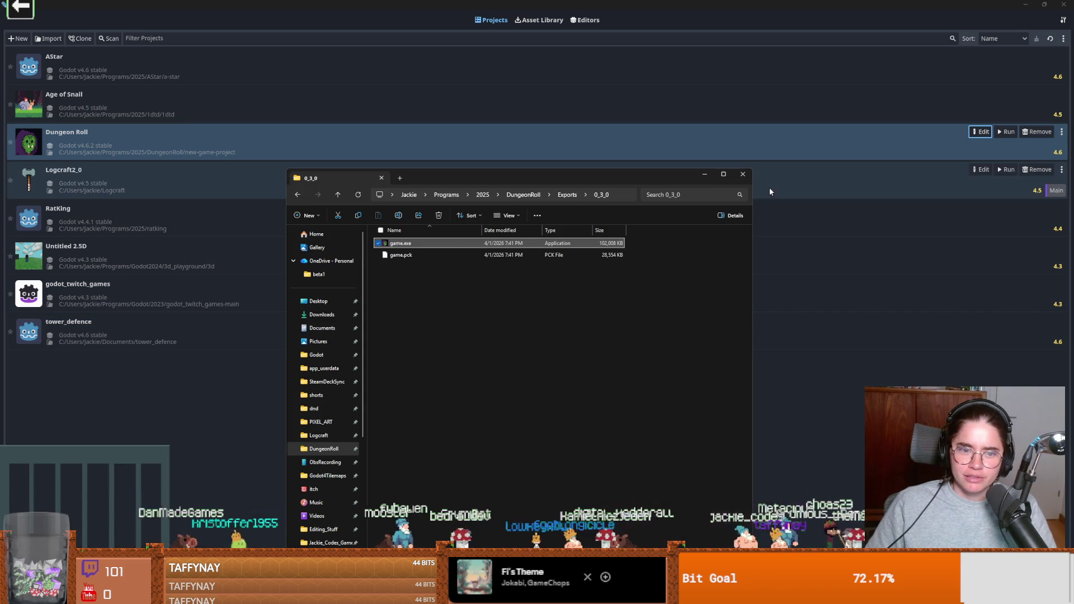
# Step: Go up to the Exports folder, look it over, and close File Explorer
pyautogui.click(567, 196)
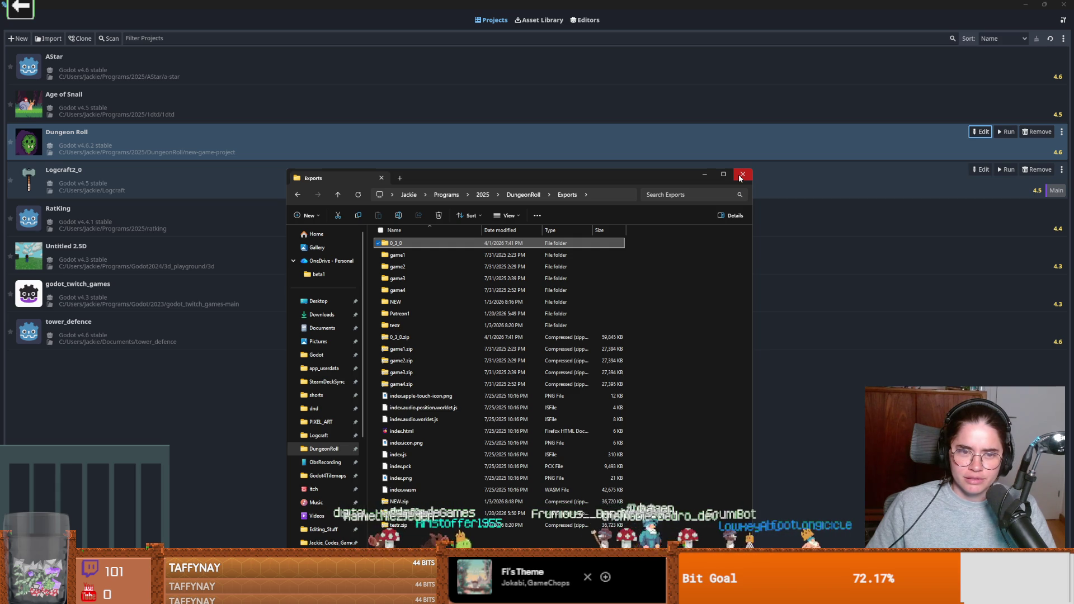
pyautogui.hotkey('ctrl', 'w')
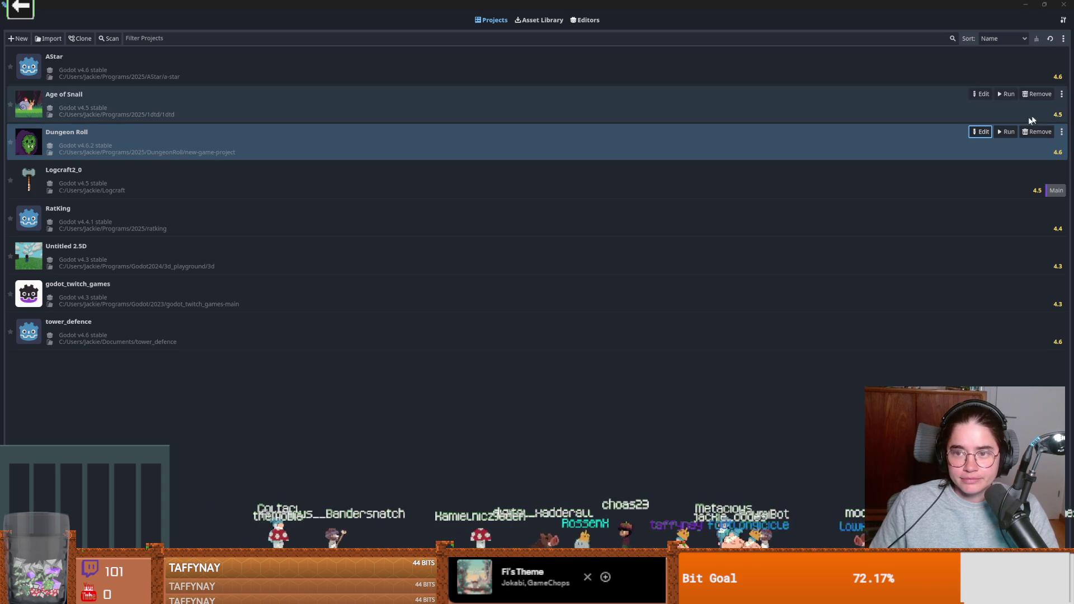
# Step: Open Dungeon Roll in Godot v4.6.2 stable, enlarge the FileSystem dock and expand addons
pyautogui.click(976, 134)
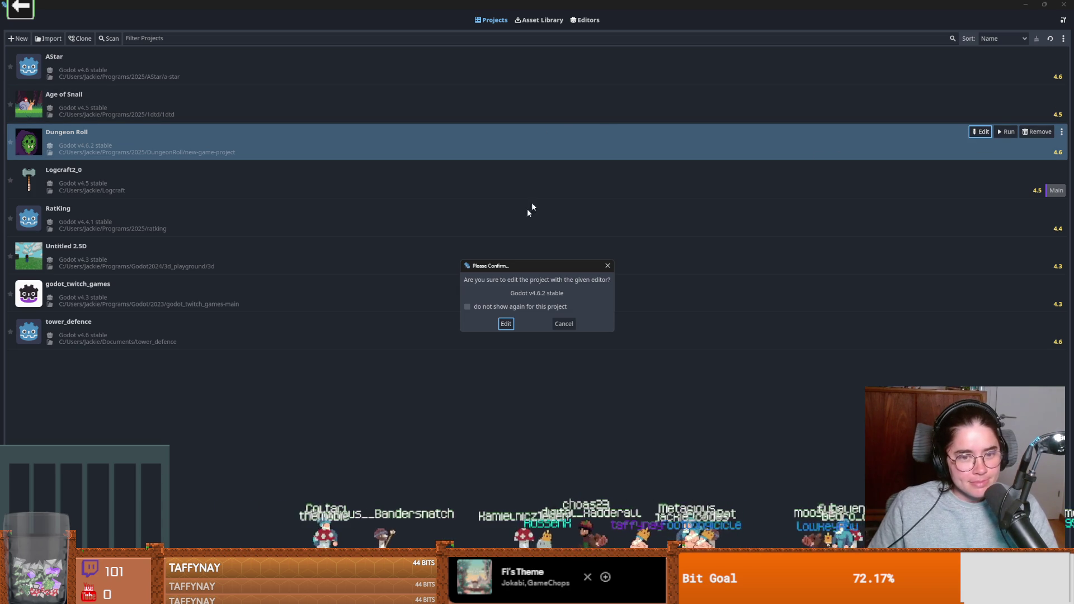
pyautogui.click(505, 324)
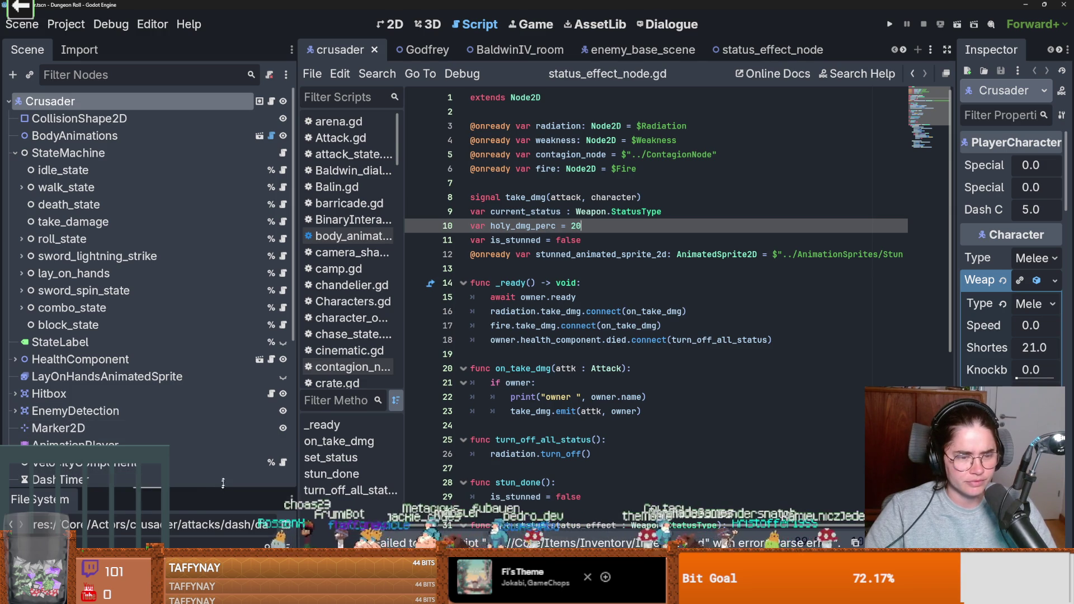
pyautogui.moveTo(221, 488); pyautogui.dragTo(221, 112)
pyautogui.click(15, 312)
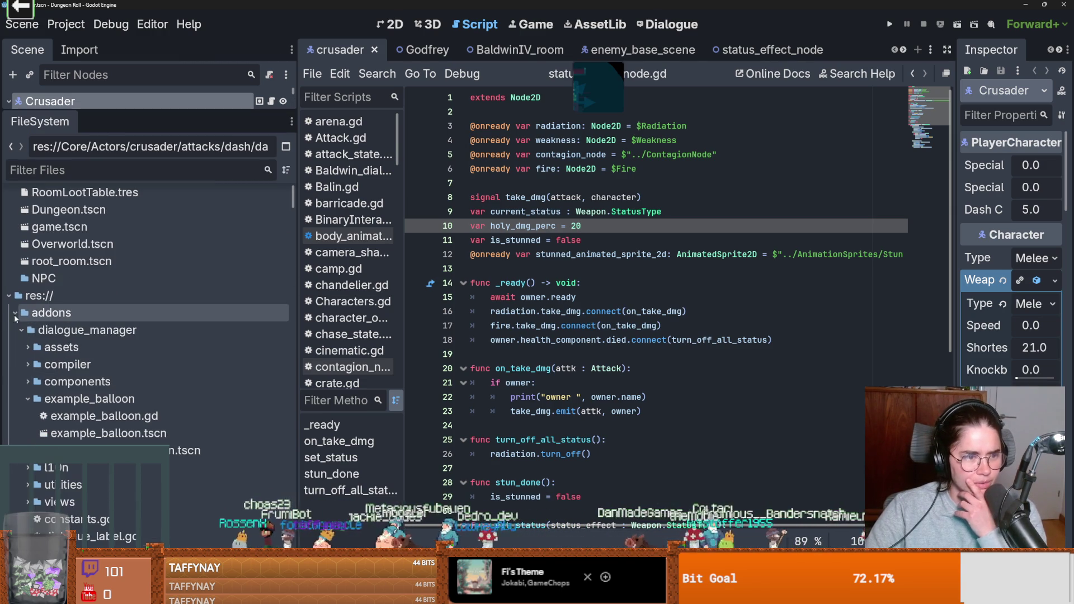
pyautogui.click(28, 399)
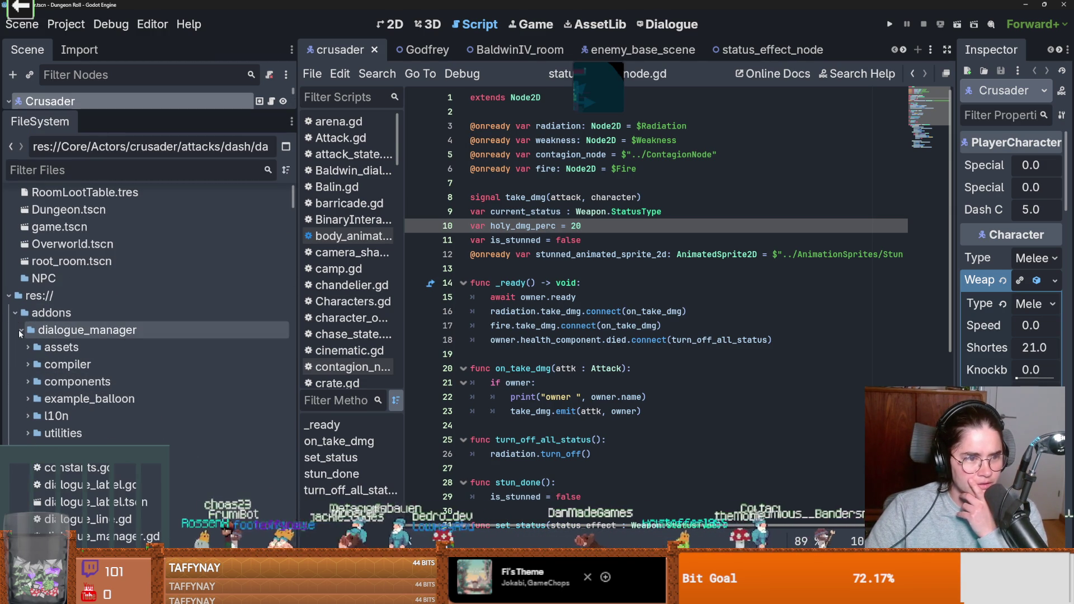
pyautogui.click(21, 331)
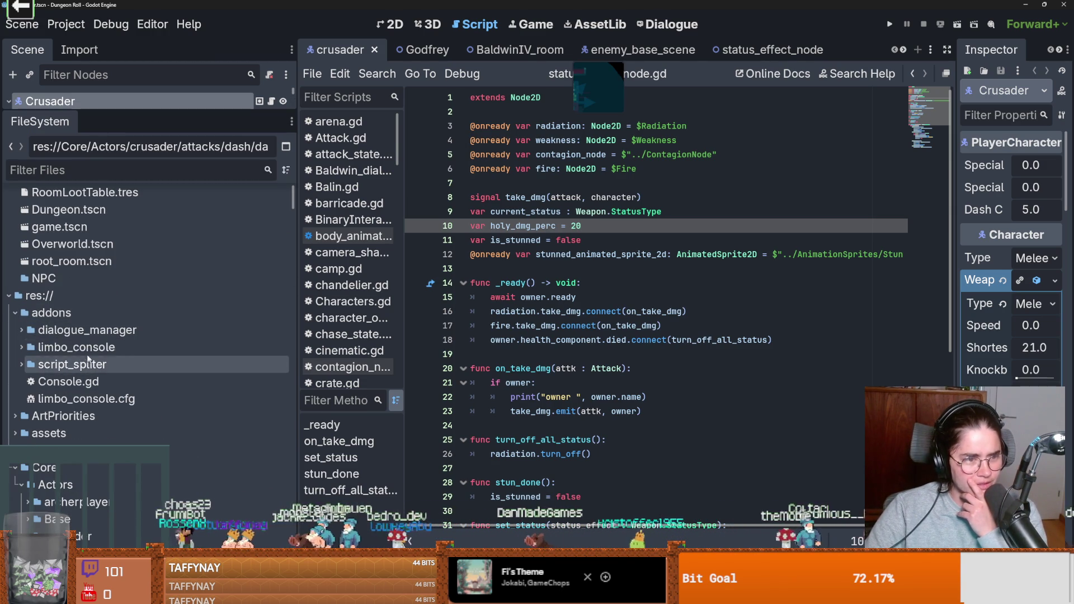
# Step: Filter the project files for 'dialogic', review the installed Plugins list in Project Settings, and save
pyautogui.click(109, 170)
pyautogui.write('dialogic')
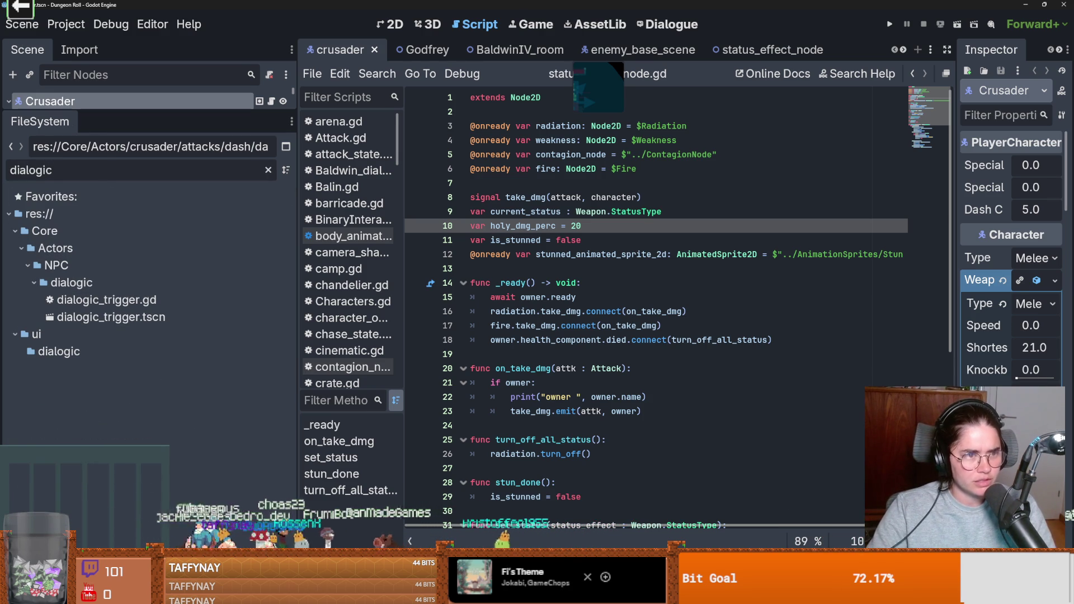
pyautogui.click(66, 24)
pyautogui.click(79, 43)
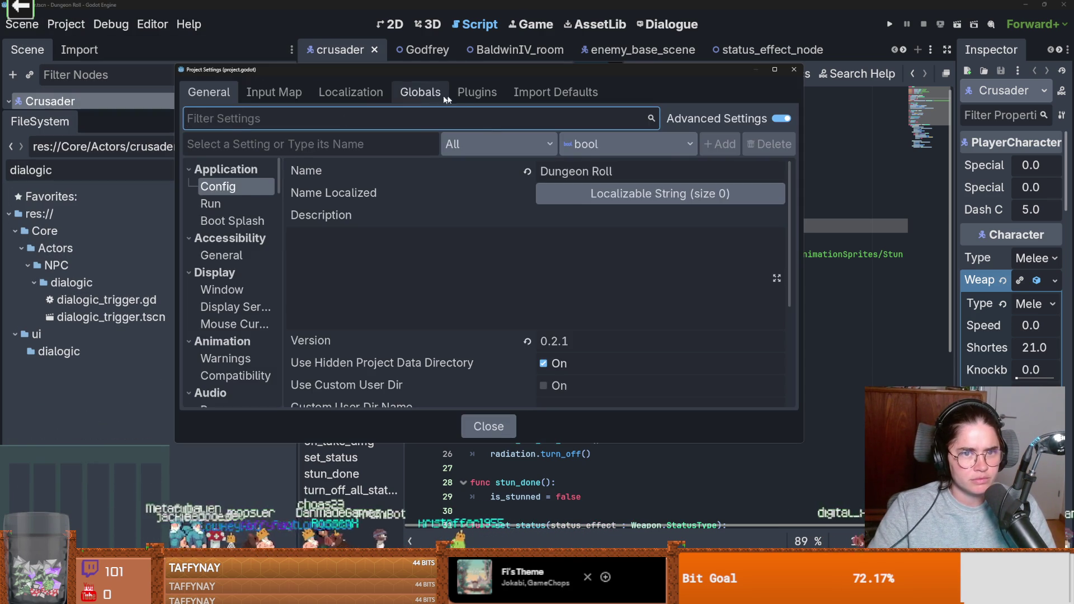
pyautogui.click(464, 98)
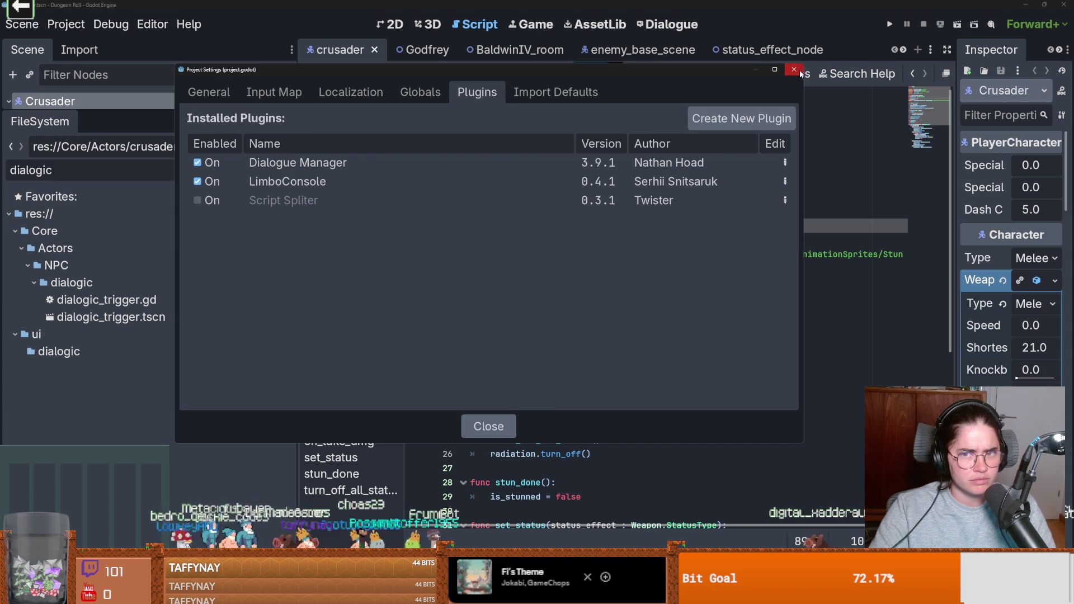
pyautogui.click(801, 71)
pyautogui.hotkey('ctrl', 's')
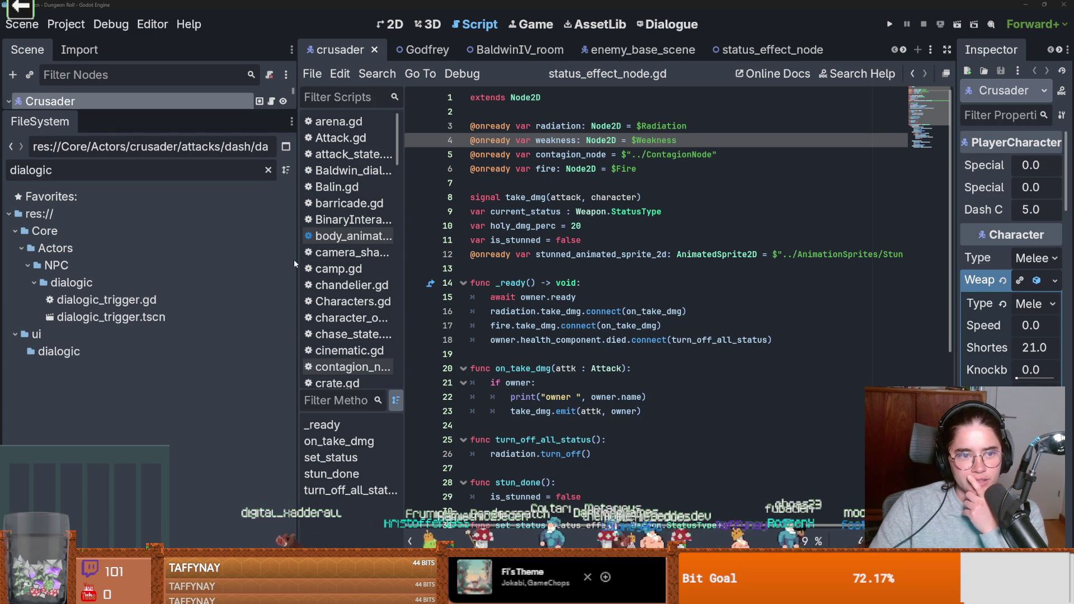
# Step: Narrow the left dock to widen the code area, briefly rechecking Project Settings
pyautogui.moveTo(298, 265); pyautogui.dragTo(157, 238)
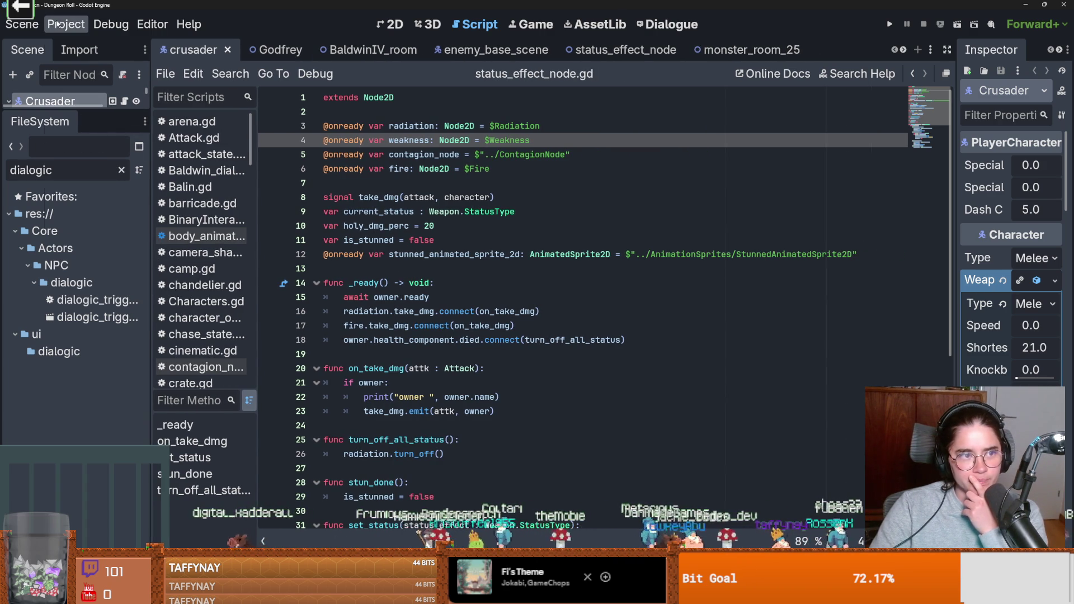
pyautogui.click(65, 24)
pyautogui.click(96, 48)
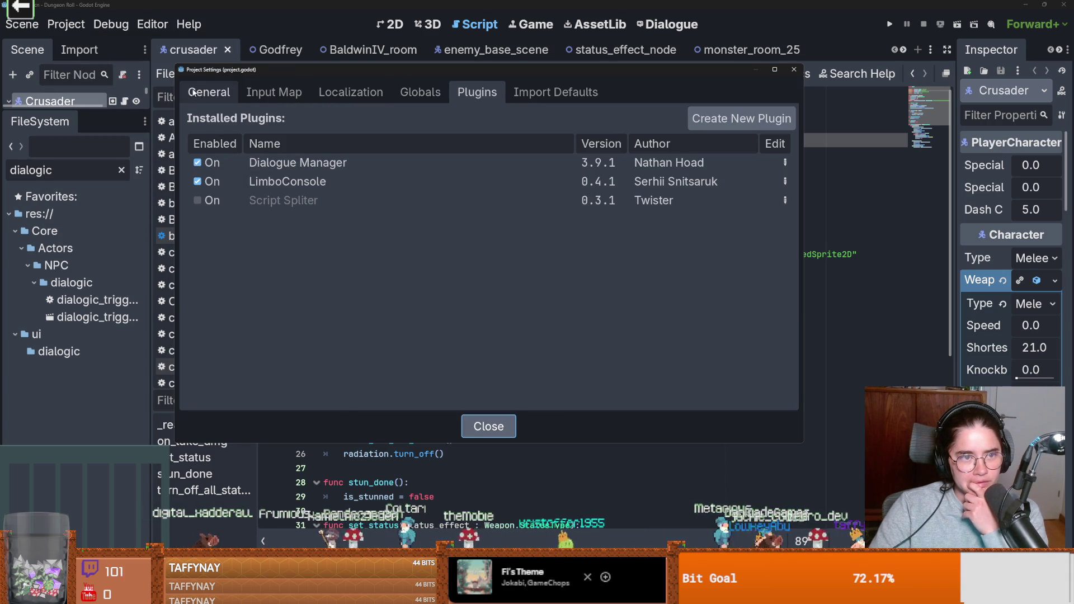
pyautogui.click(794, 69)
pyautogui.click(65, 24)
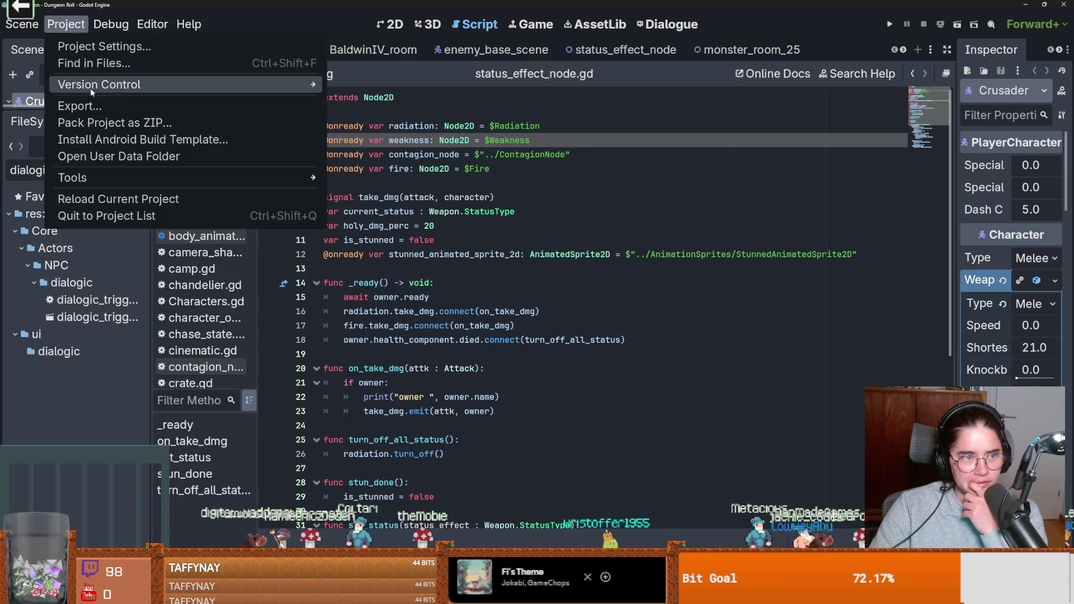
pyautogui.press('Escape')
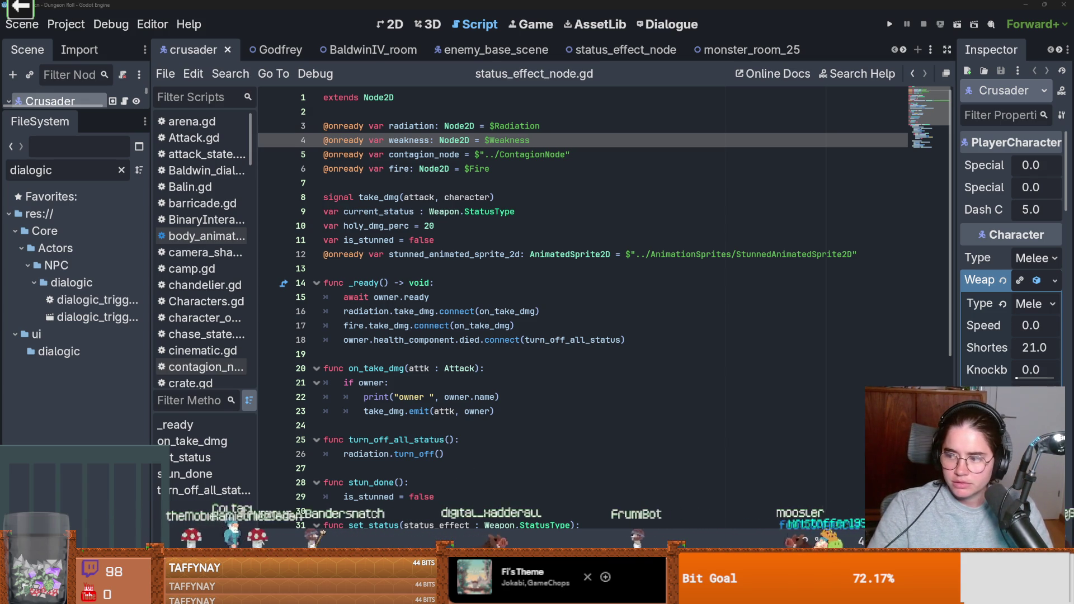
# Step: Drag the Scene/FileSystem split down to enlarge the Scene tree, then open the game scene
pyautogui.moveTo(76, 112); pyautogui.dragTo(78, 149)
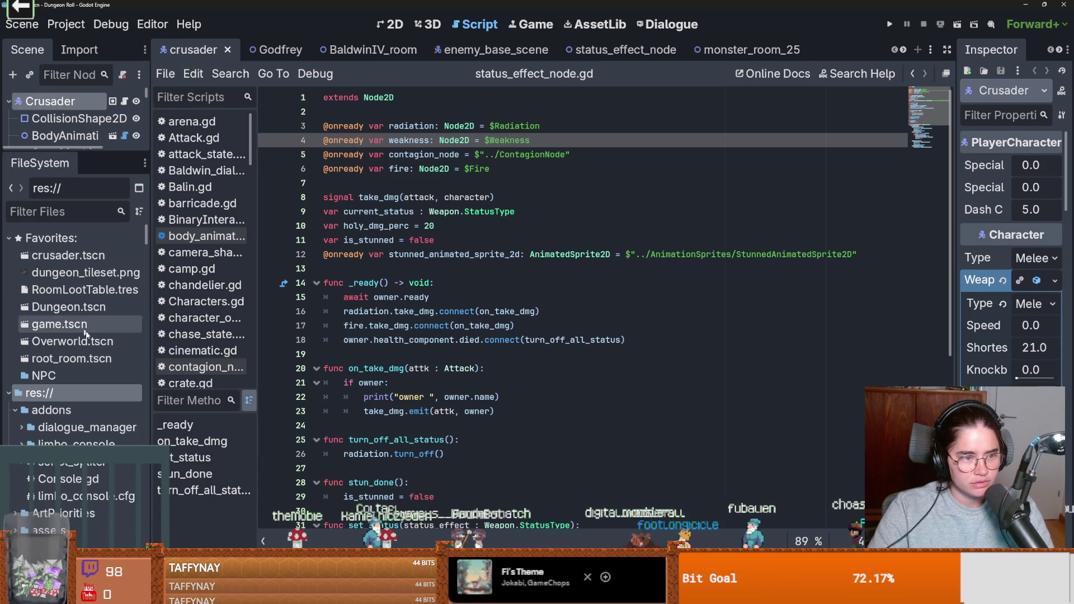
pyautogui.doubleClick(60, 325)
# Step: Enlarge the Scene tree further and open the MainMenu node's main_menu.gd script at its _ready code
pyautogui.scroll(-3)
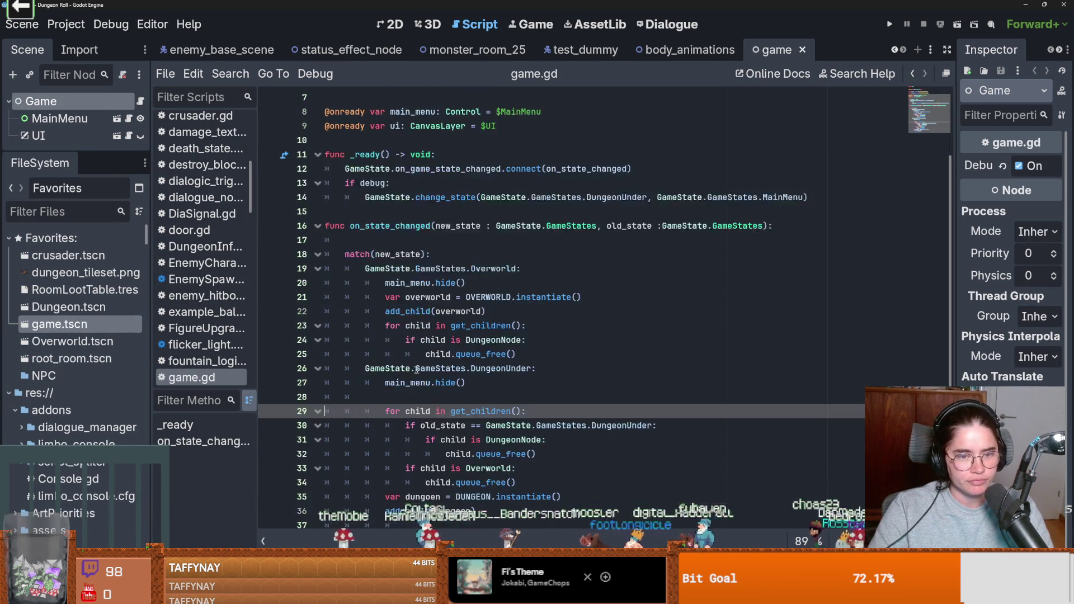
pyautogui.scroll(3)
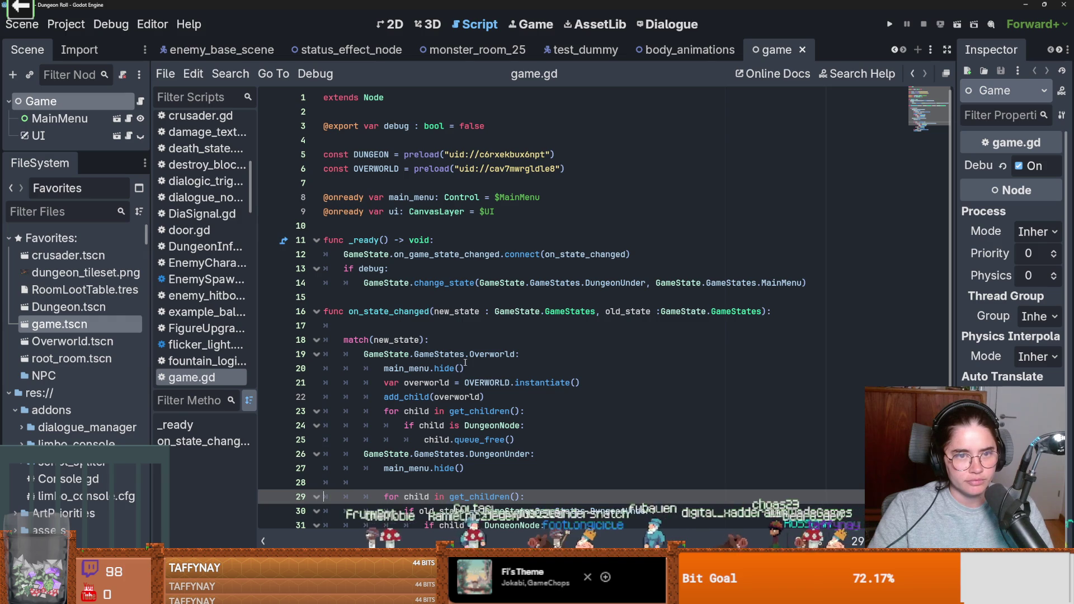
pyautogui.moveTo(96, 150); pyautogui.dragTo(96, 254)
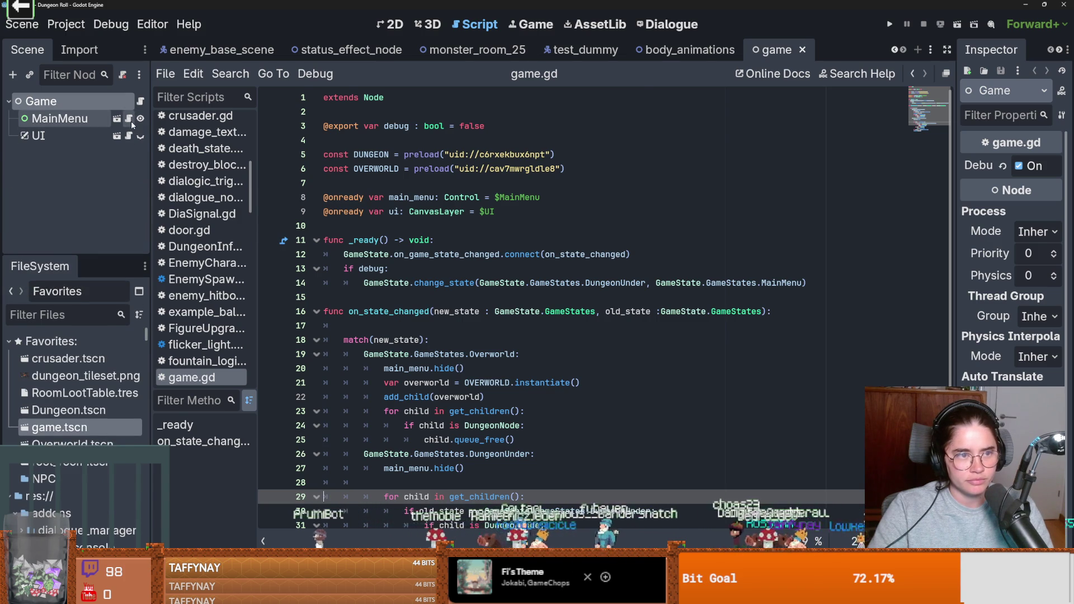
pyautogui.click(128, 119)
pyautogui.scroll(-3)
pyautogui.scroll(3)
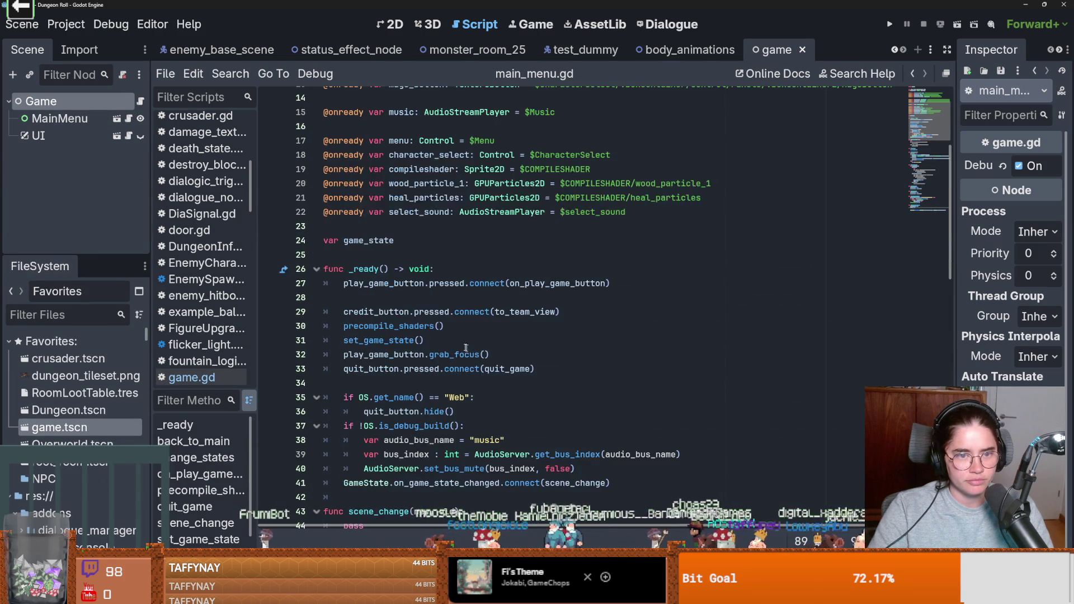
pyautogui.click(386, 340)
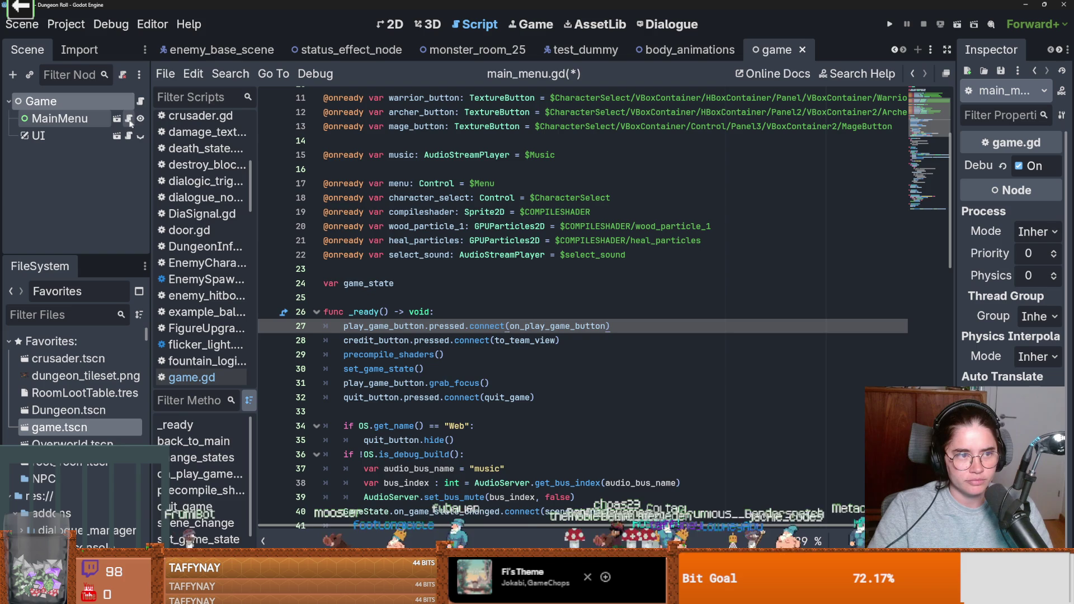
# Step: In game.gd, highlight Overworld uses and inspect the GameStates definition in GameState.gd, then return
pyautogui.click(140, 101)
pyautogui.scroll(-3)
pyautogui.doubleClick(491, 240)
pyautogui.scroll(3)
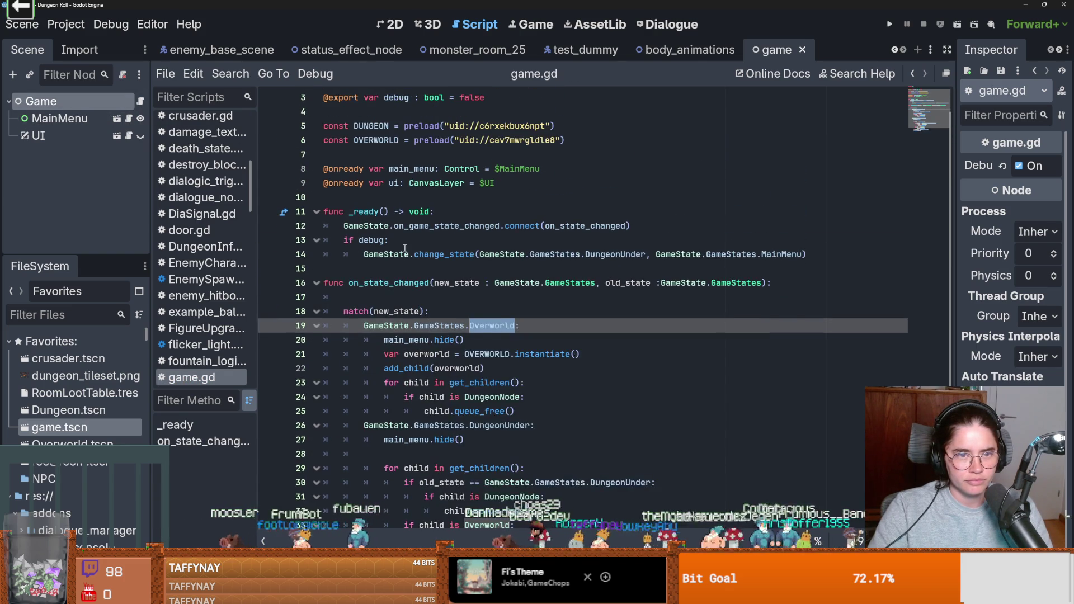
pyautogui.scroll(3)
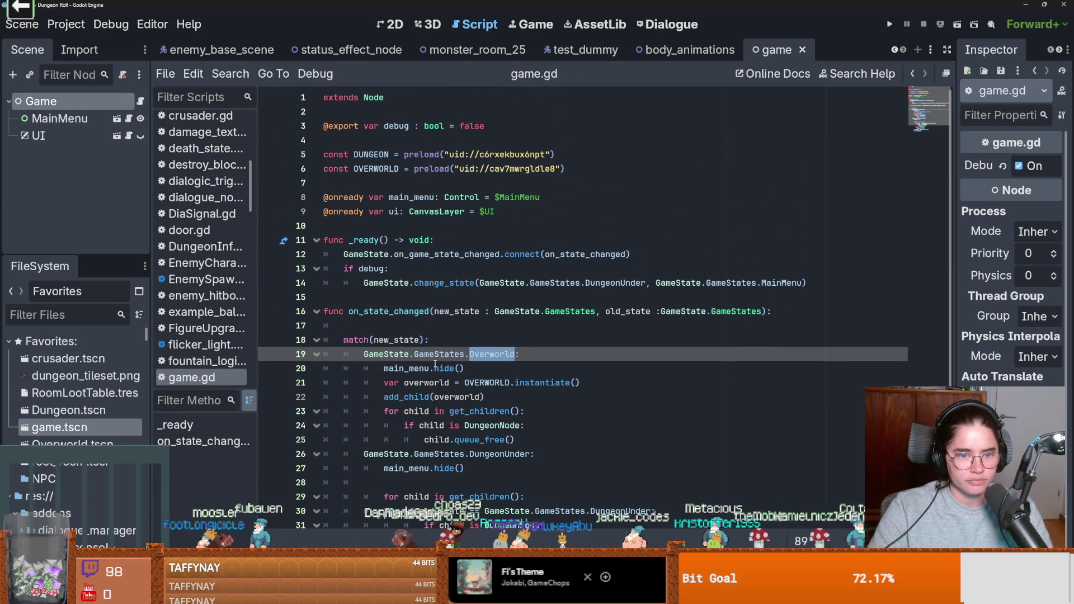
pyautogui.click(399, 356)
pyautogui.click(439, 355)
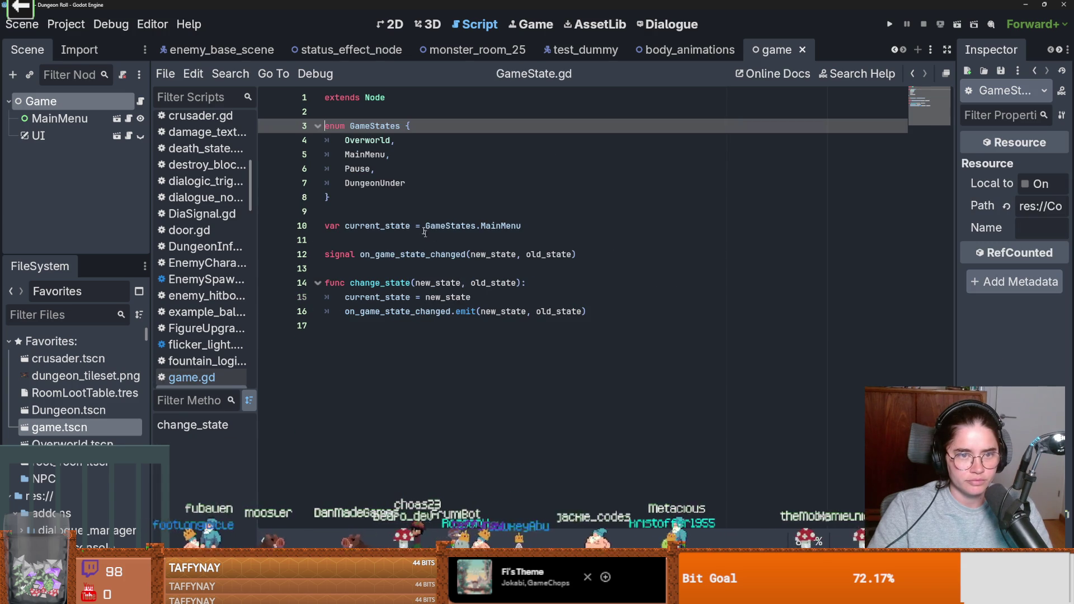
pyautogui.doubleClick(492, 226)
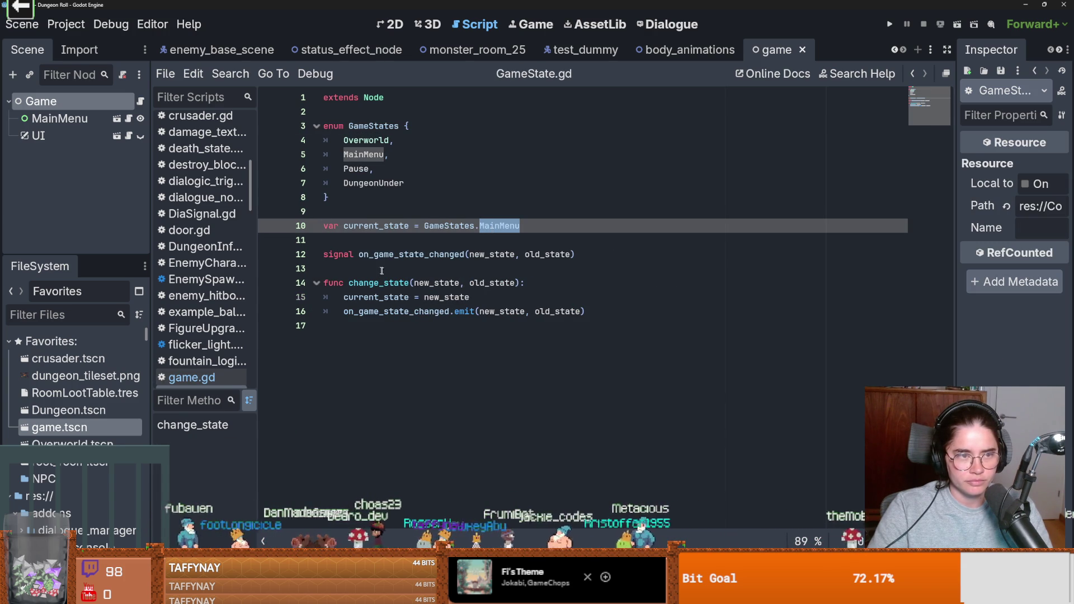
pyautogui.hotkey('alt', 'Left')
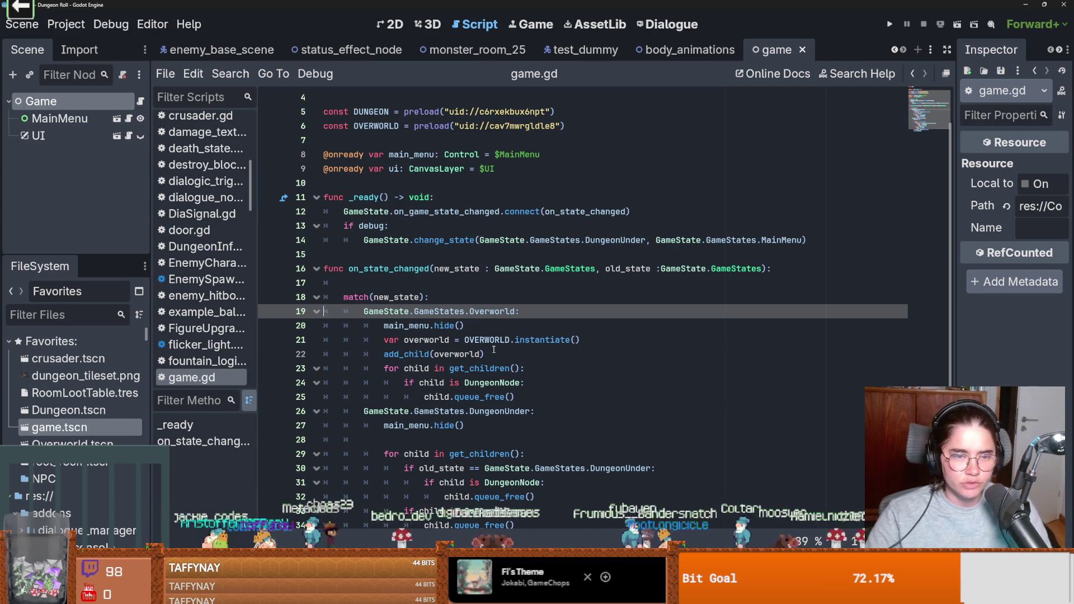
# Step: Inspect the change_state definition and its DungeonUnder and old_state uses, then return to game.gd after main_menu.hide()
pyautogui.click(441, 240)
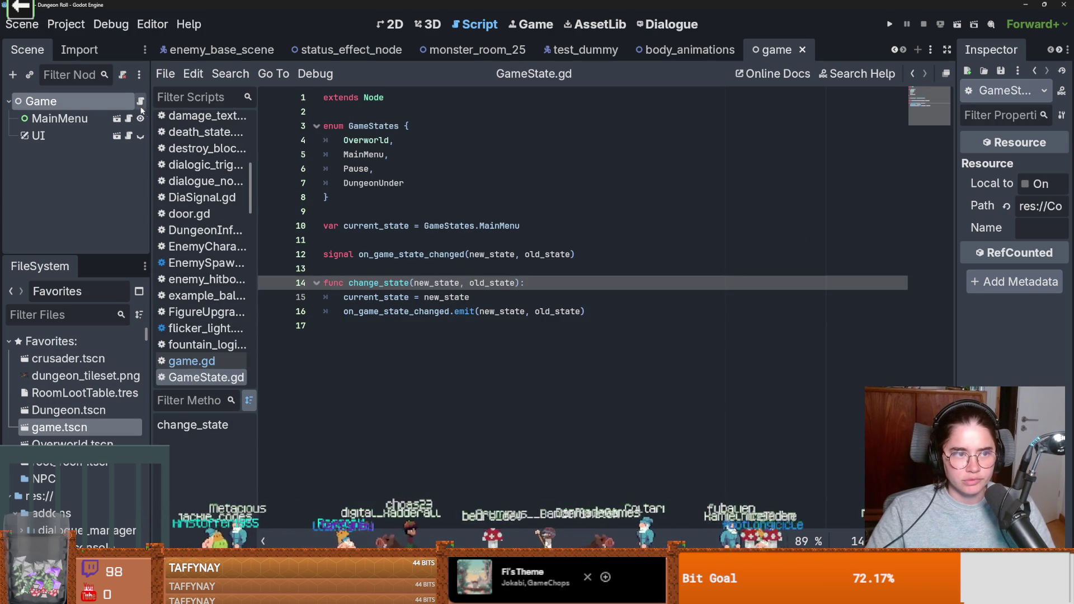
pyautogui.hotkey('alt', 'Left')
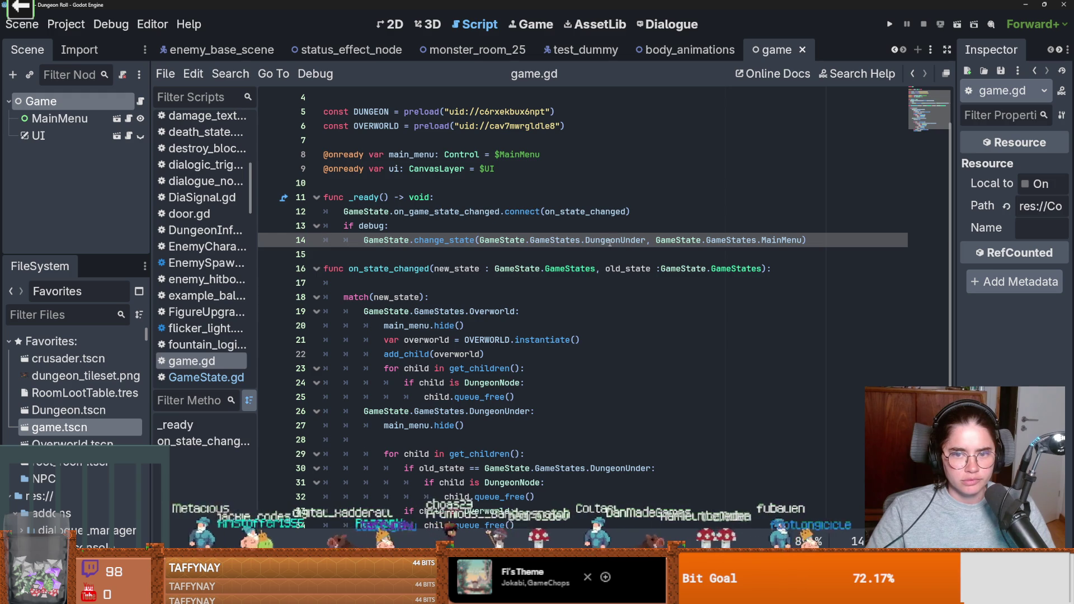
pyautogui.doubleClick(609, 240)
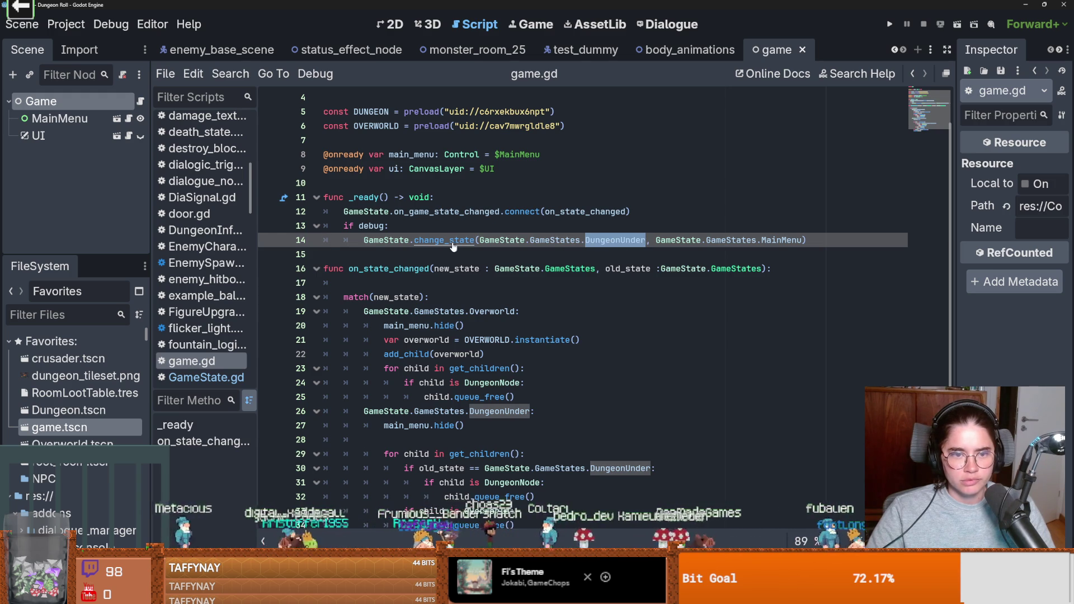
pyautogui.click(456, 242)
pyautogui.doubleClick(533, 254)
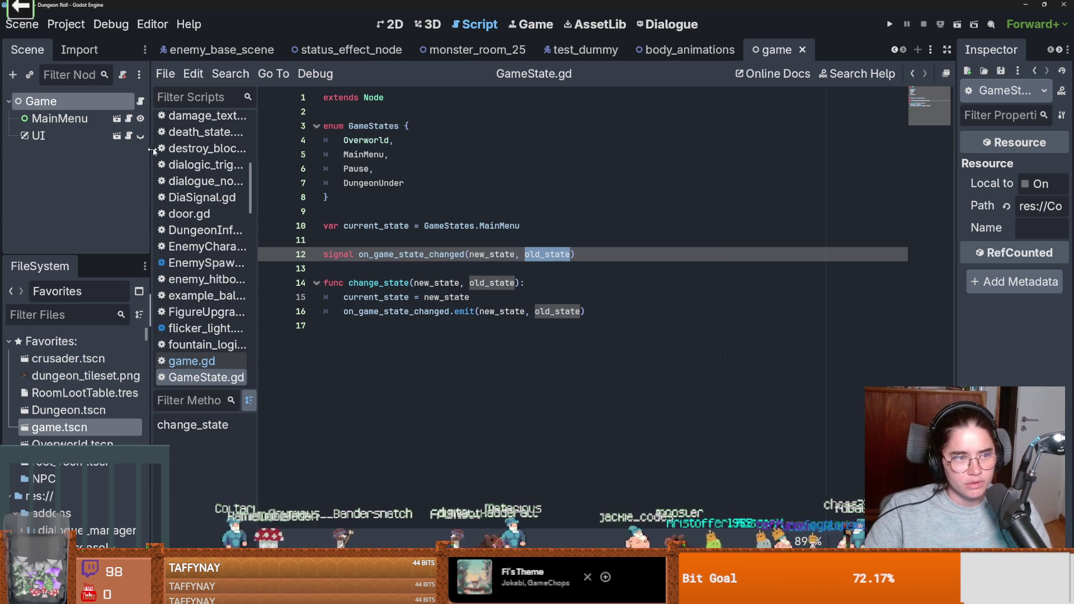
pyautogui.click(140, 101)
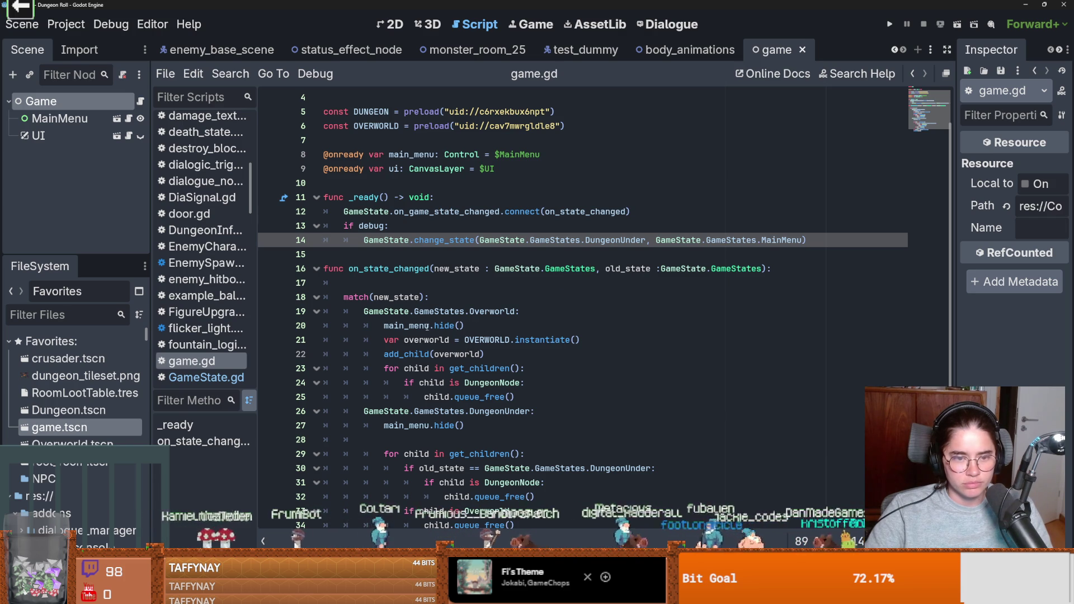
pyautogui.click(428, 326)
pyautogui.click(460, 326)
# Step: In game.gd, add a line after main_menu.hide(), replace hide() on line 28 with leave(), and save
pyautogui.press('Return')
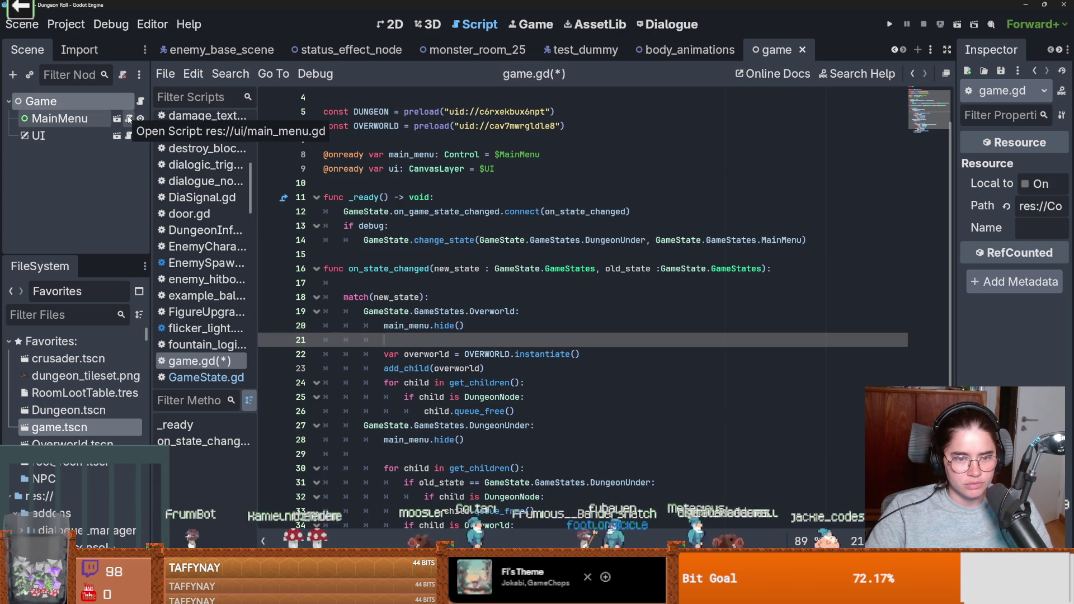
pyautogui.doubleClick(437, 326)
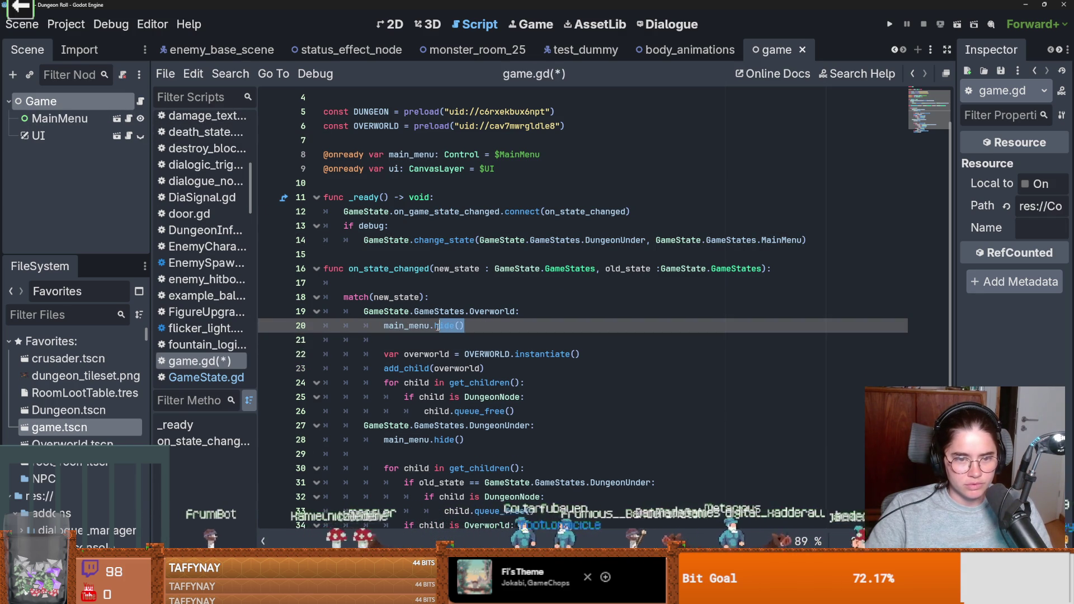
pyautogui.write('t')
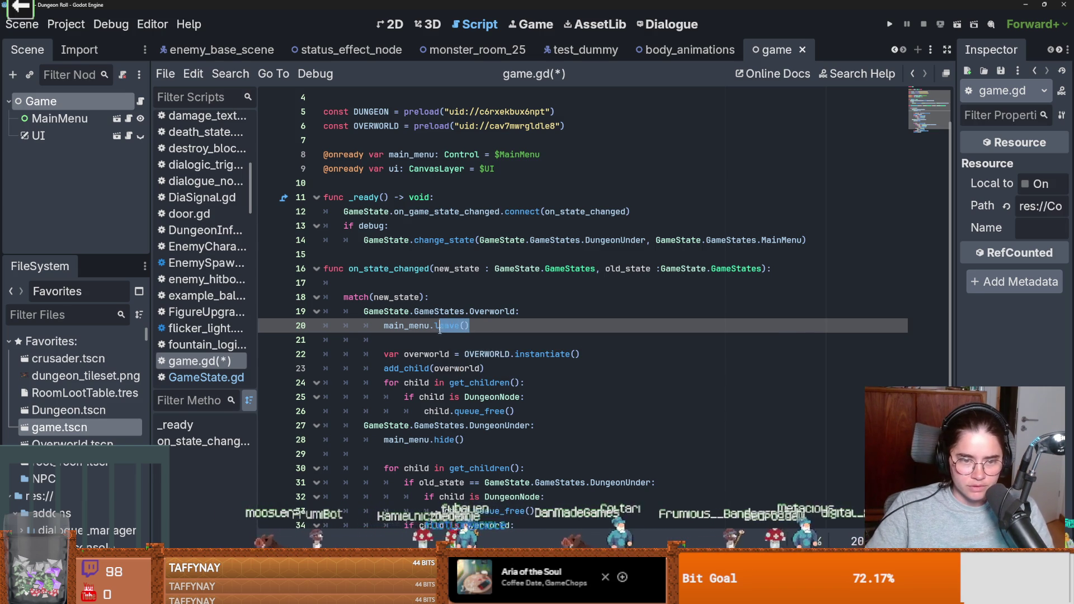
pyautogui.moveTo(465, 440); pyautogui.dragTo(436, 440)
pyautogui.write('leave()')
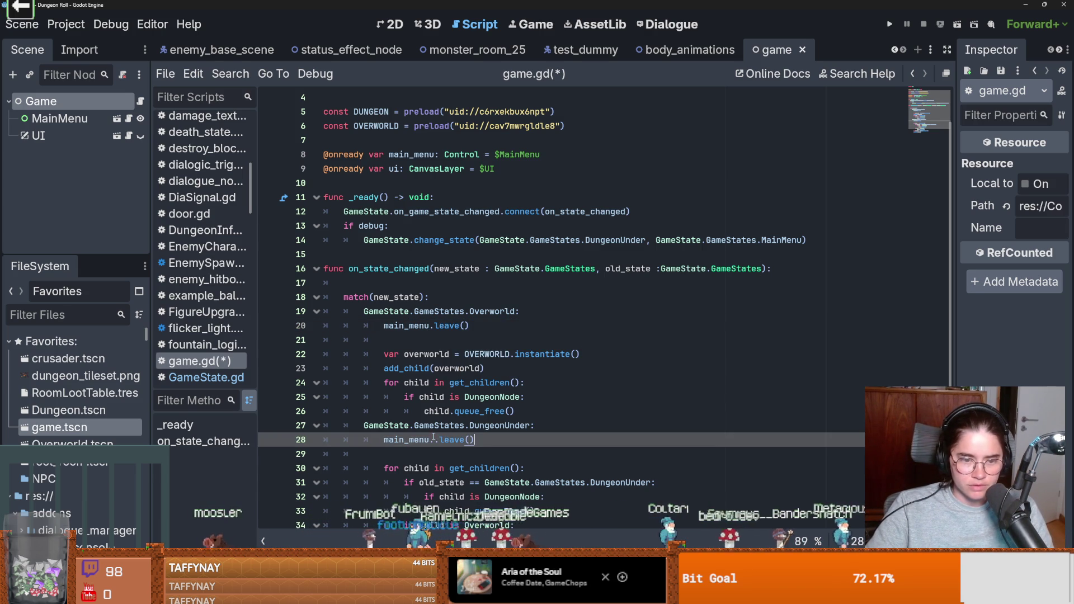
pyautogui.hotkey('ctrl', 's')
# Step: In main_menu.gd, add music.stop() after hide() in the leave function and save
pyautogui.click(128, 119)
pyautogui.scroll(-3)
pyautogui.click(364, 366)
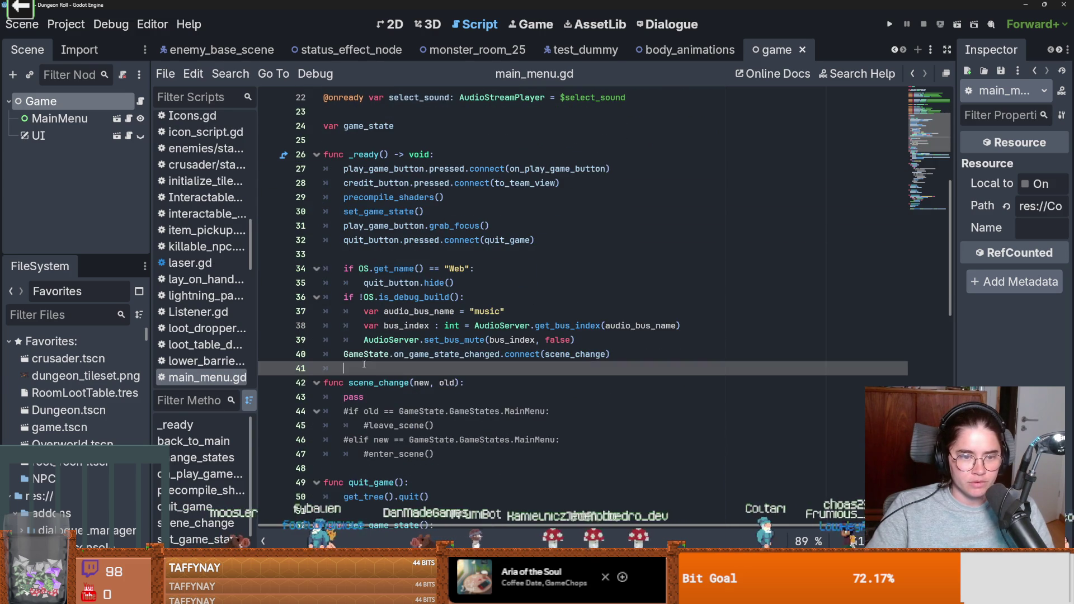
pyautogui.press('Return')
pyautogui.press('Return')
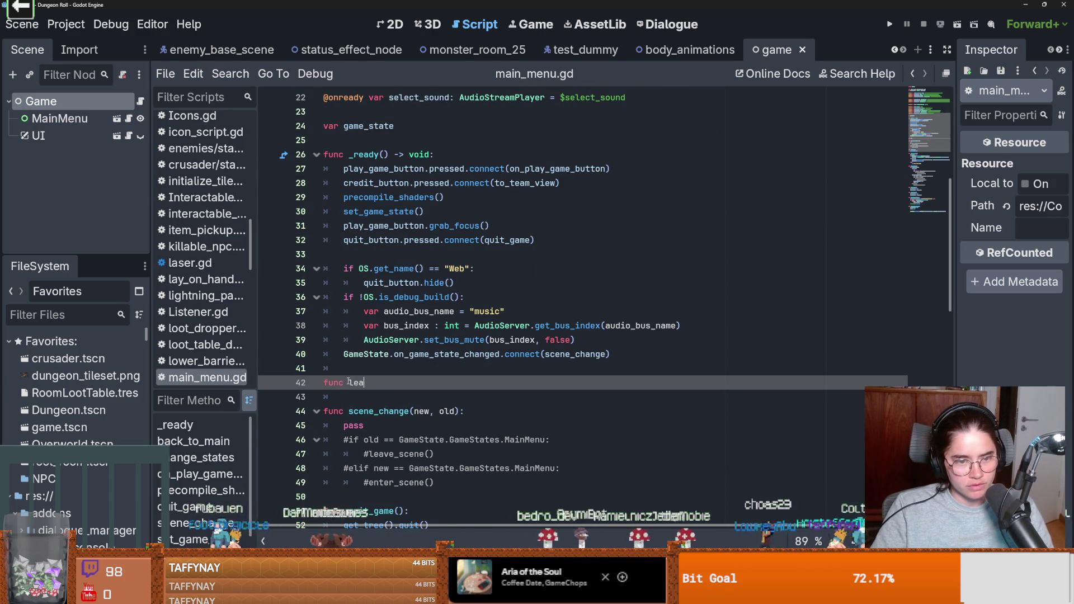
pyautogui.press('Return')
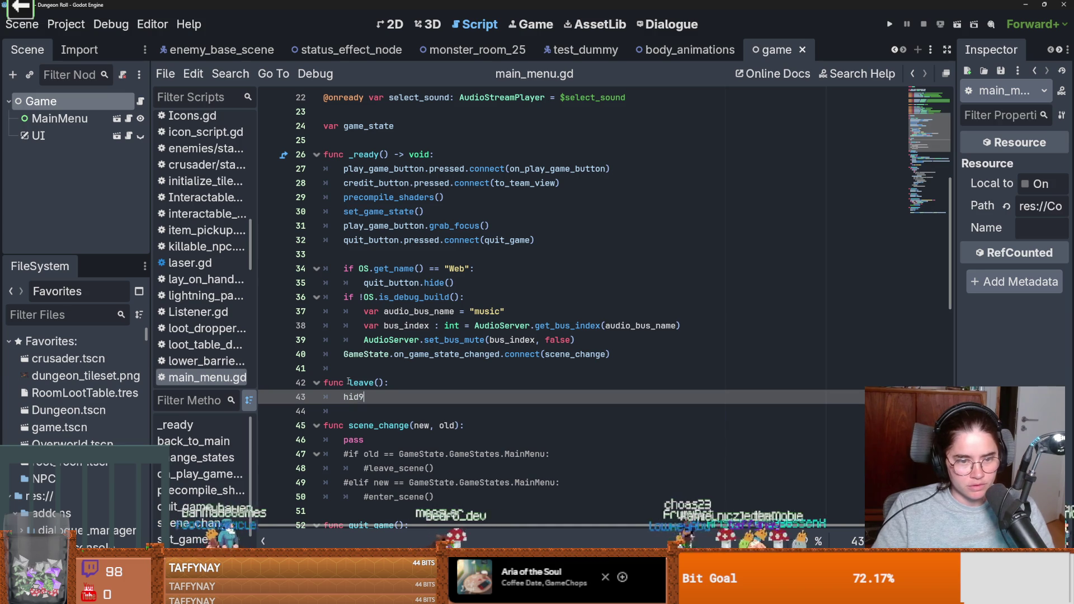
pyautogui.write(':')
pyautogui.press('Return')
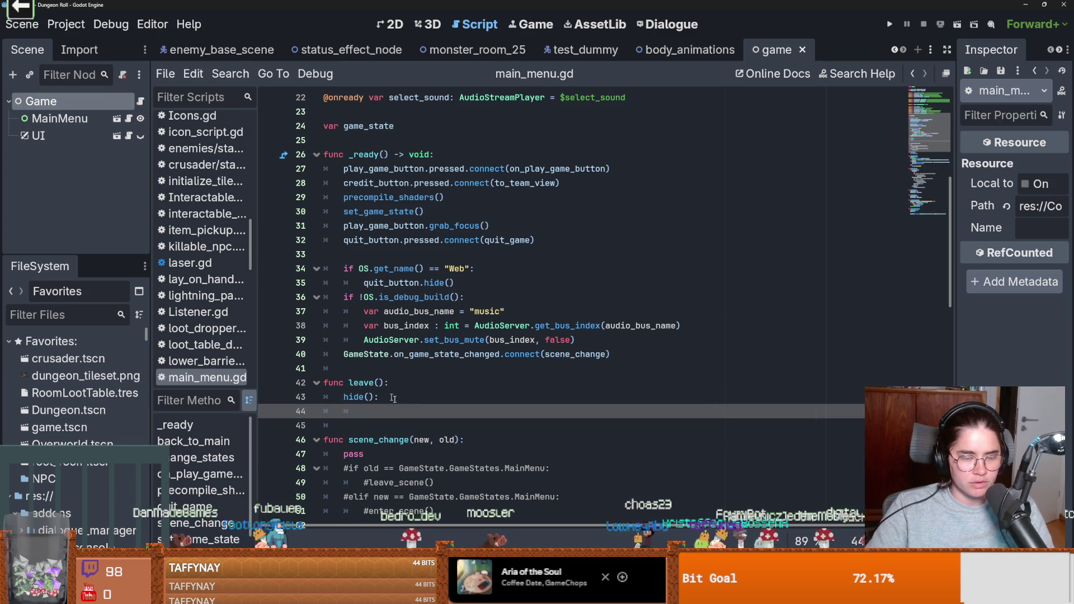
pyautogui.press('BackSpace')
pyautogui.press('BackSpace')
pyautogui.press('Return')
pyautogui.click(117, 119)
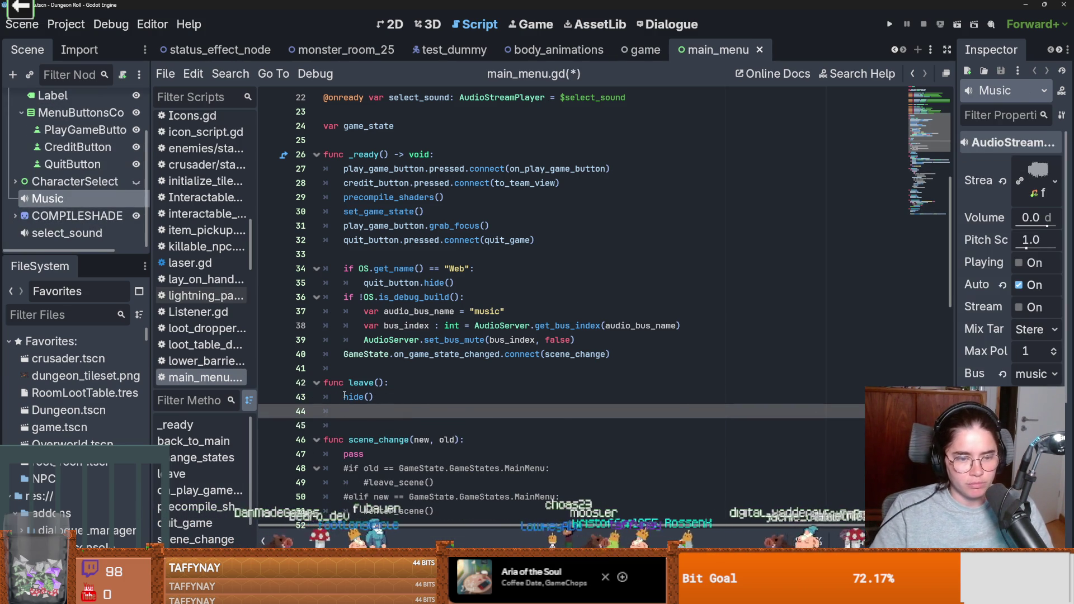
pyautogui.write('mu')
pyautogui.write('sic.stop')
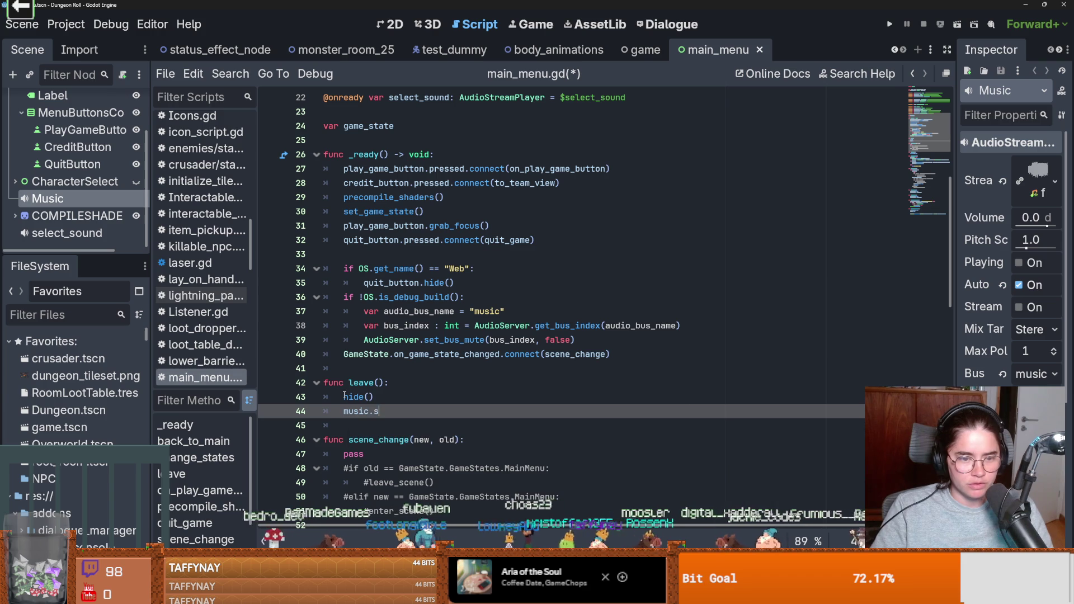
pyautogui.press('Return')
pyautogui.hotkey('ctrl', 's')
# Step: Collapse the Menu node in the Scene tree, save the main menu scene, and run the project
pyautogui.scroll(3)
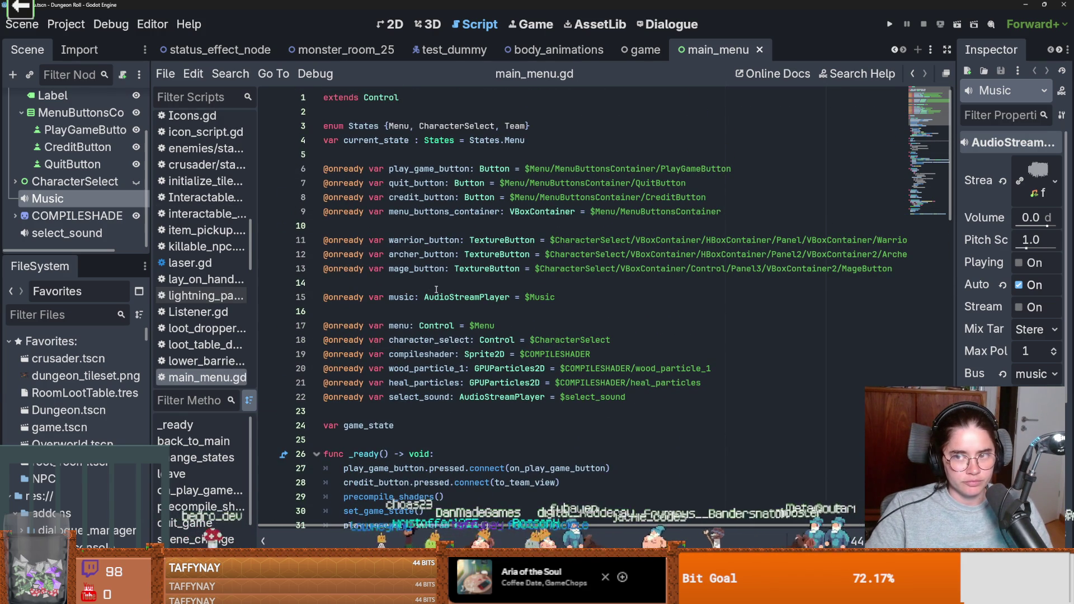
pyautogui.scroll(3)
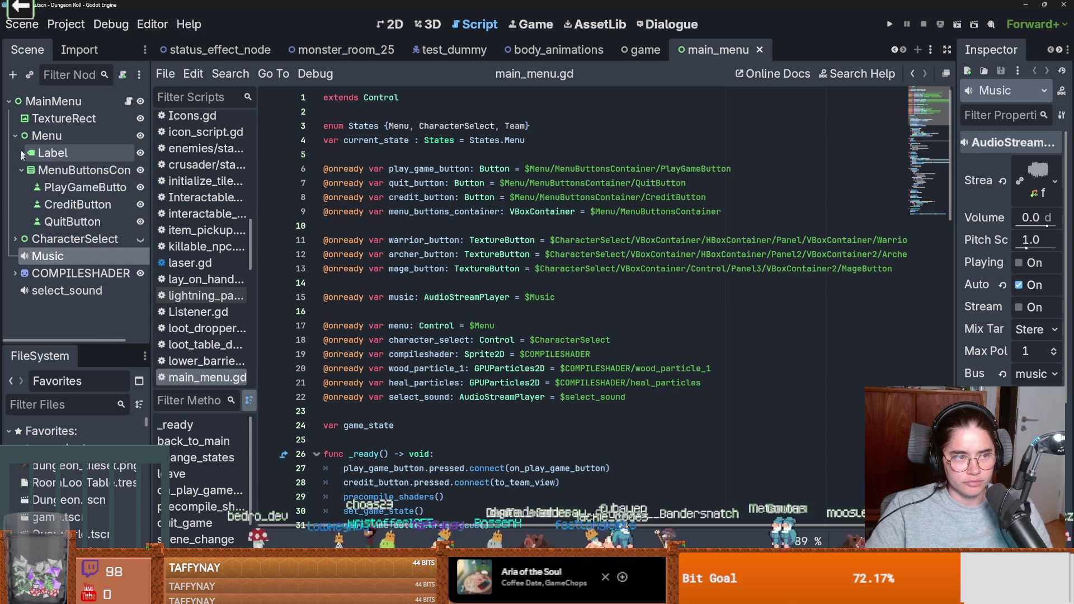
pyautogui.click(15, 136)
pyautogui.hotkey('ctrl', 's')
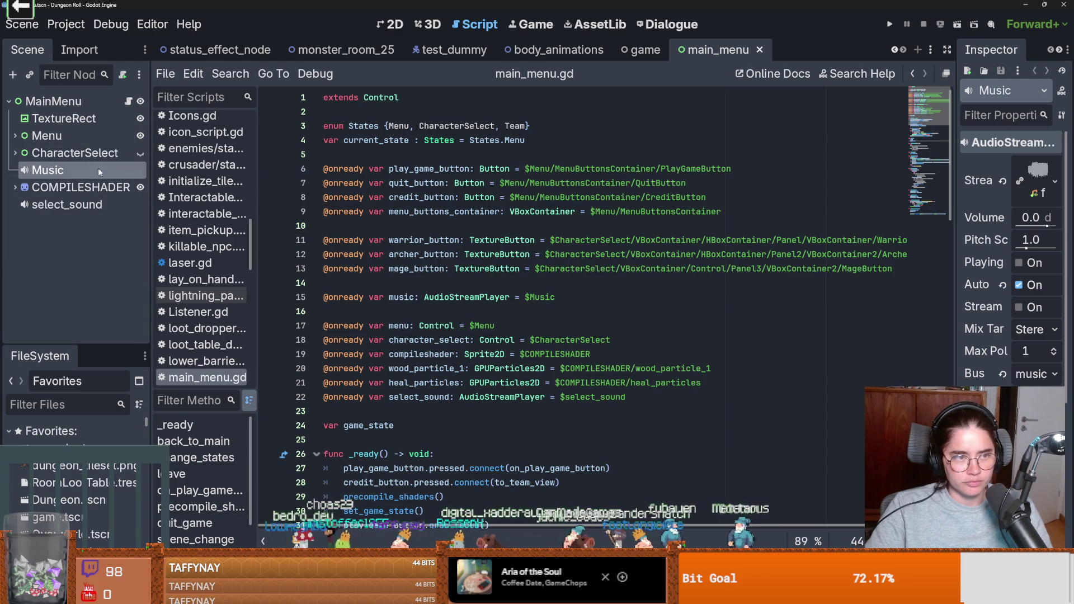
pyautogui.click(458, 239)
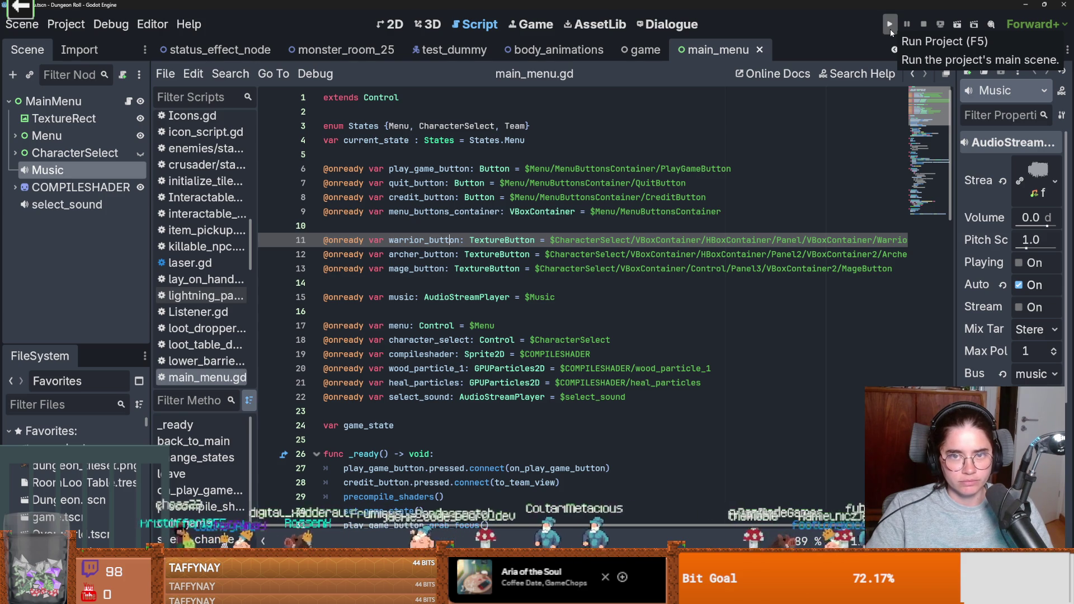
pyautogui.click(891, 29)
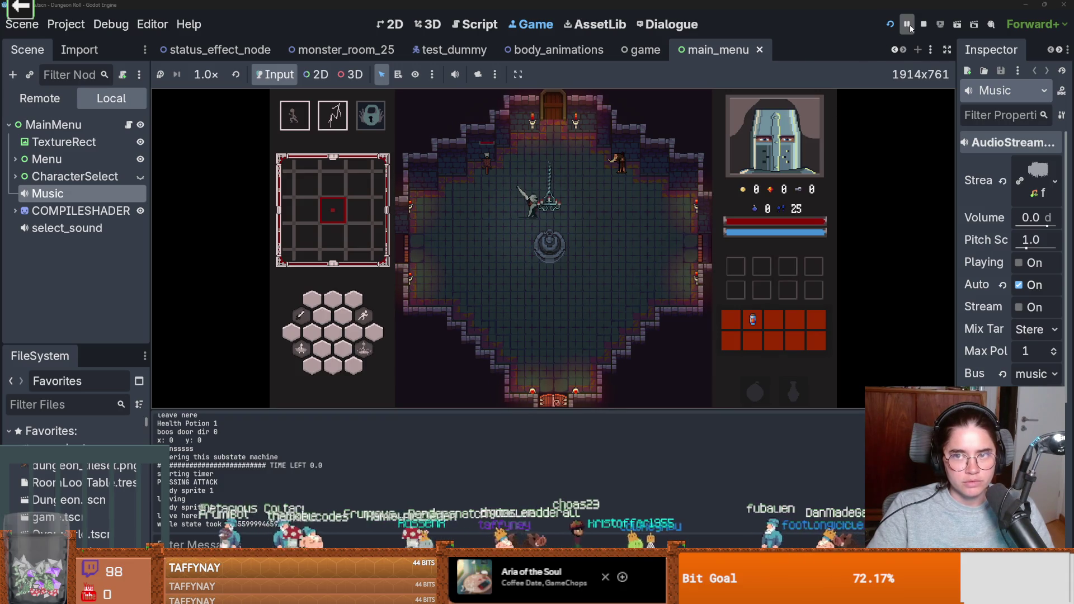
# Step: Pause the game, list the 19 debugger errors, and jump to status_effect_node.gd line 12
pyautogui.click(909, 27)
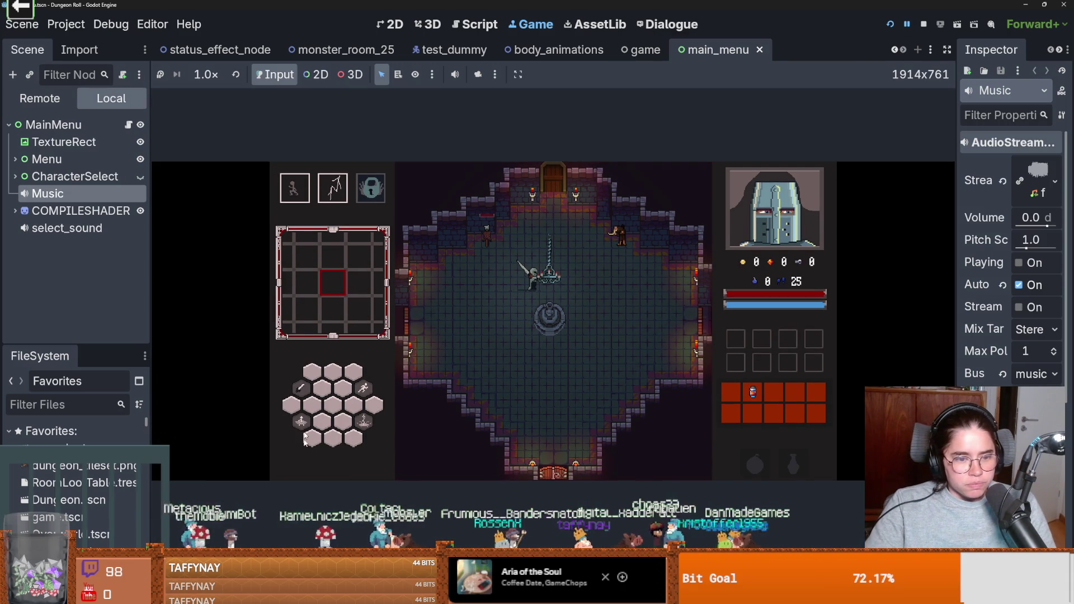
pyautogui.click(271, 438)
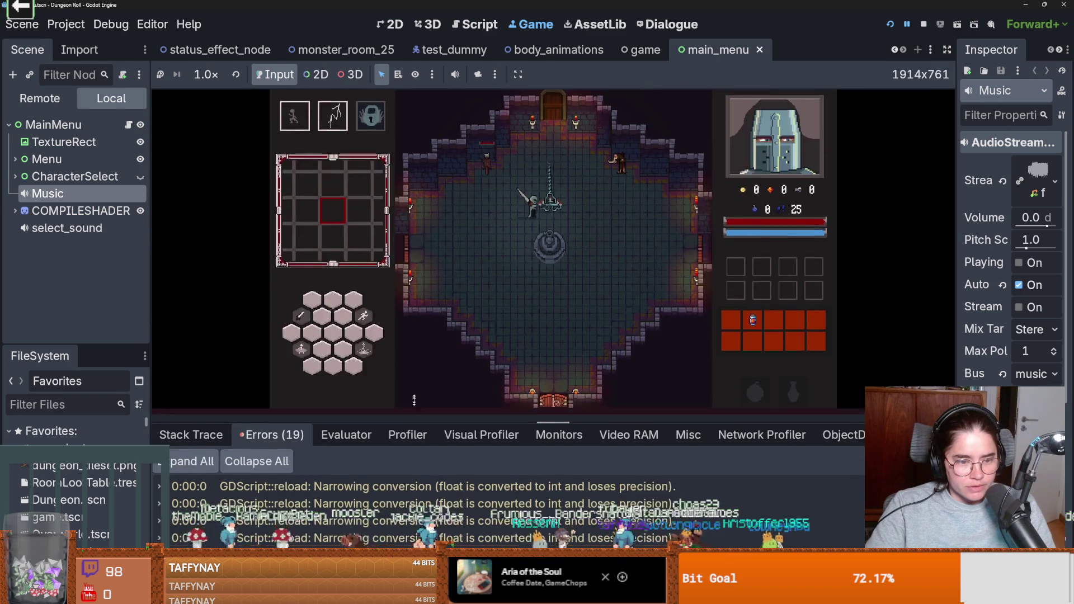
pyautogui.hotkey('shift', 'F12')
pyautogui.click(475, 441)
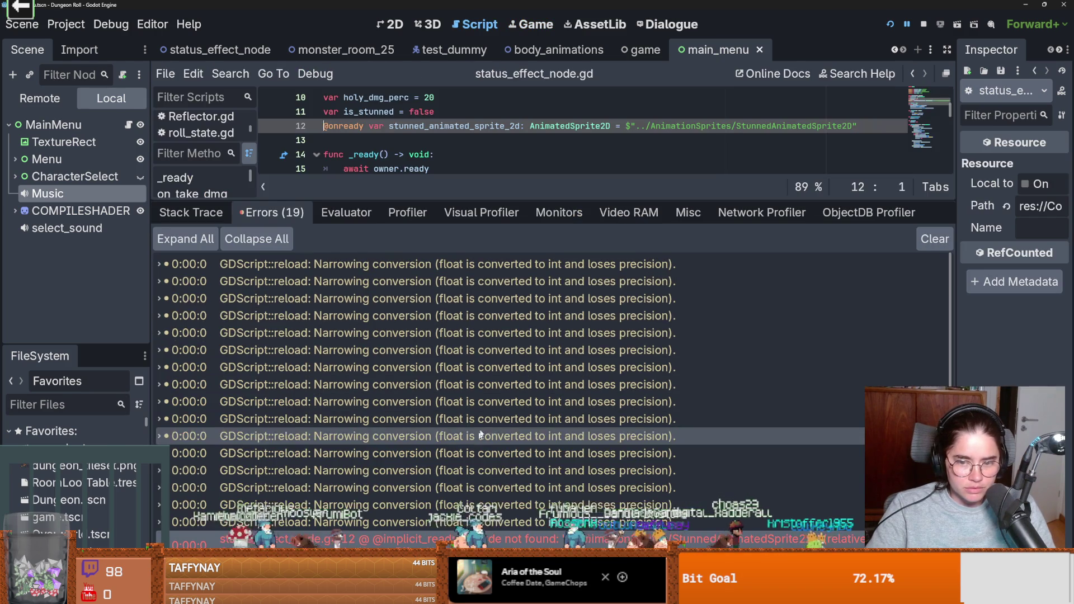
pyautogui.scroll(-3)
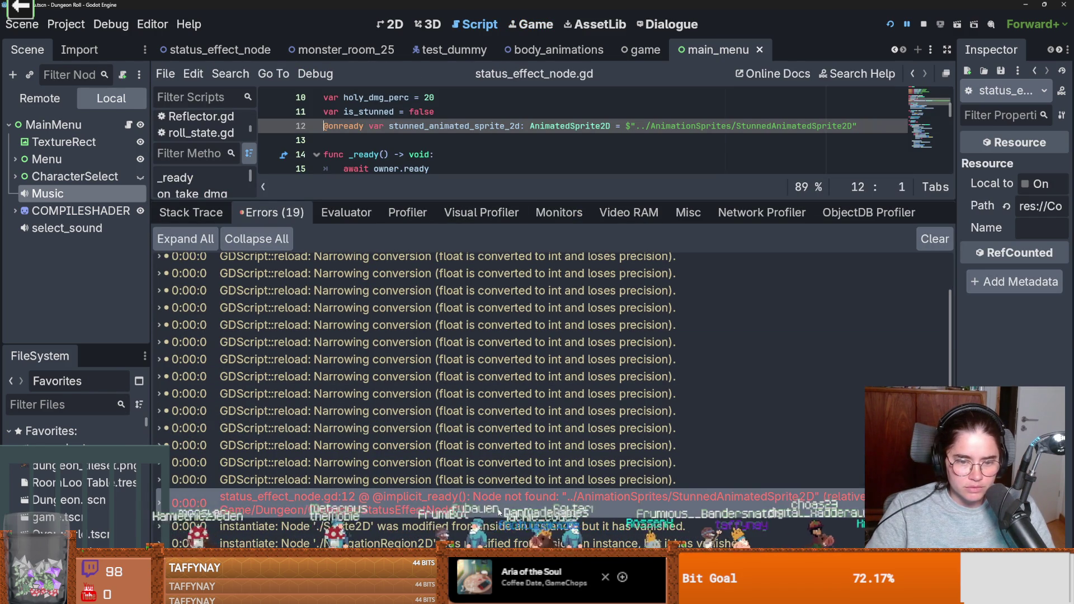
pyautogui.moveTo(499, 196); pyautogui.dragTo(487, 425)
pyautogui.scroll(3)
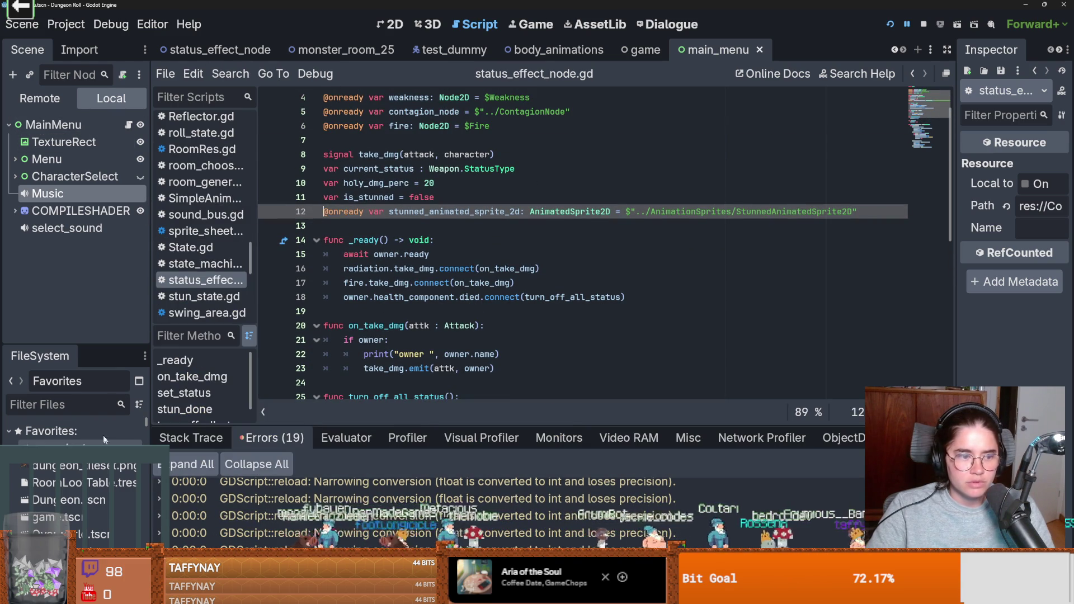
# Step: Switch to the crusader scene, collapse its StateMachine branch, and enlarge the bottom panel
pyautogui.doubleClick(73, 448)
pyautogui.scroll(3)
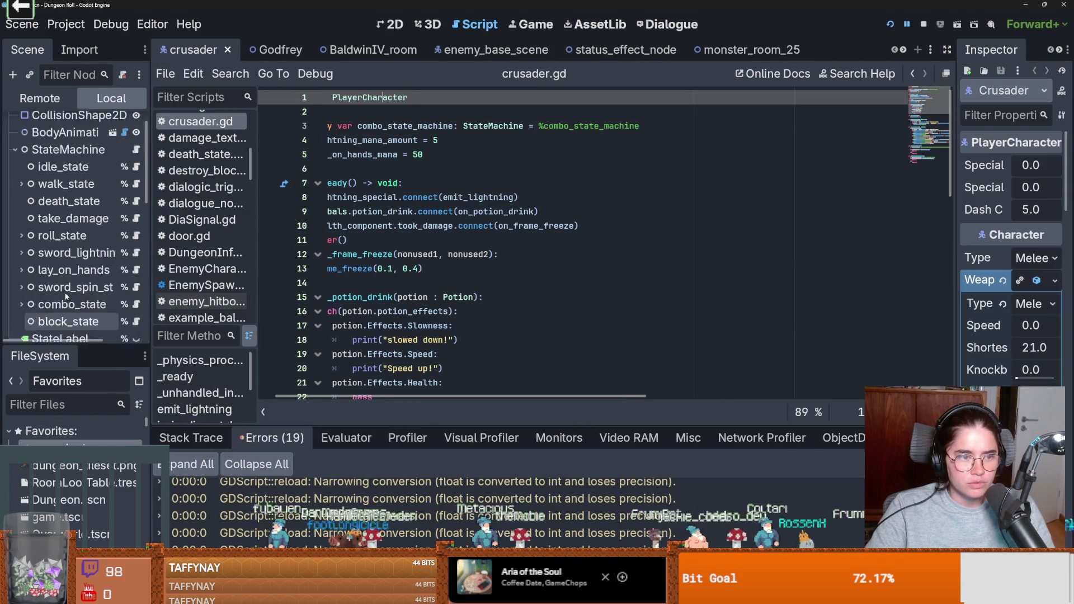
pyautogui.click(15, 177)
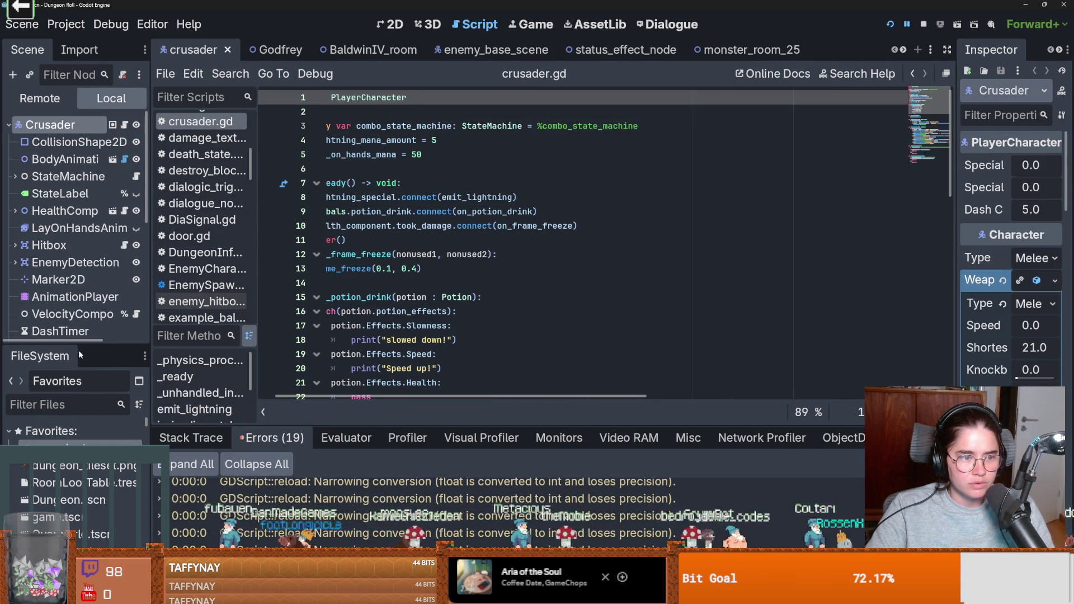
pyautogui.moveTo(80, 347); pyautogui.dragTo(80, 493)
pyautogui.scroll(-3)
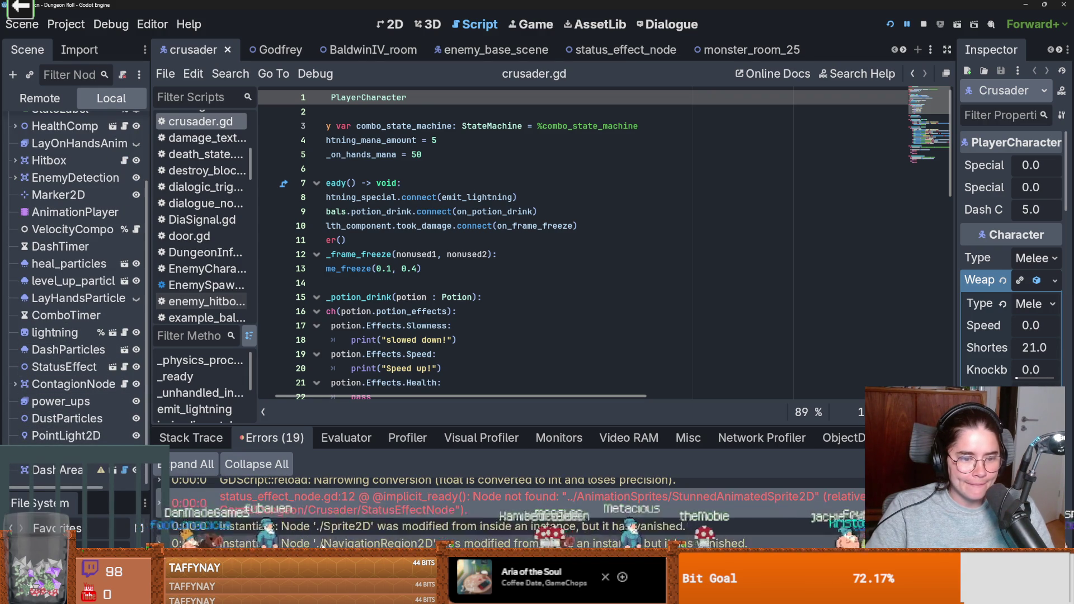
# Step: Open status_effect_node.gd line 12, then the narrowing-conversion error line in pathfinding_component.gd, and enlarge the errors list
pyautogui.click(333, 506)
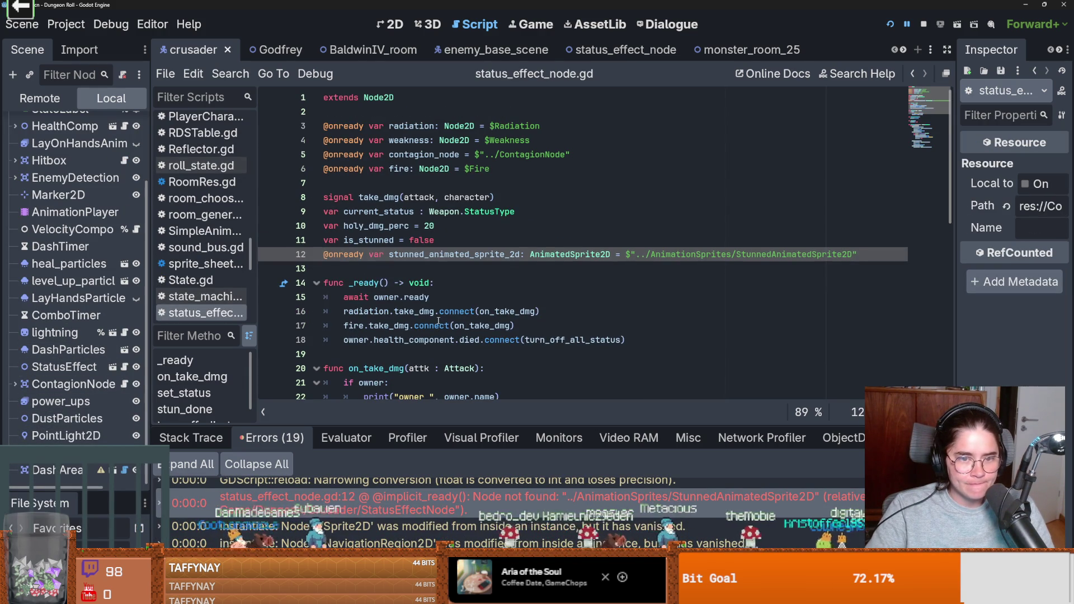
pyautogui.click(425, 487)
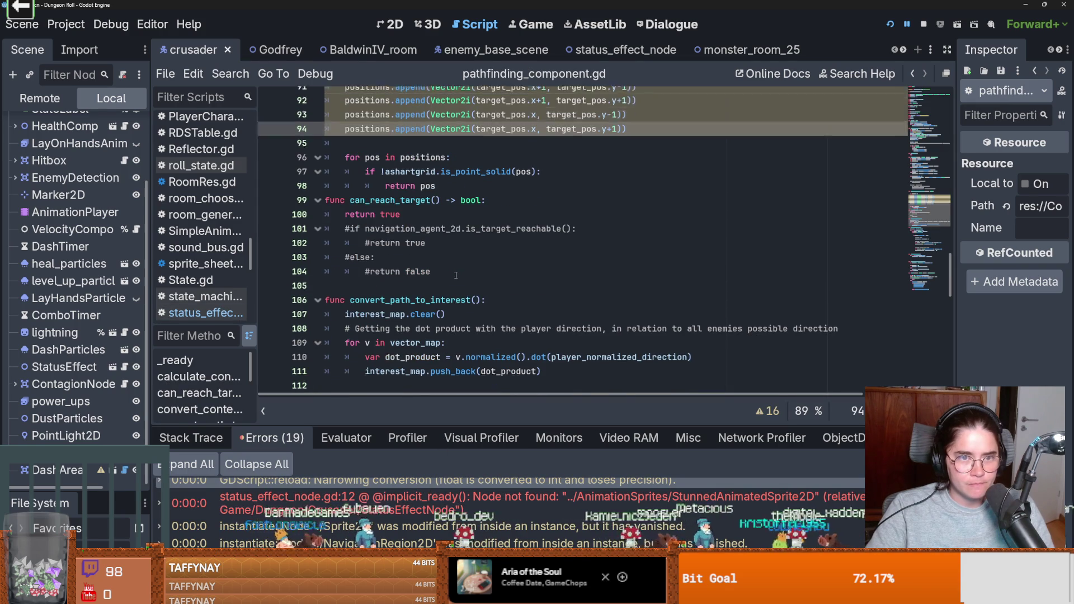
pyautogui.moveTo(486, 426); pyautogui.dragTo(495, 425)
pyautogui.scroll(3)
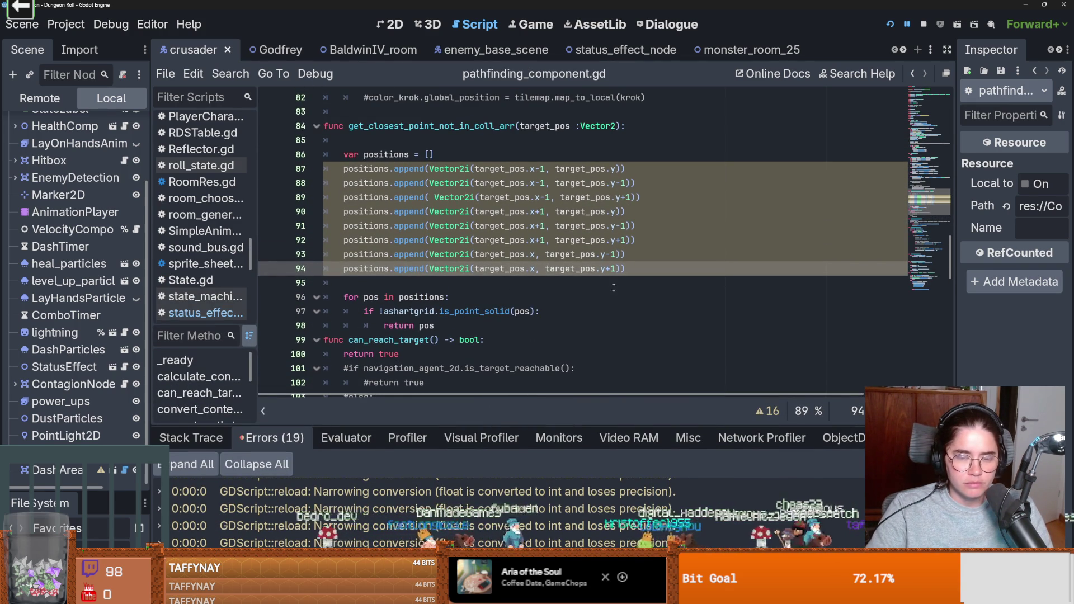
pyautogui.scroll(-3)
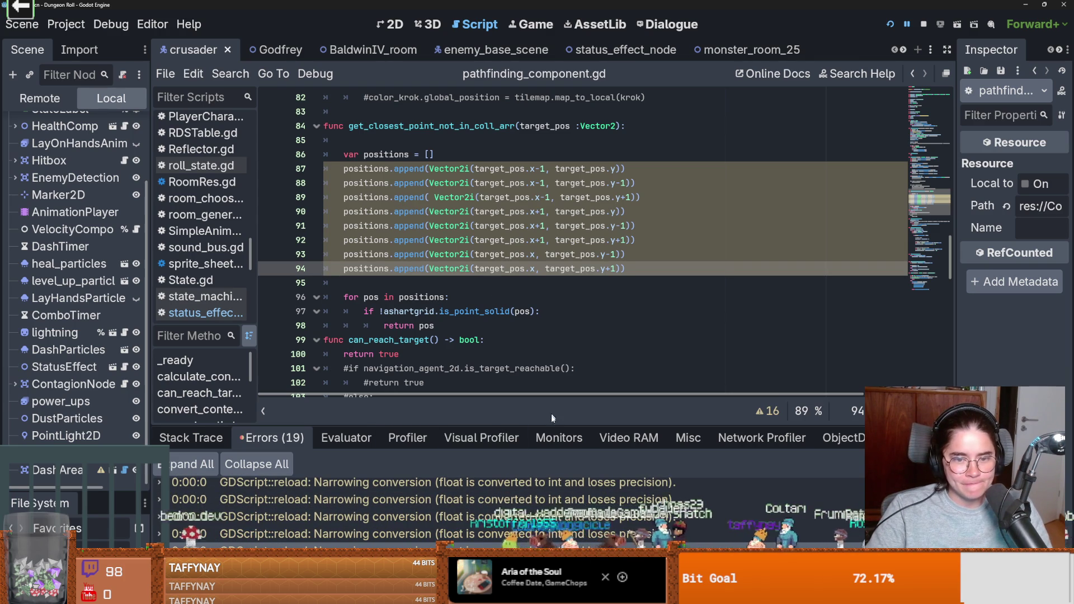
pyautogui.moveTo(551, 424); pyautogui.dragTo(560, 370)
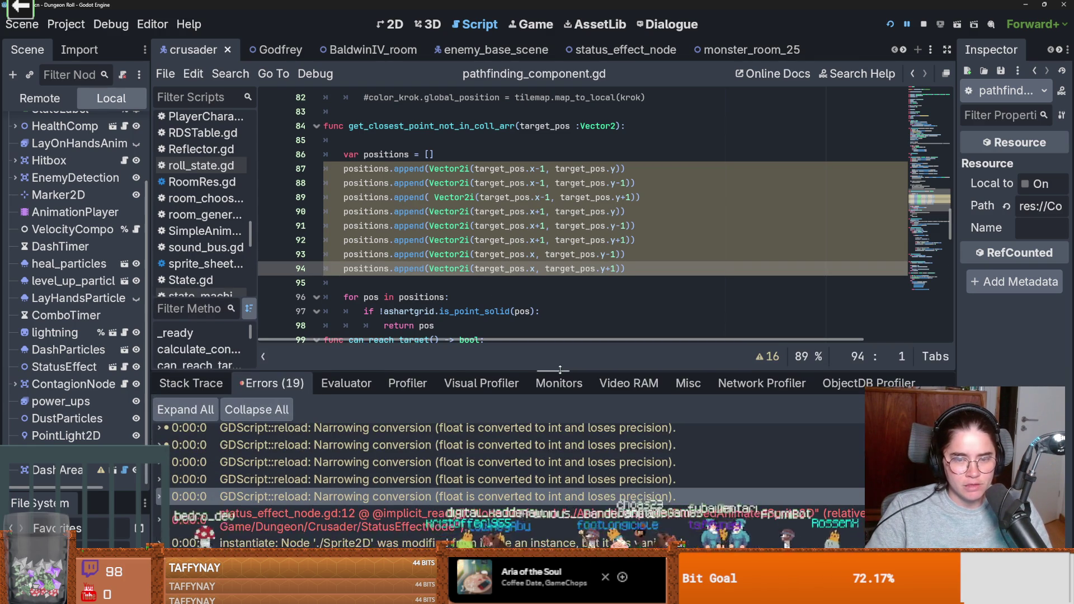
# Step: Select target_pos on line 88, then reopen the Node not found error at line 12
pyautogui.scroll(3)
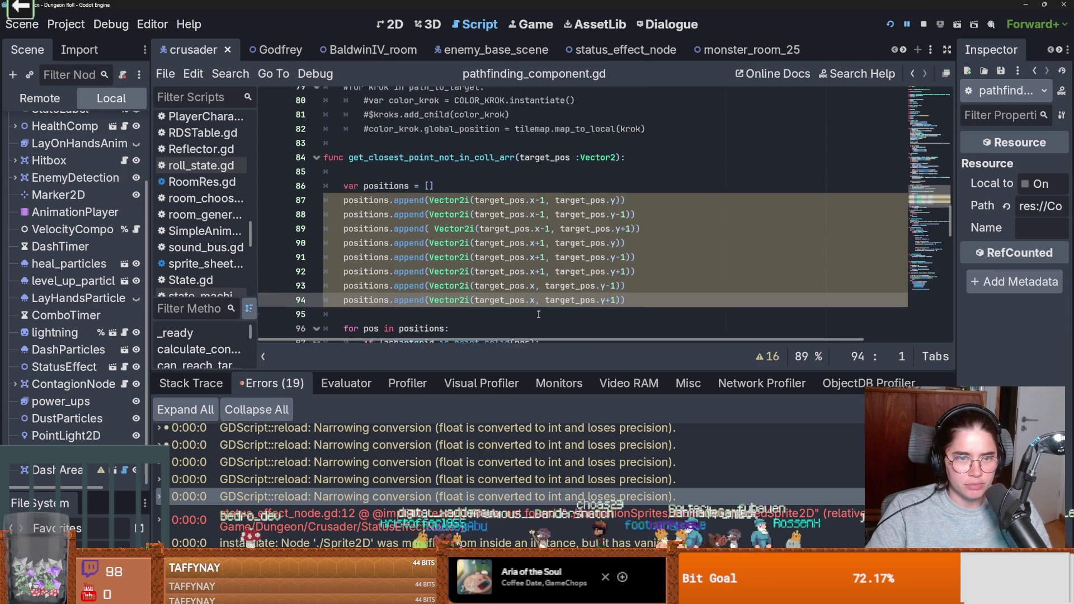
pyautogui.doubleClick(592, 268)
pyautogui.scroll(-3)
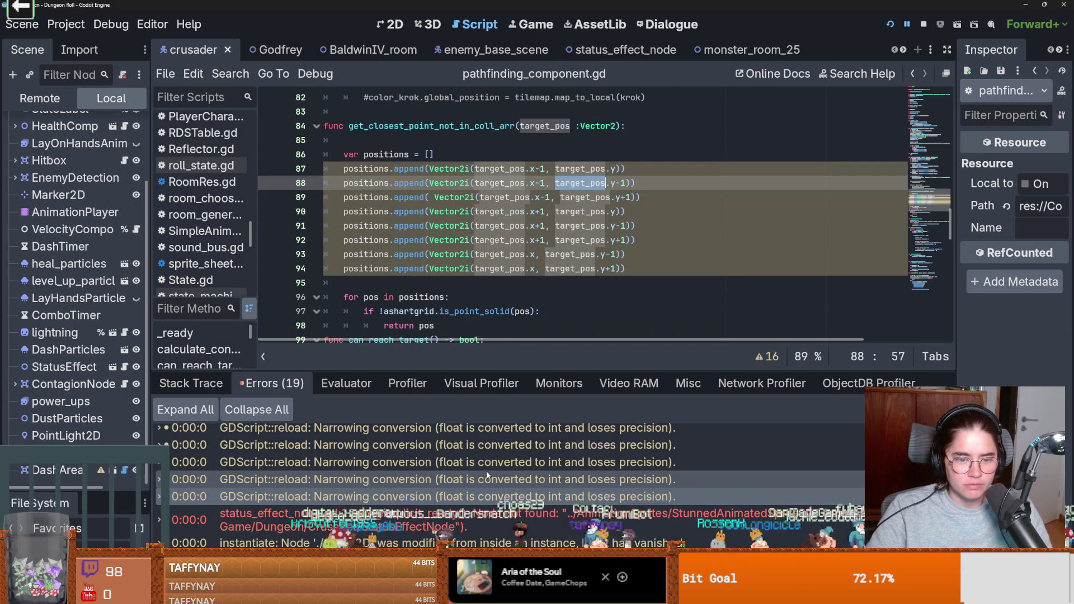
pyautogui.click(399, 520)
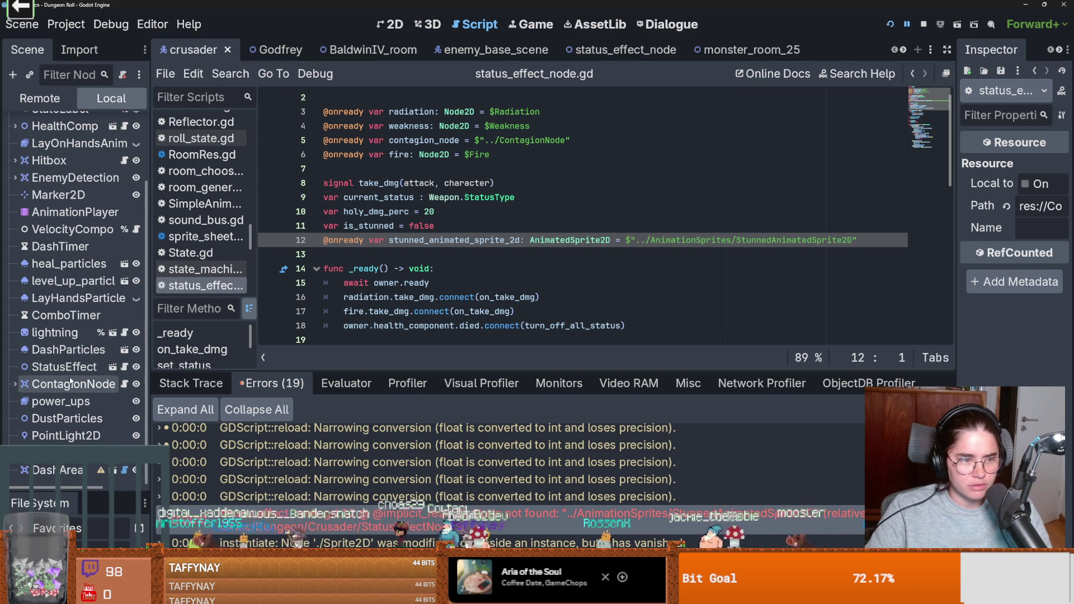
# Step: Drag the Stunned AnimatedSprite node from enemy_base_scene into the crusader scene tree
pyautogui.moveTo(158, 395); pyautogui.dragTo(186, 395)
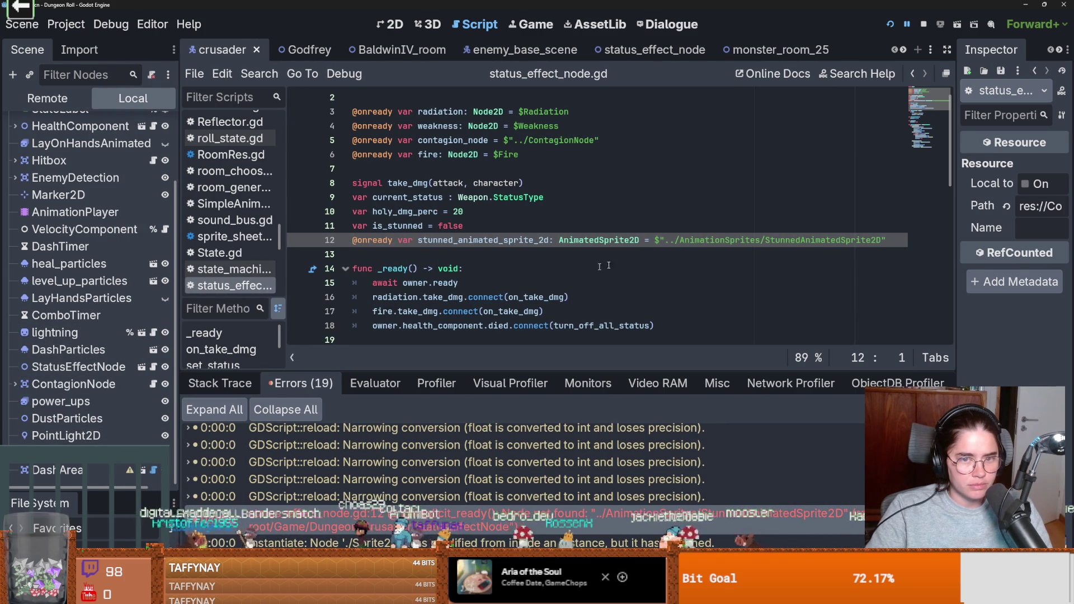
pyautogui.click(79, 78)
pyautogui.write('st')
pyautogui.press('BackSpace')
pyautogui.press('BackSpace')
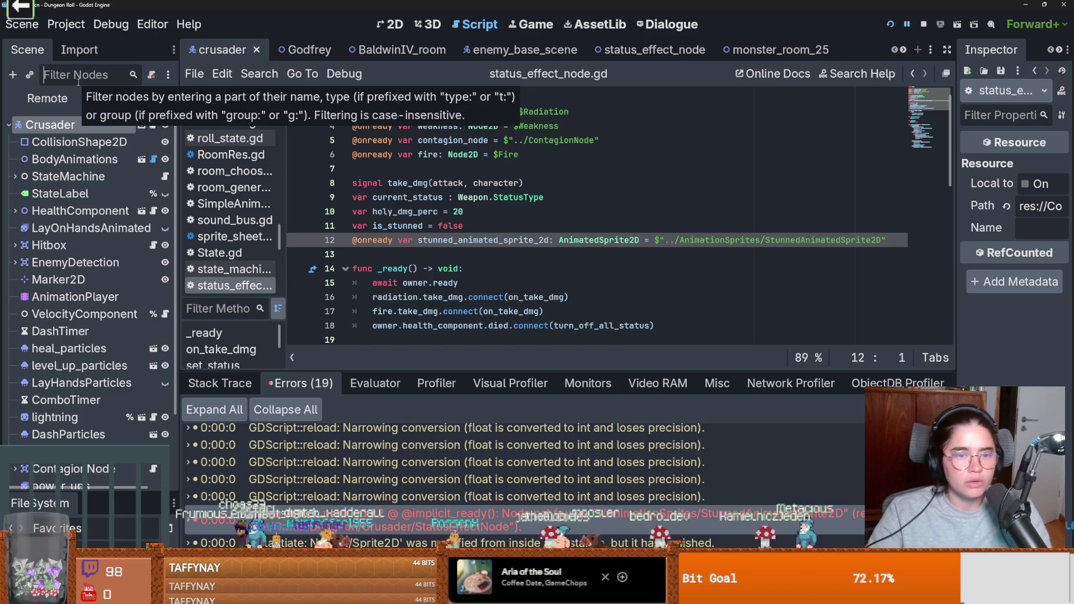
pyautogui.click(526, 53)
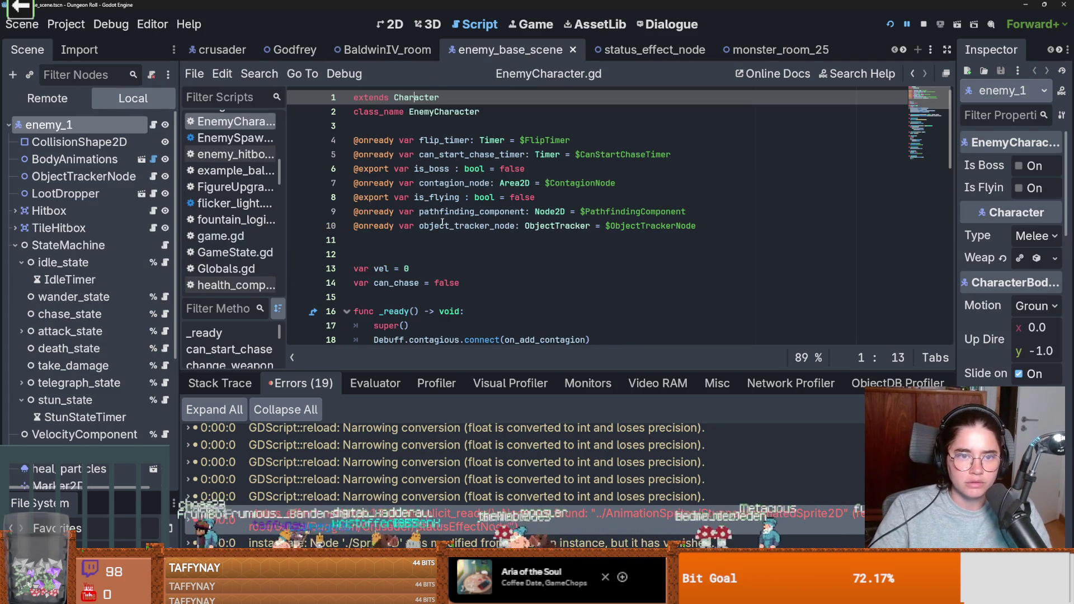
pyautogui.scroll(-3)
pyautogui.moveTo(95, 473); pyautogui.dragTo(170, 95)
pyautogui.moveTo(86, 124); pyautogui.dragTo(84, 126)
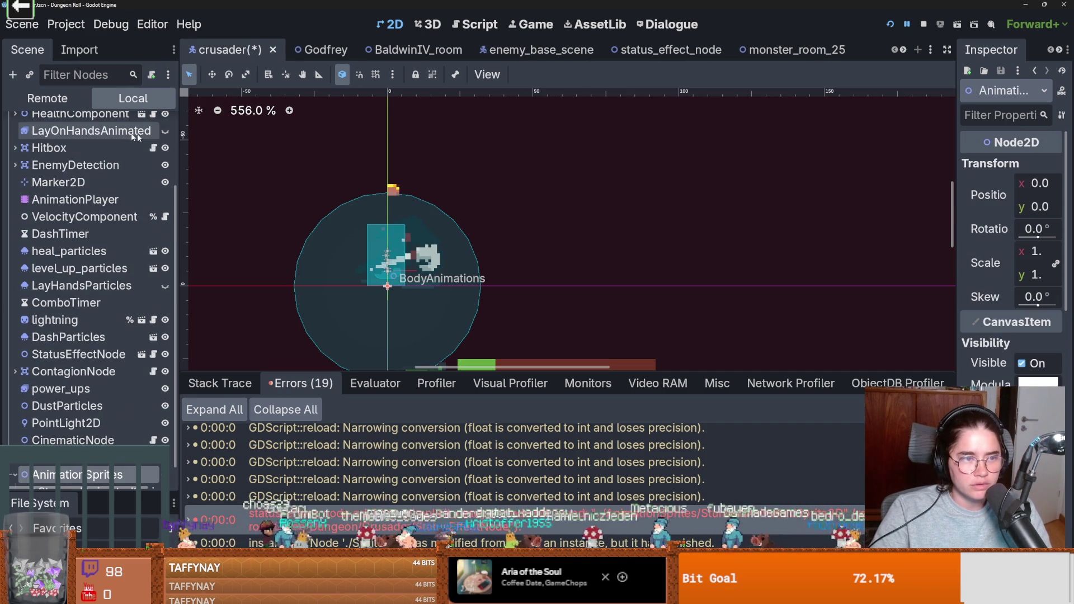
# Step: Reopen pathfinding_component.gd from the error row and look at the row's context options
pyautogui.click(371, 444)
pyautogui.rightClick(372, 441)
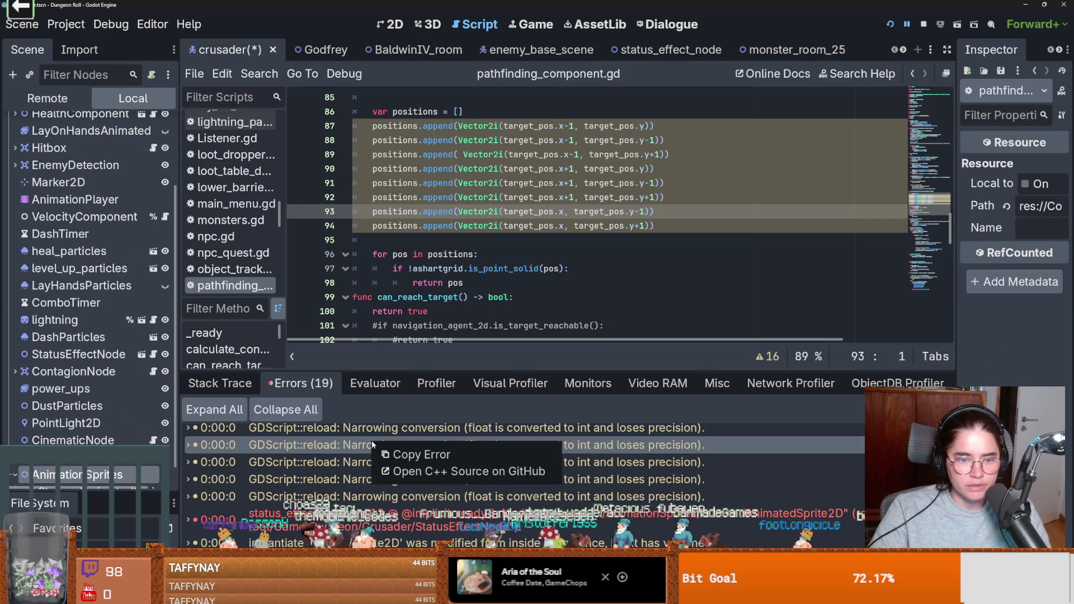
pyautogui.click(351, 443)
pyautogui.click(63, 24)
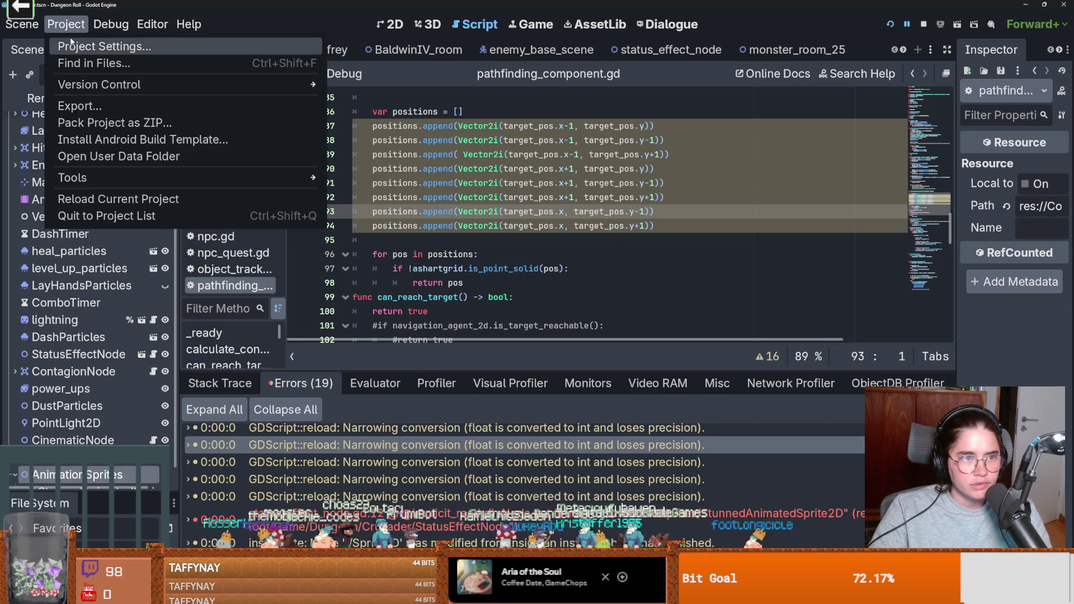
# Step: In Project Settings, search 'warning' and open the Debug > GDScript warnings section
pyautogui.click(84, 43)
pyautogui.click(223, 96)
pyautogui.click(293, 117)
pyautogui.write('erro')
pyautogui.write('r')
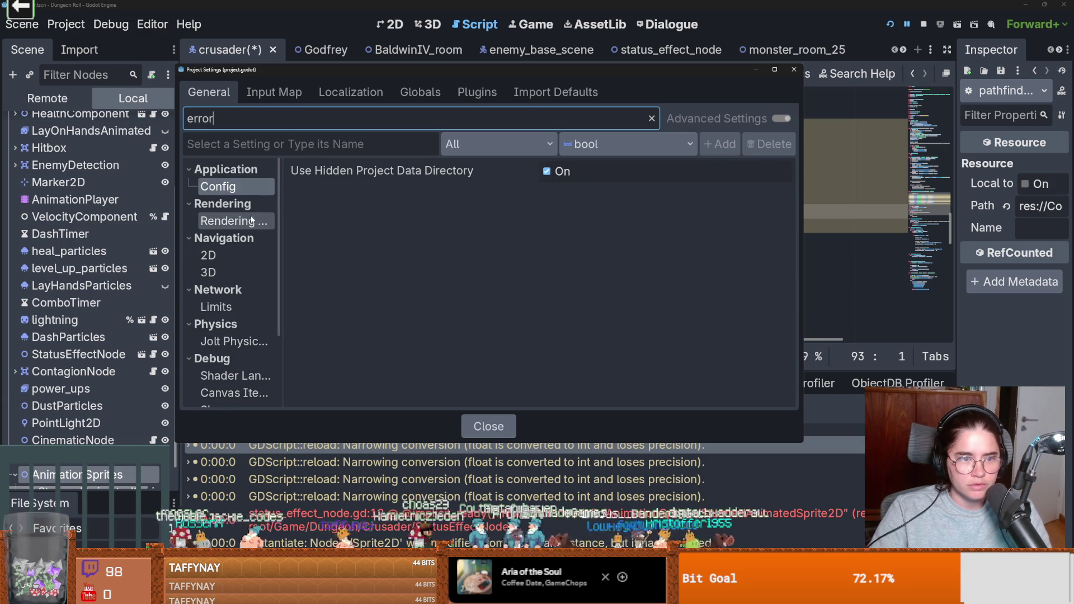
pyautogui.hotkey('ctrl', 'a')
pyautogui.write('warning')
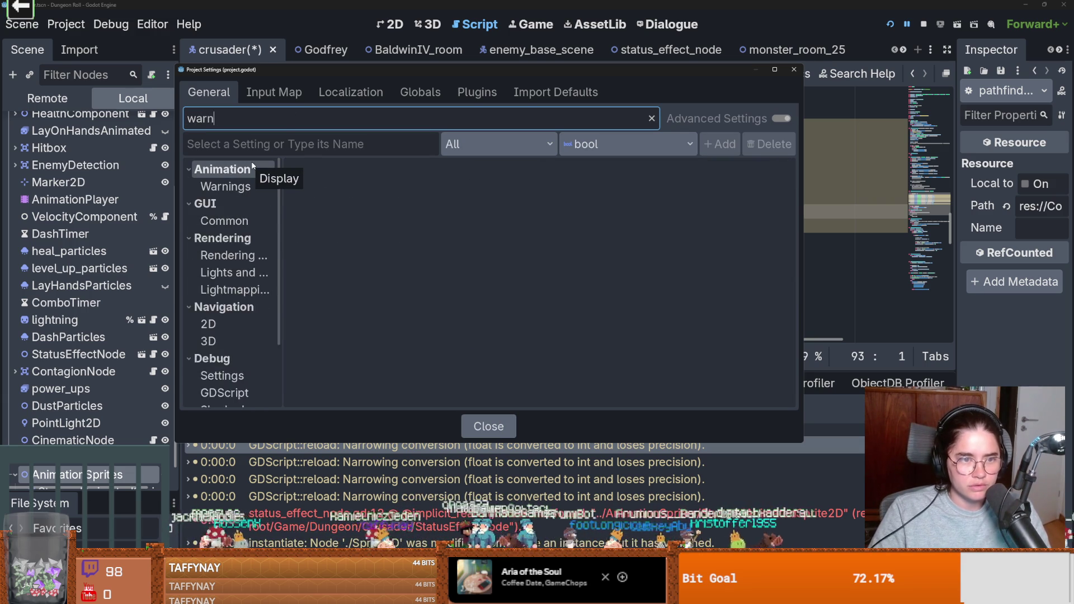
pyautogui.click(249, 186)
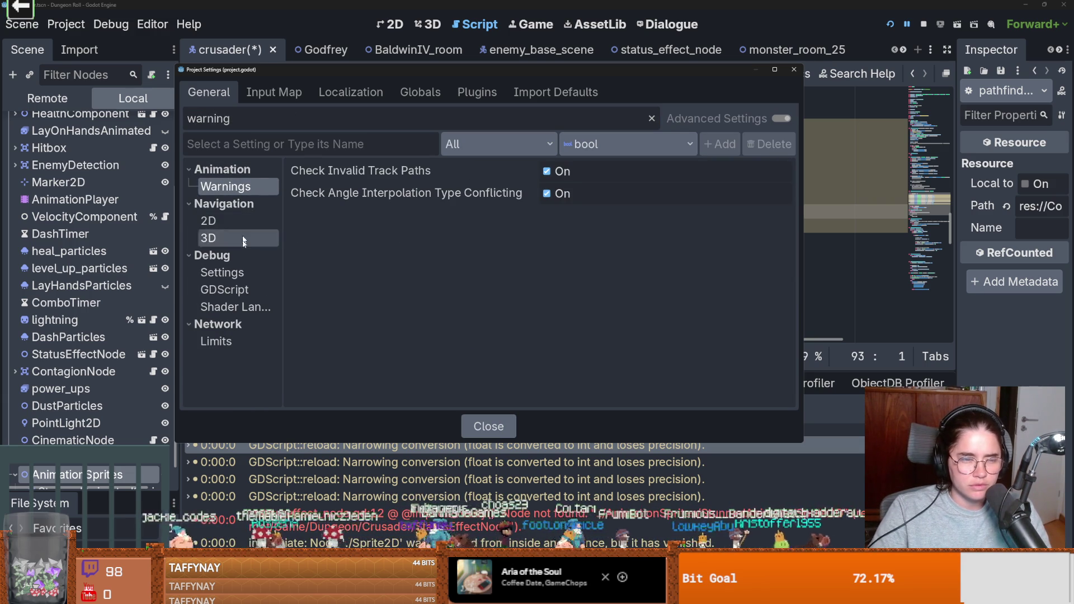
pyautogui.click(243, 275)
pyautogui.click(241, 289)
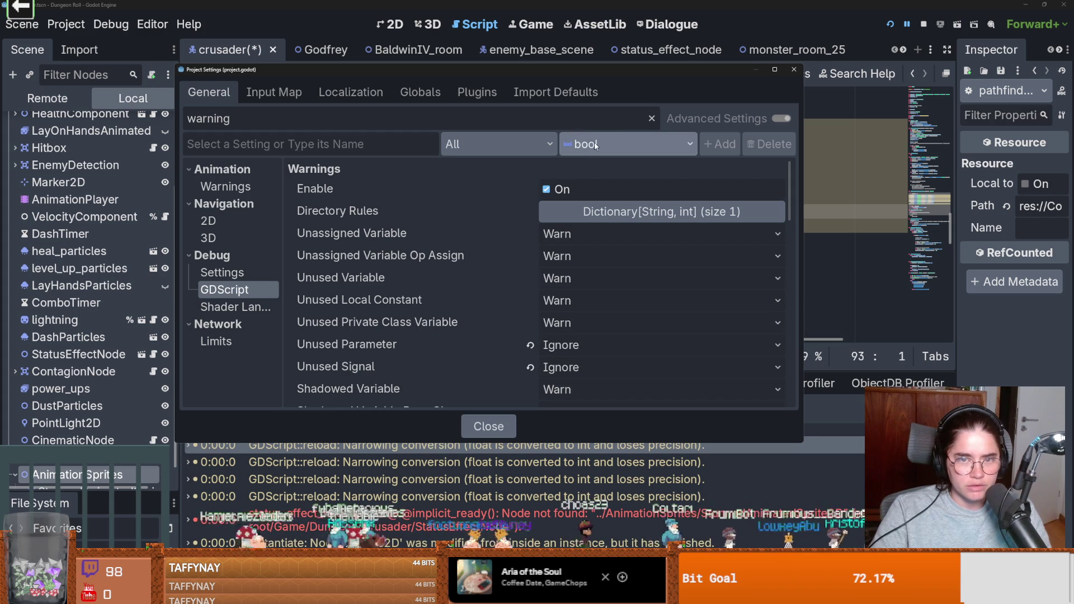
# Step: Set the Narrowing Conversion warning to Ignore and close Project Settings
pyautogui.click(378, 145)
pyautogui.write('nar')
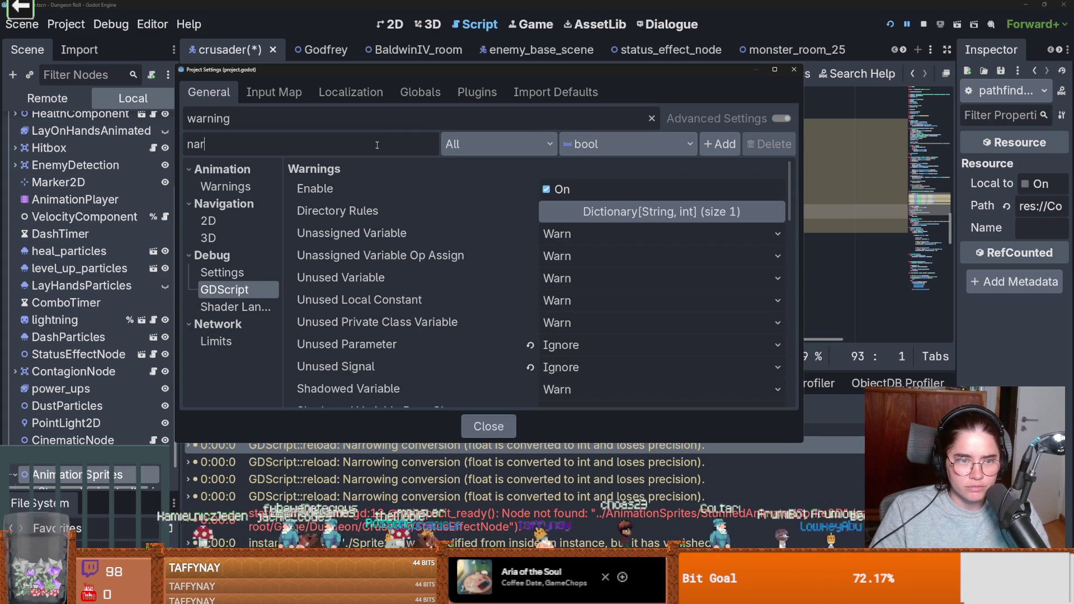
pyautogui.press('BackSpace')
pyautogui.scroll(-3)
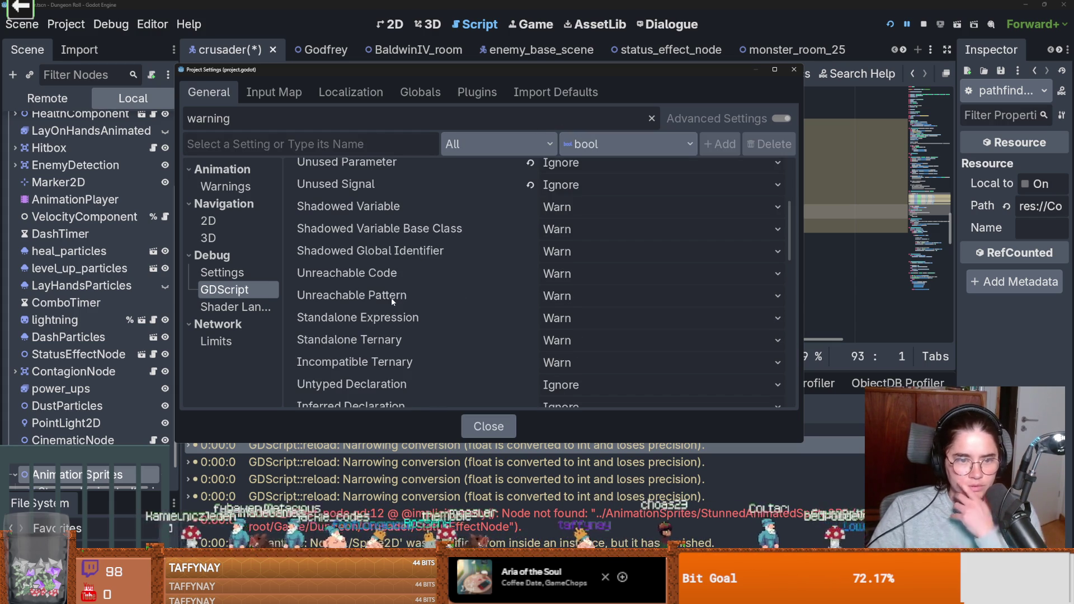
pyautogui.scroll(3)
pyautogui.scroll(3)
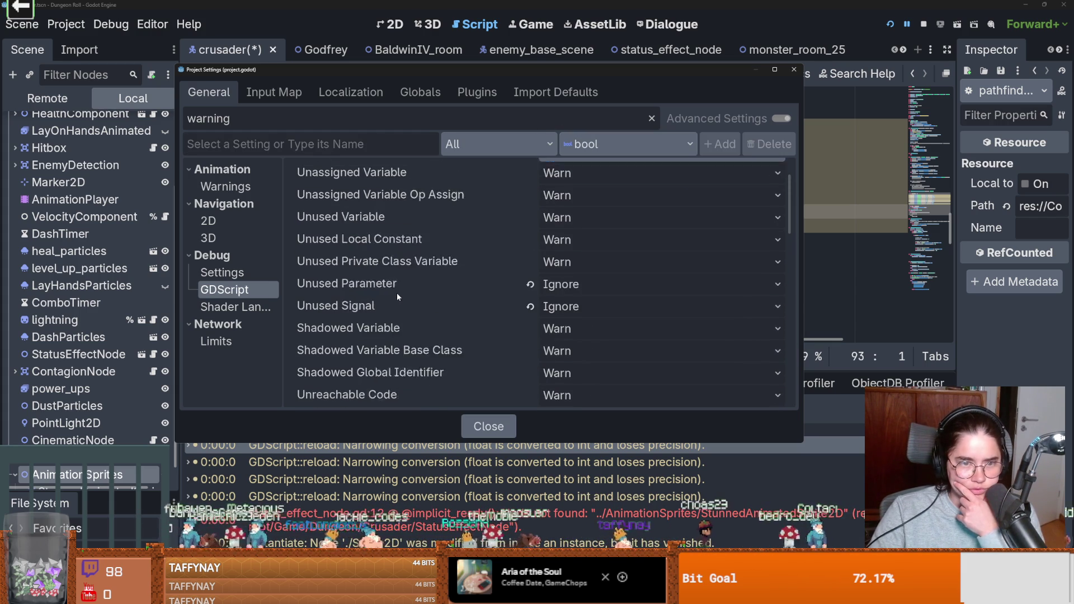
pyautogui.scroll(-3)
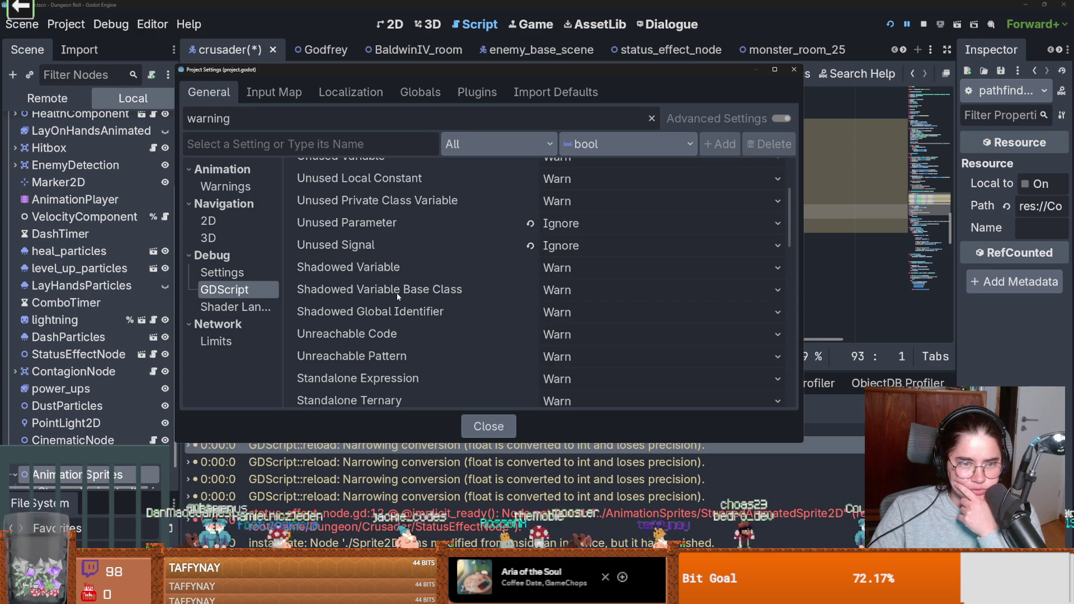
pyautogui.scroll(-3)
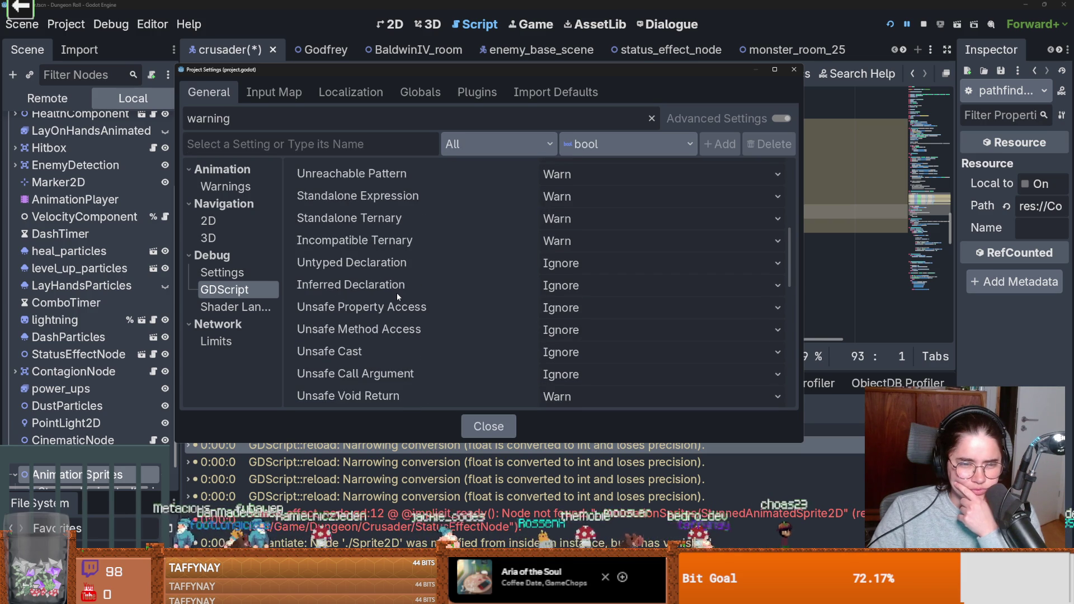
pyautogui.scroll(-3)
pyautogui.scroll(-3)
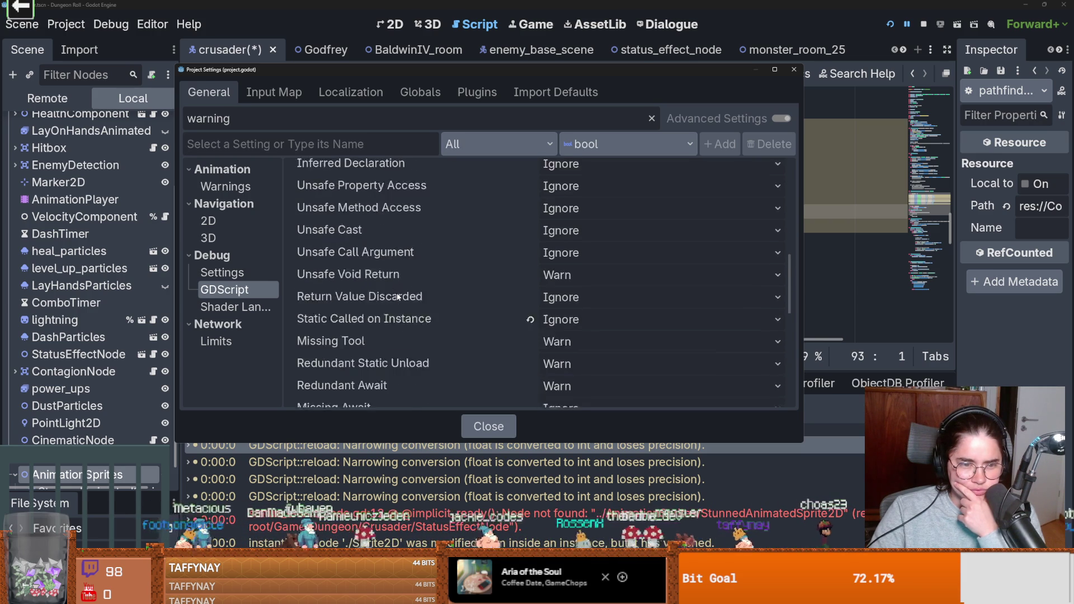
pyautogui.scroll(3)
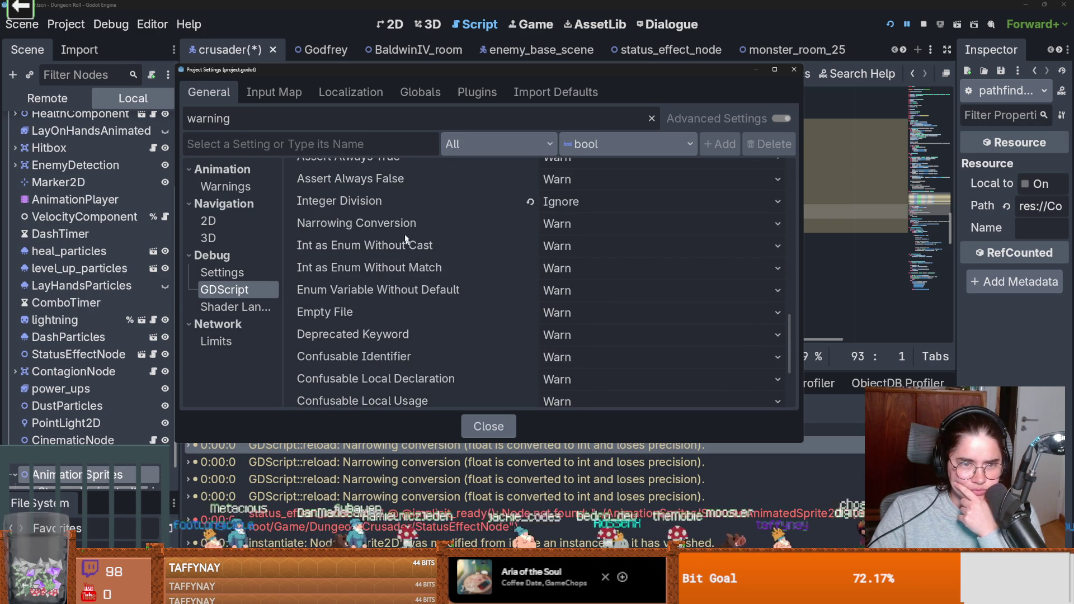
pyautogui.click(582, 224)
pyautogui.click(627, 242)
pyautogui.click(794, 69)
# Step: Save the crusader scene, test-run the game walking the knight briefly, then stop it
pyautogui.hotkey('ctrl', 's')
pyautogui.click(889, 26)
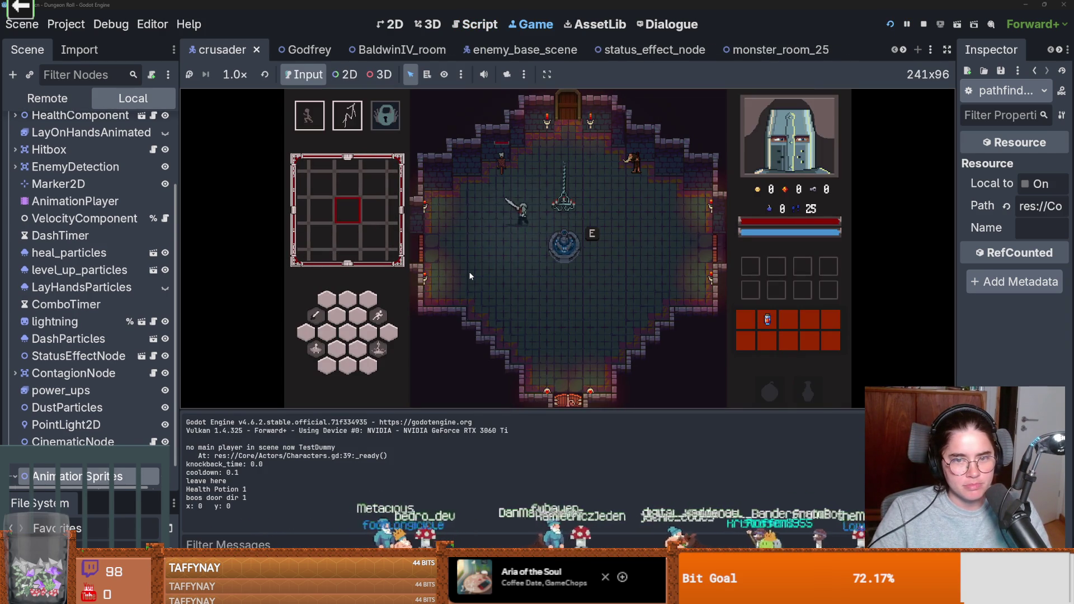
pyautogui.press('a')
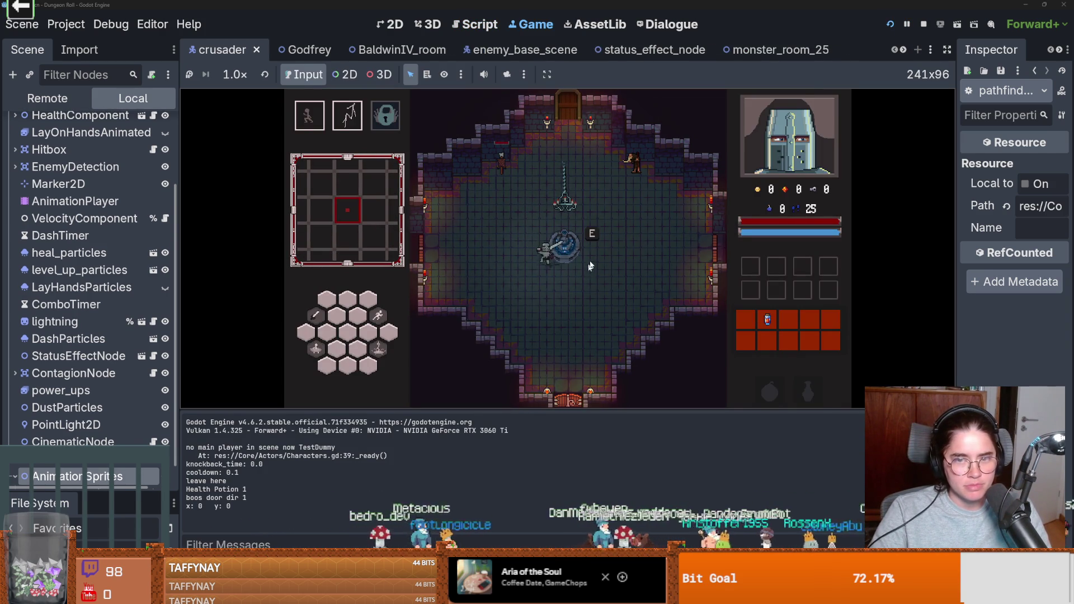
pyautogui.click(924, 24)
pyautogui.click(66, 24)
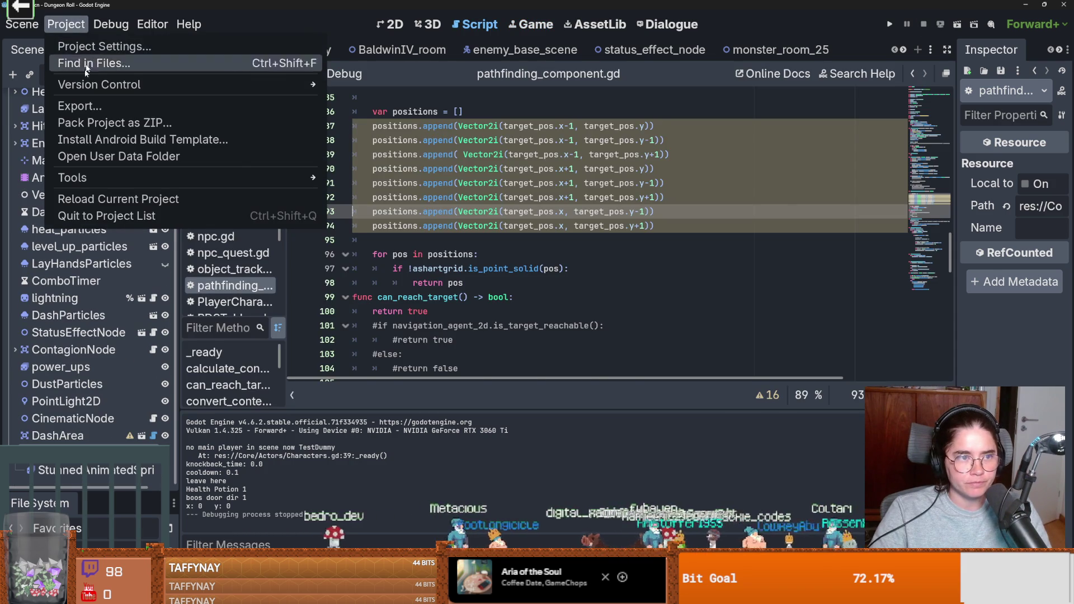
pyautogui.click(81, 106)
# Step: Select the WindowsClient preset and install the 4.6.2.stable export templates through the Template Manager
pyautogui.click(341, 187)
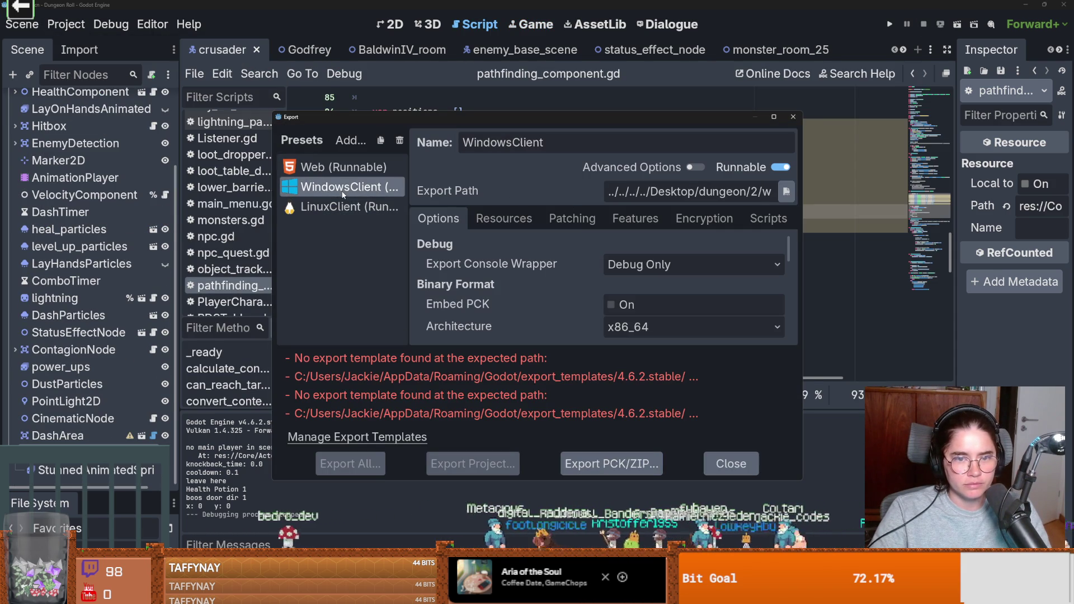
pyautogui.click(365, 445)
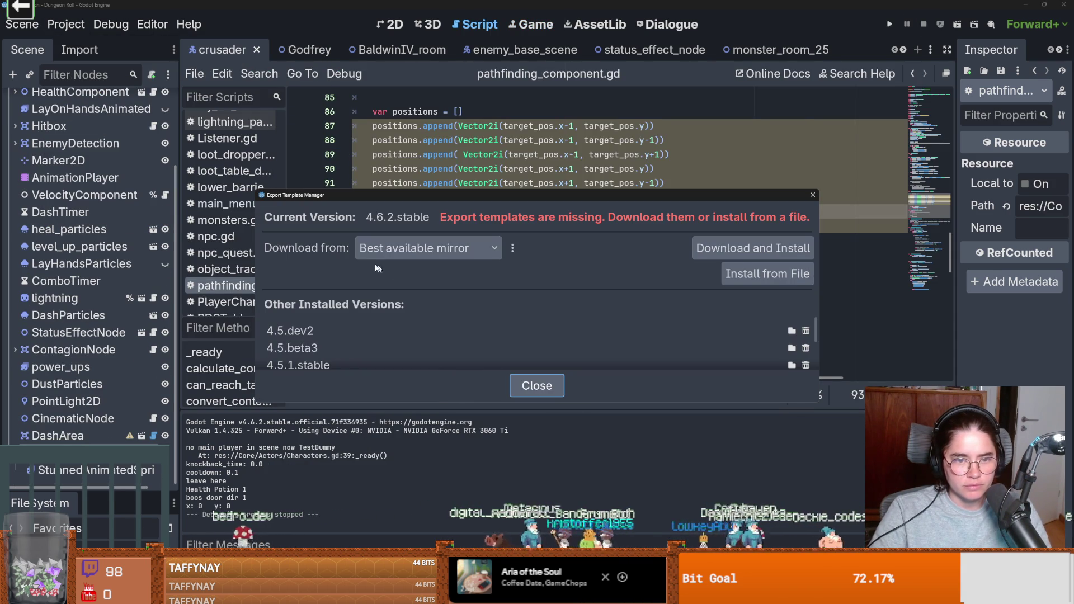
pyautogui.click(733, 272)
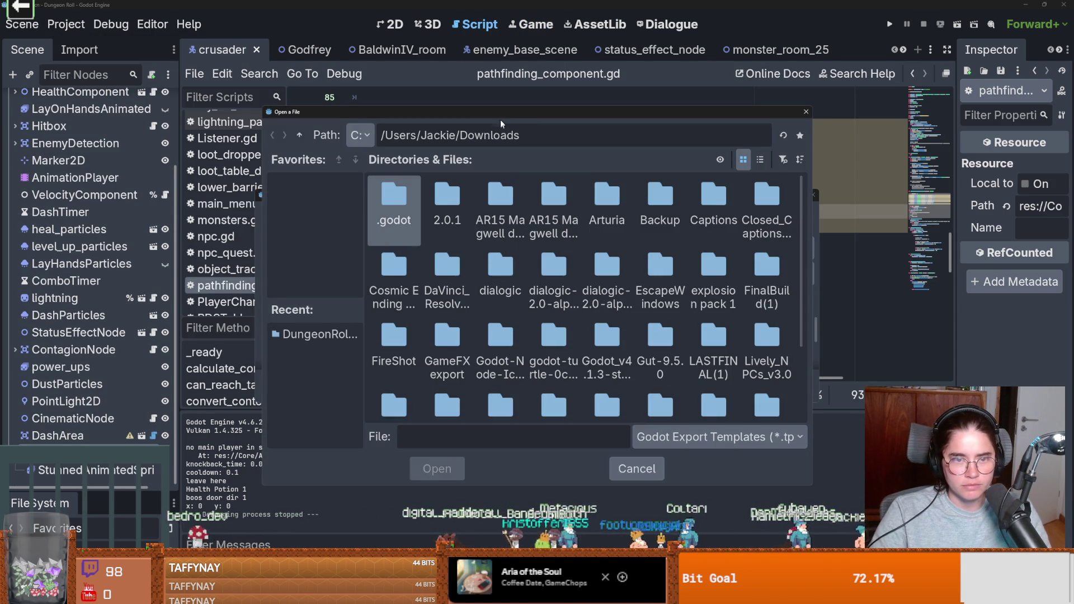
pyautogui.press('Escape')
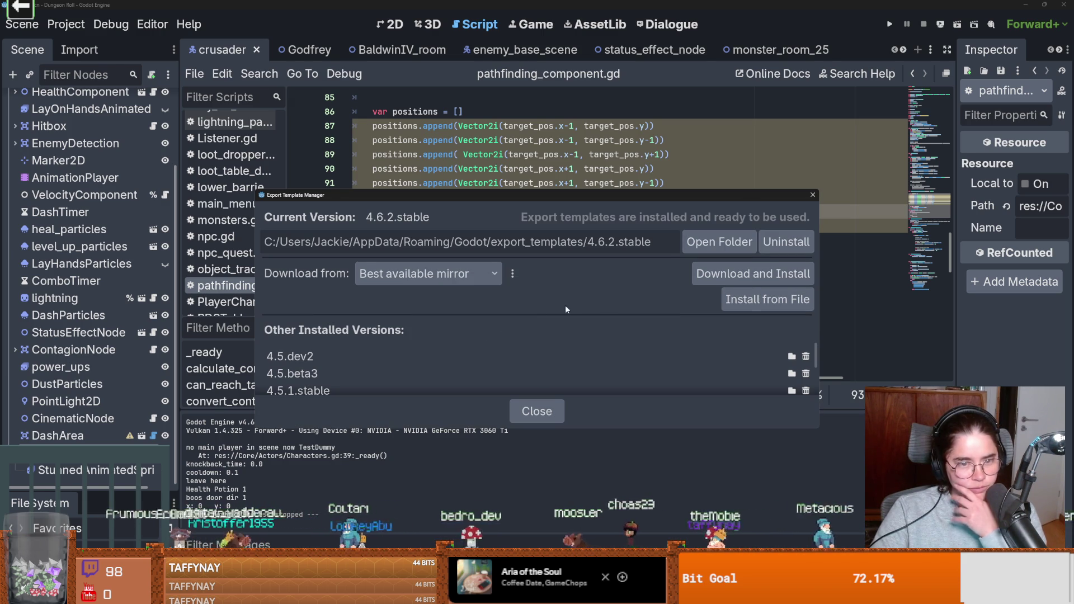
pyautogui.click(765, 301)
pyautogui.click(804, 113)
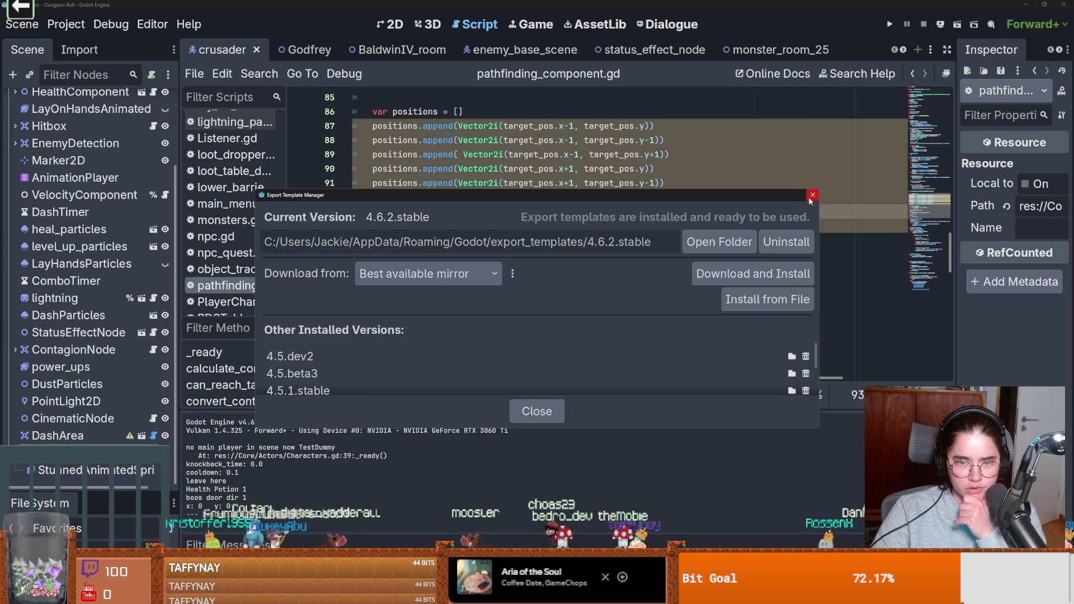
pyautogui.click(813, 196)
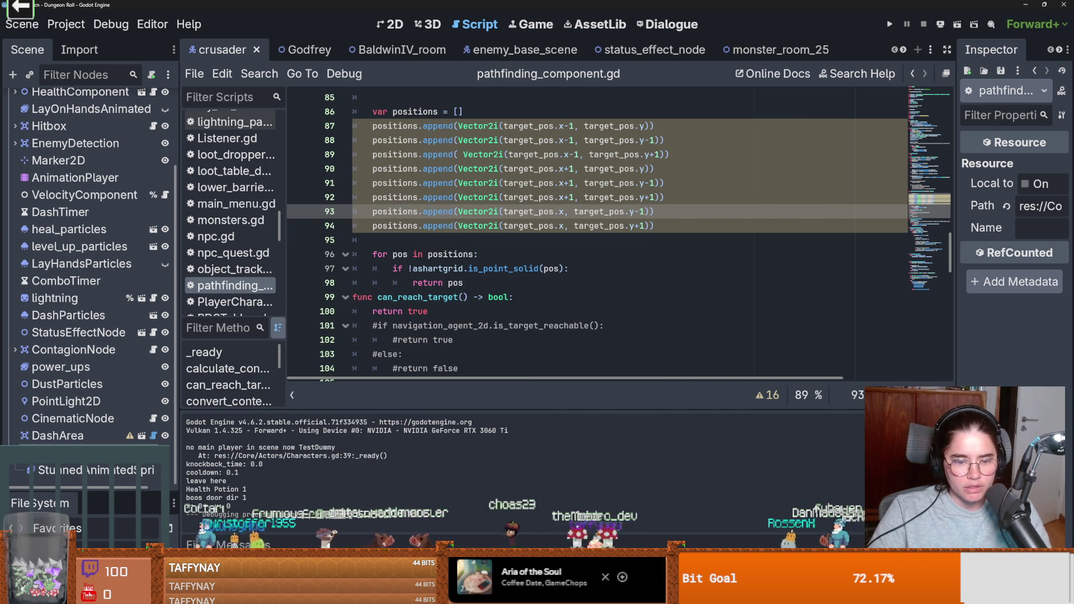
pyautogui.hotkey('alt', 'Tab')
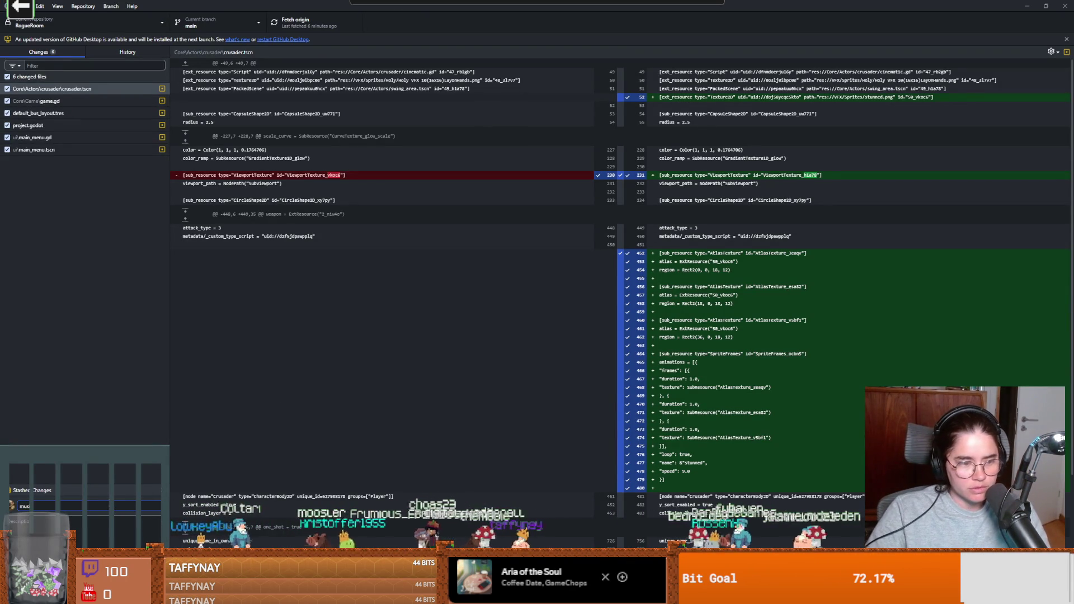
# Step: Commit the six changed files to main and push them to origin
pyautogui.click(84, 554)
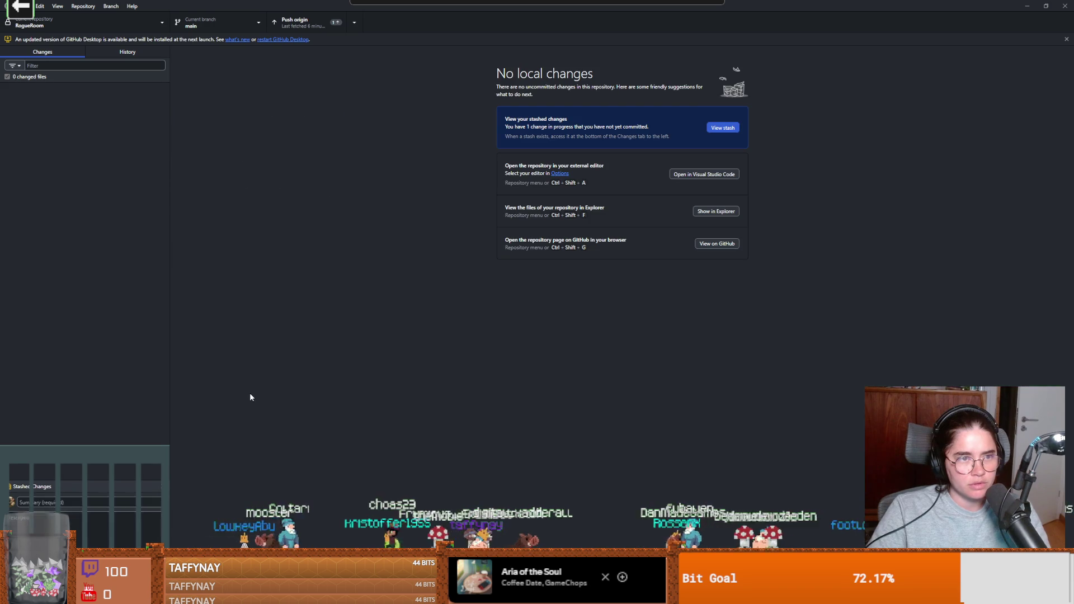
pyautogui.click(305, 25)
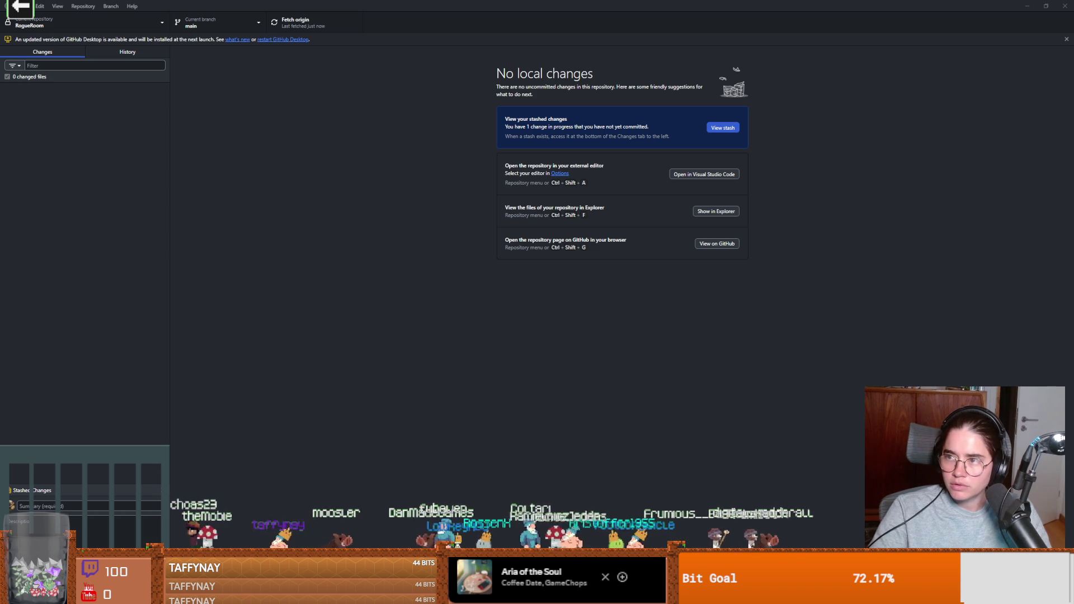
pyautogui.hotkey('alt', 'Tab')
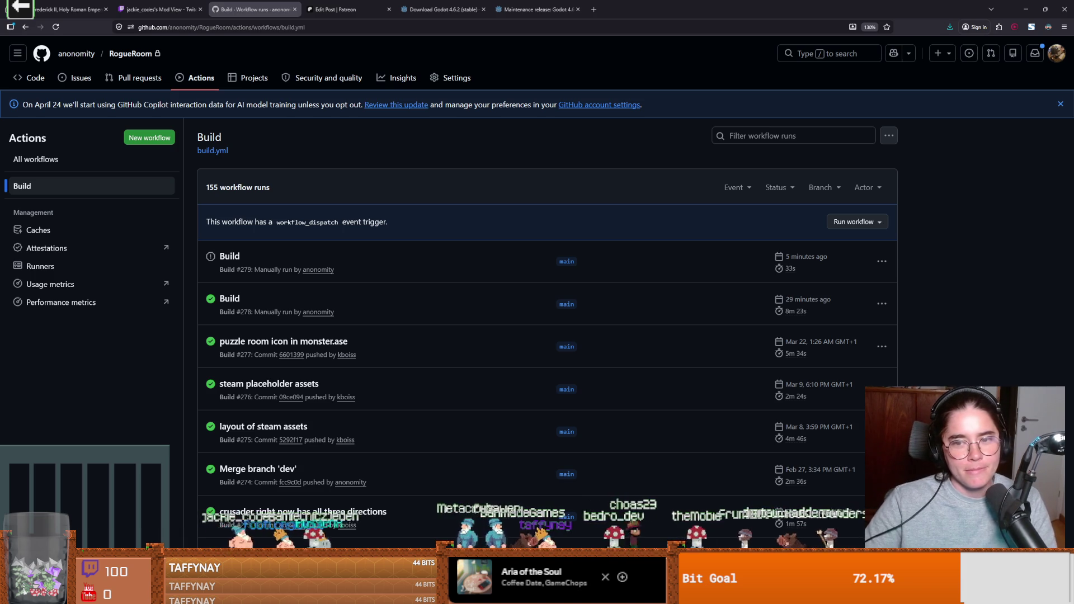
# Step: Check Build #279, then manually run the Build workflow on main, starting Build #280
pyautogui.click(241, 261)
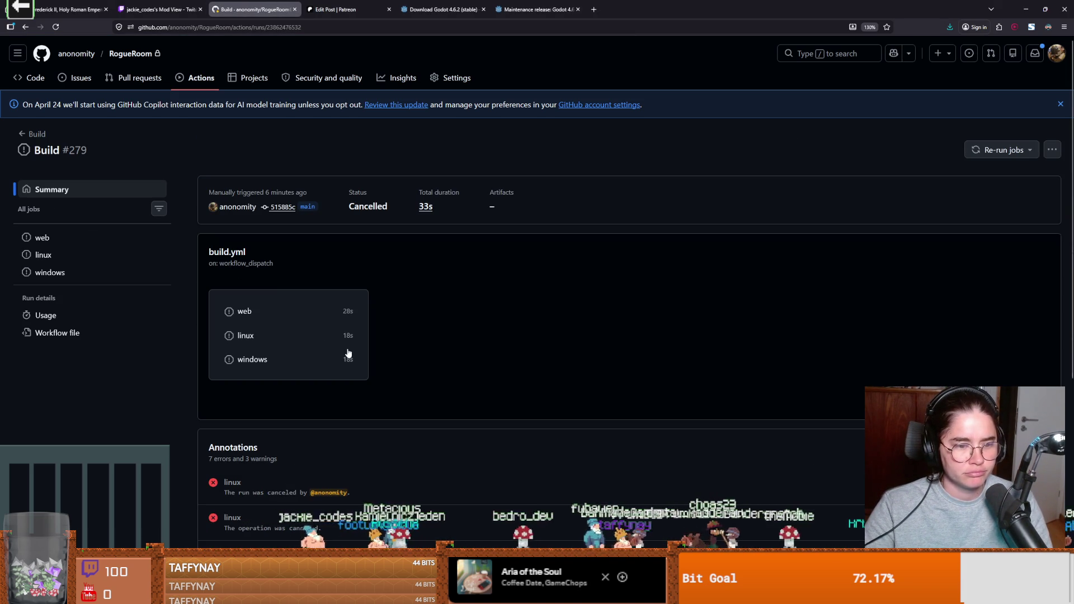
pyautogui.click(22, 135)
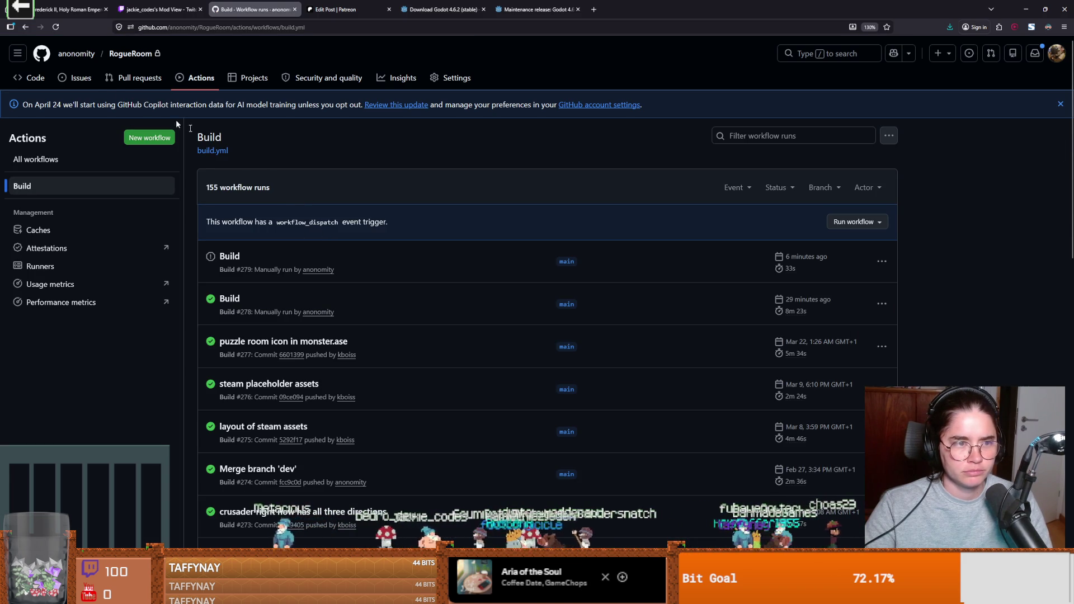
pyautogui.click(854, 223)
pyautogui.click(760, 265)
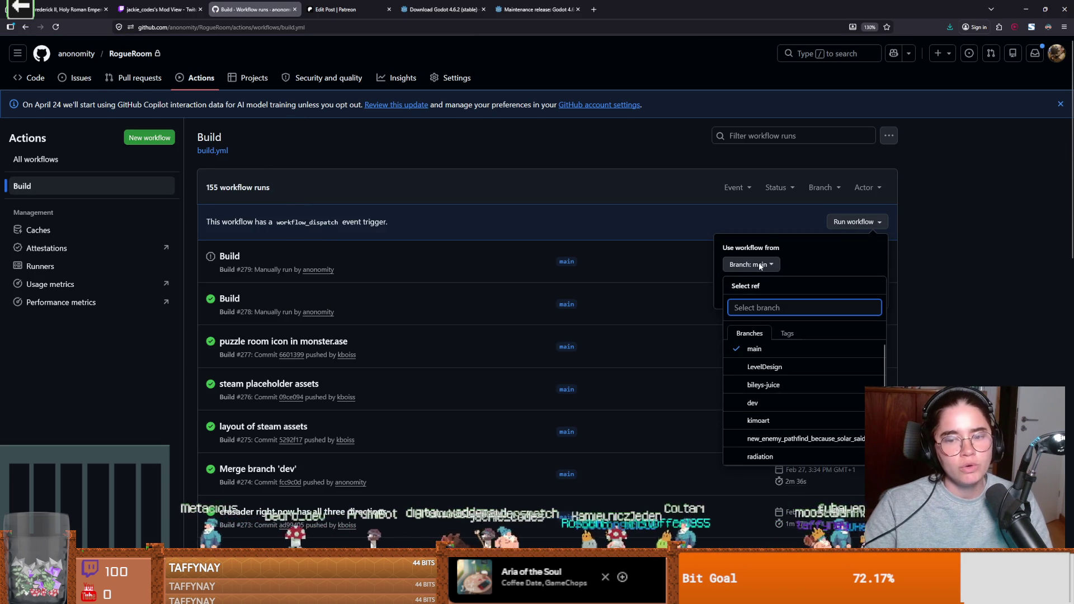
pyautogui.click(767, 265)
pyautogui.click(750, 293)
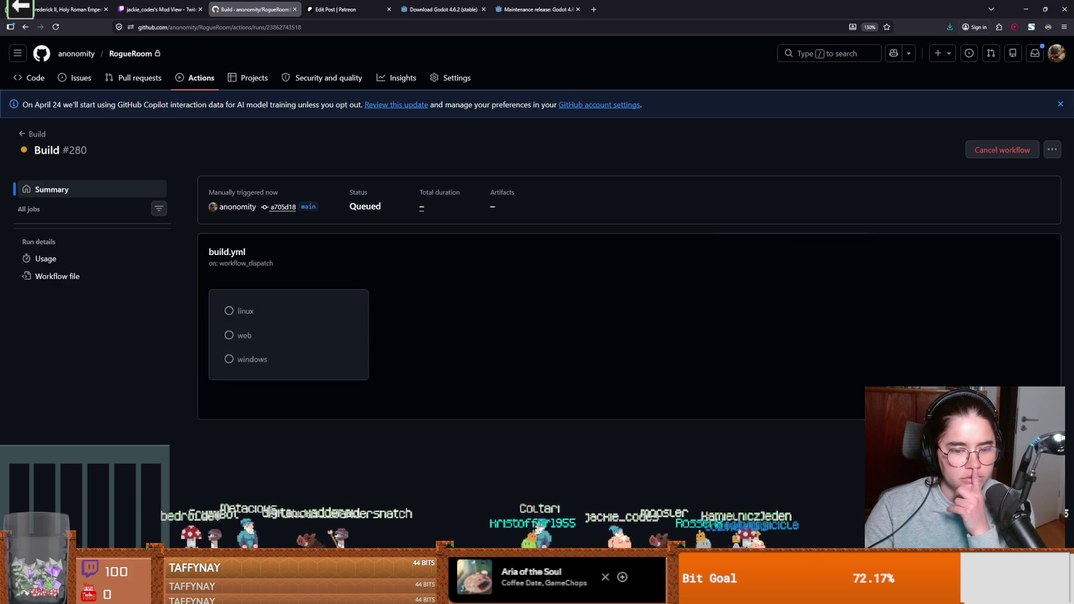
pyautogui.hotkey('alt', 'Tab')
pyautogui.hotkey('alt', 'Tab')
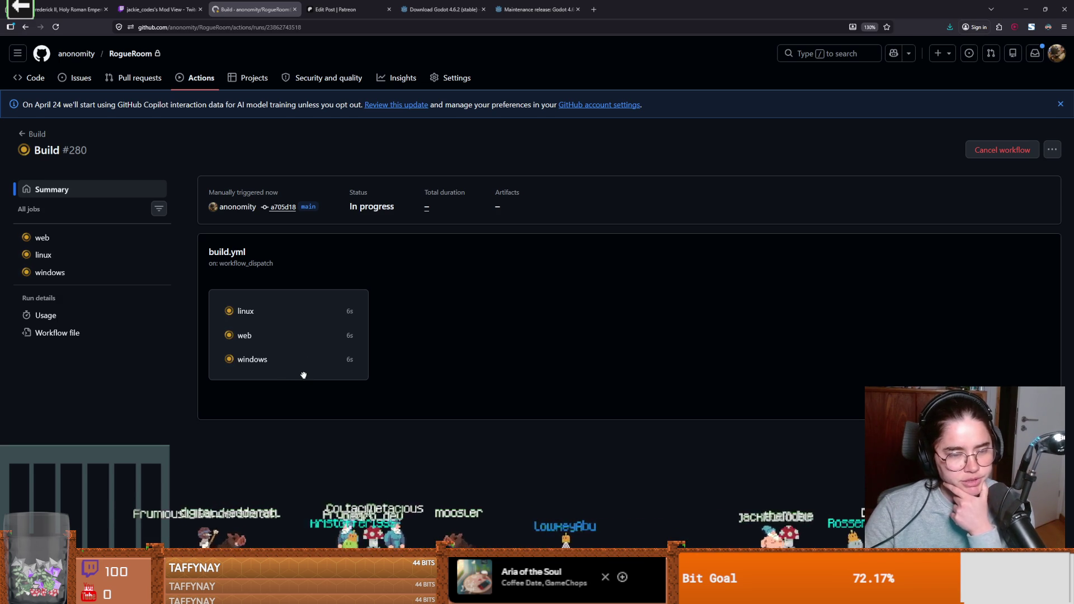
pyautogui.hotkey('alt', 'Tab')
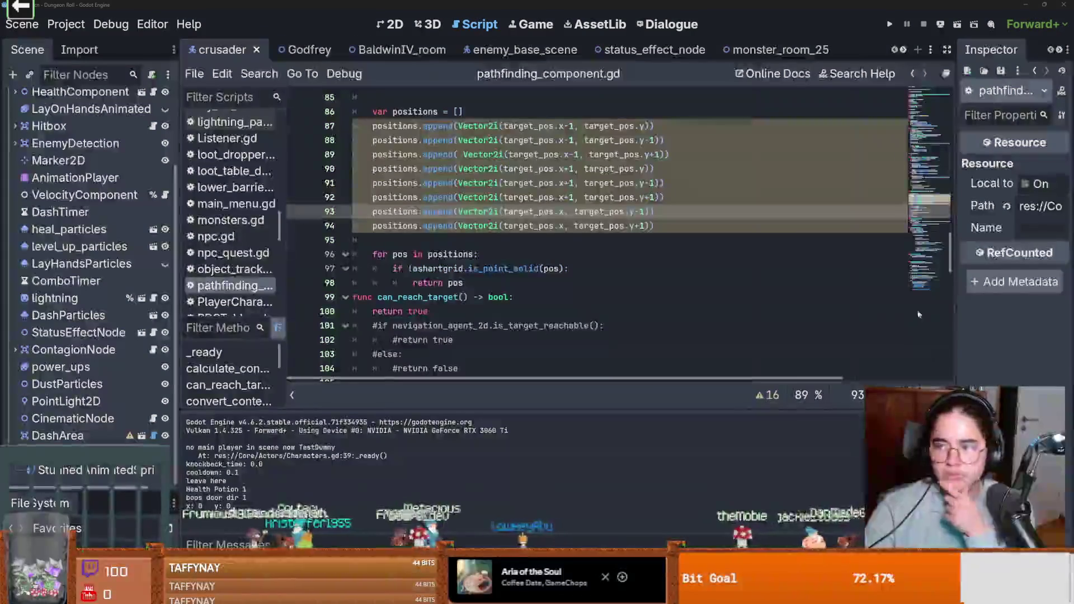
# Step: Paste the fix into pathfinding_component.gd at line 83 to clear its warnings
pyautogui.scroll(3)
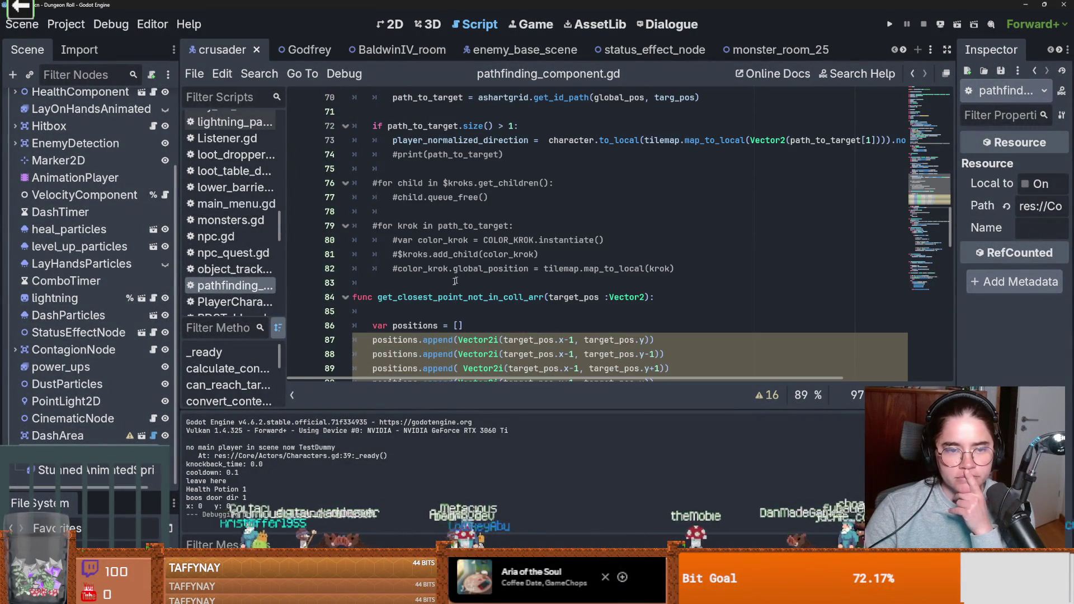
pyautogui.click(431, 281)
pyautogui.scroll(3)
pyautogui.scroll(-3)
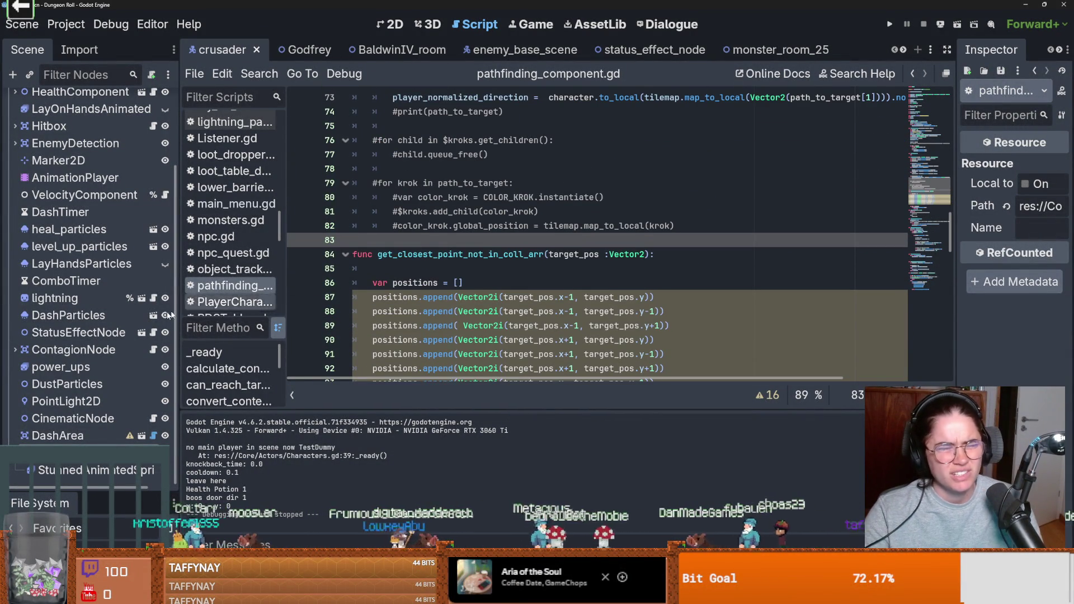
pyautogui.hotkey('ctrl', 'v')
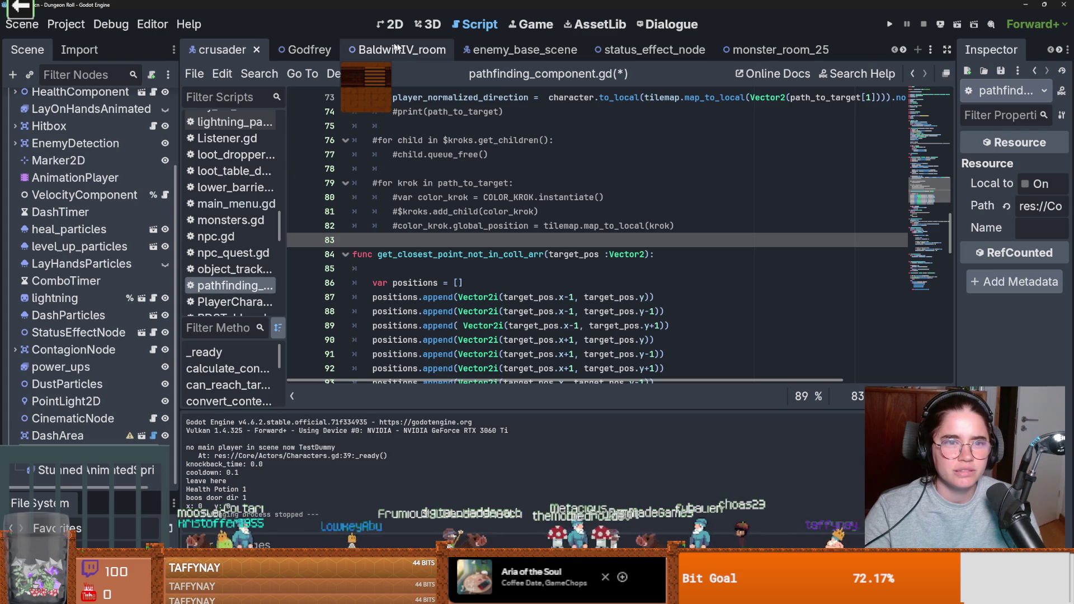
# Step: Hide StateLabel in enemy_base_scene, save the scene, and run the game
pyautogui.click(525, 49)
pyautogui.click(165, 401)
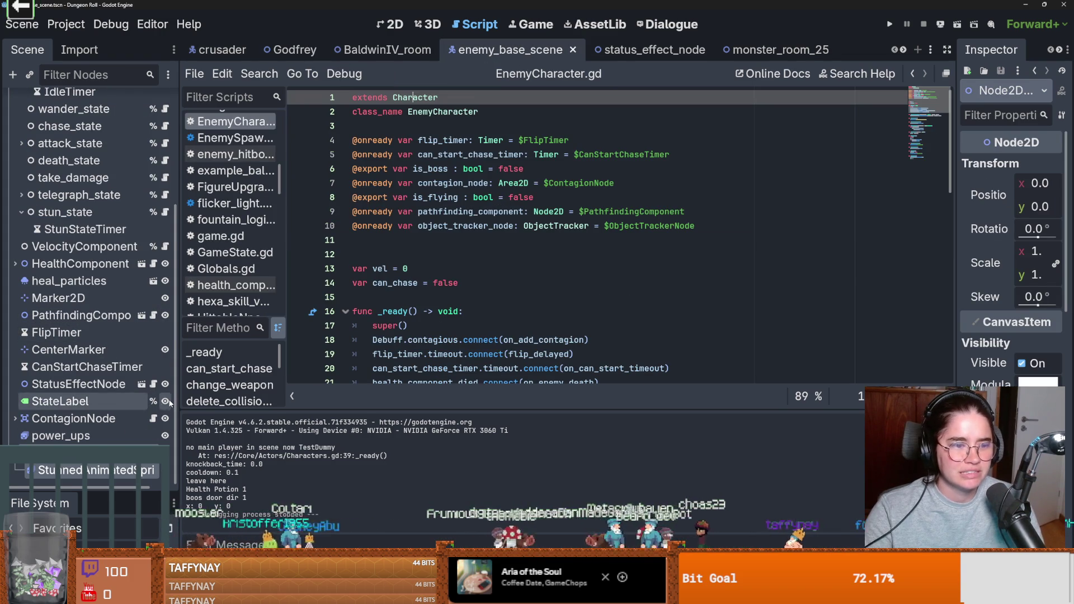
pyautogui.hotkey('ctrl', 's')
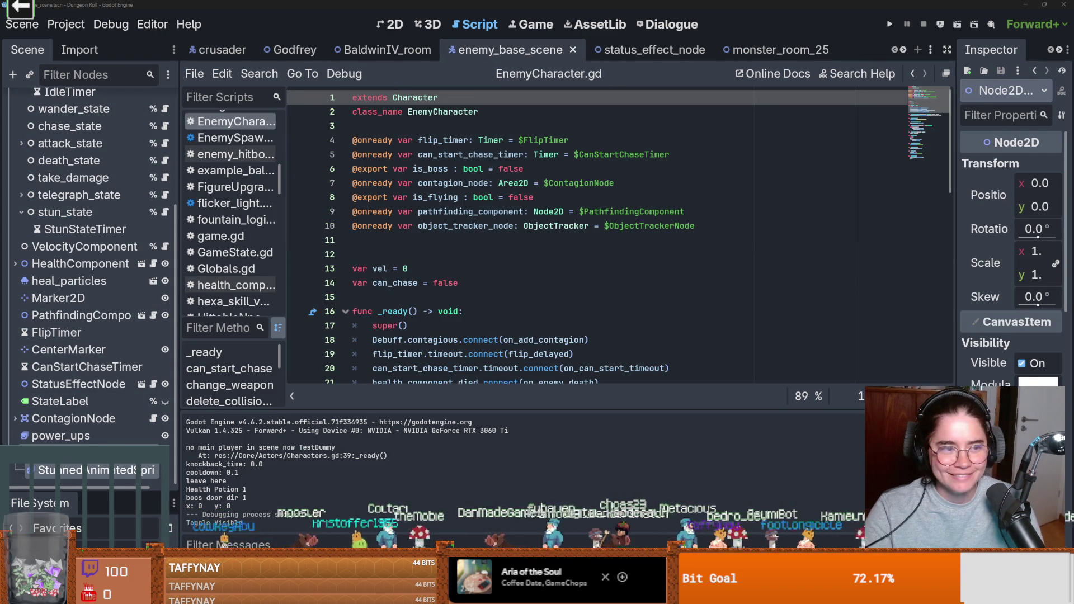
pyautogui.click(890, 22)
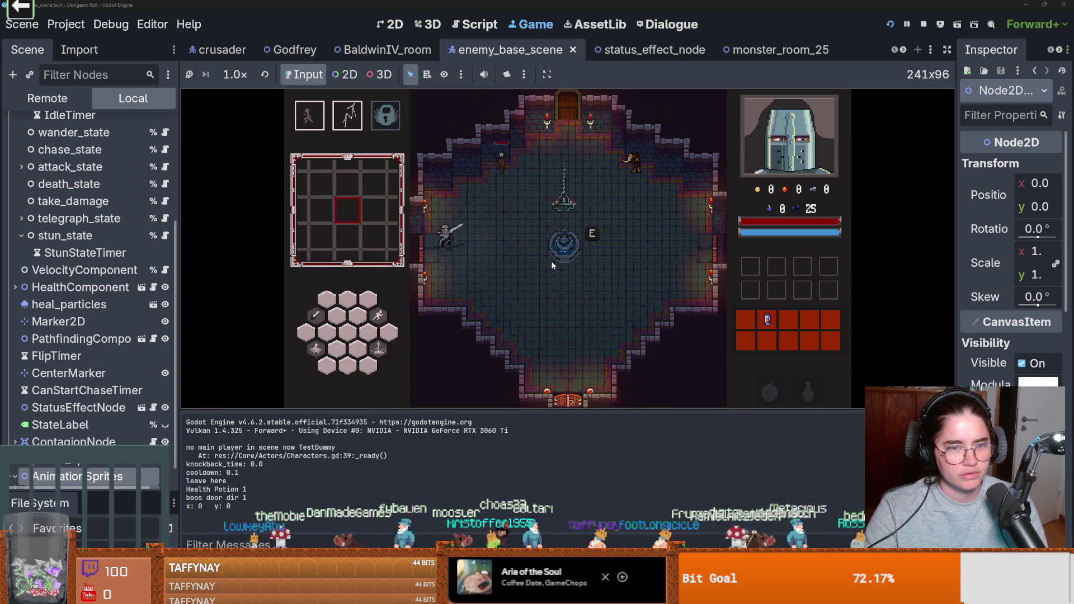
# Step: Load a test room from the in-game debug room list
pyautogui.press('e')
pyautogui.click(563, 275)
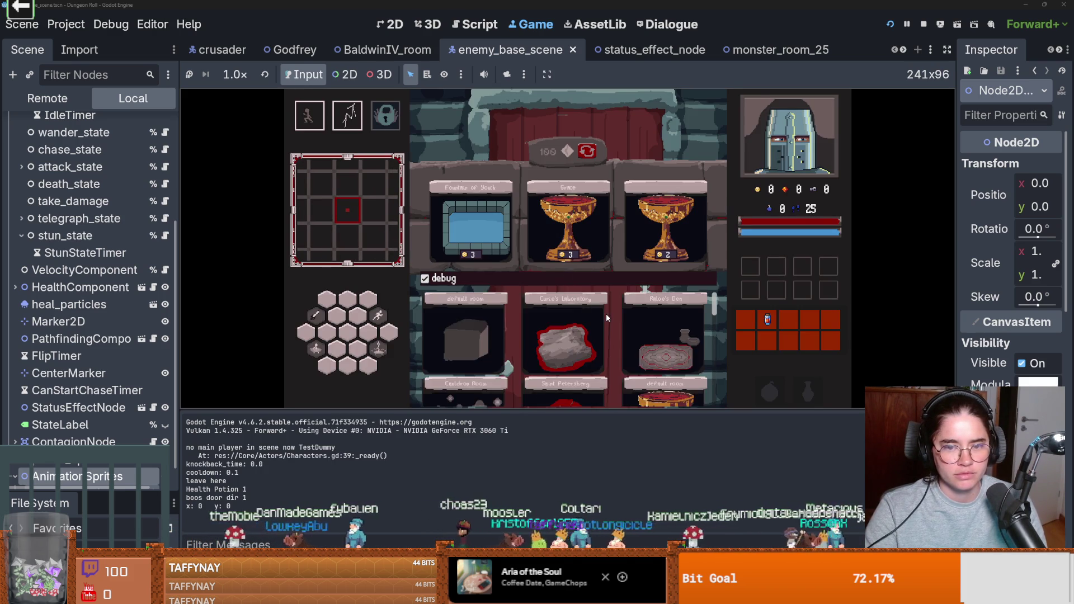
pyautogui.scroll(3)
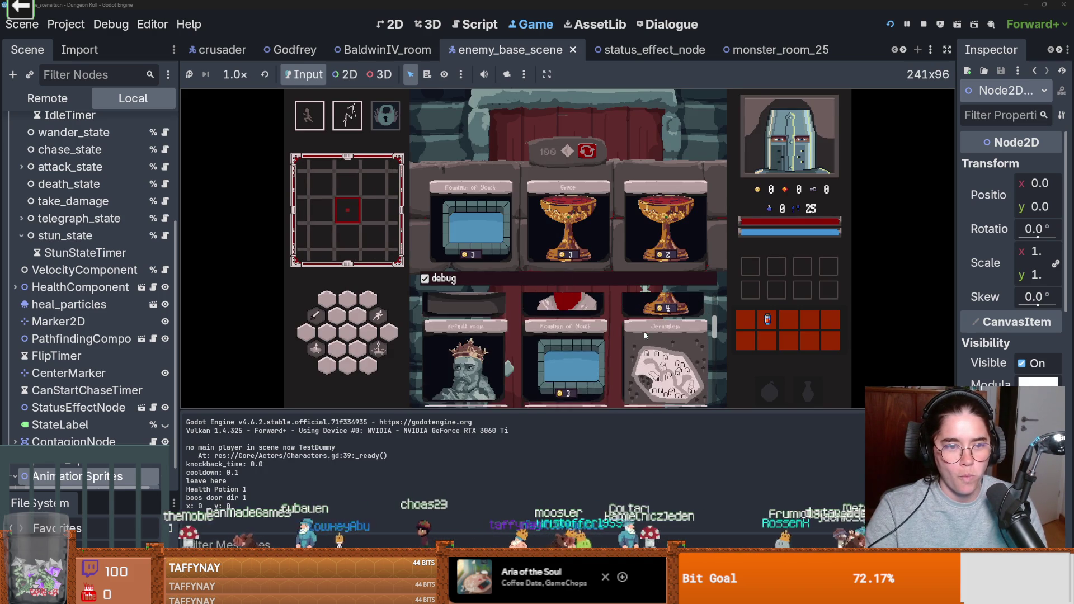
pyautogui.scroll(-3)
pyautogui.click(646, 335)
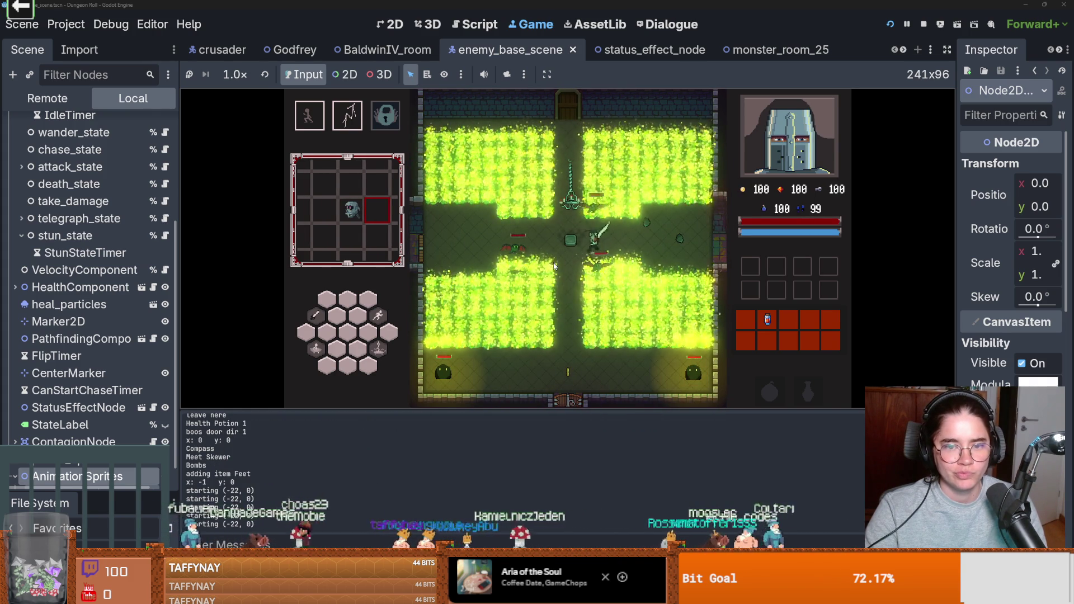
# Step: Fight the room's enemies with attack combos, a dash and the lightning special
pyautogui.click(542, 262)
pyautogui.click(565, 260)
pyautogui.click(591, 261)
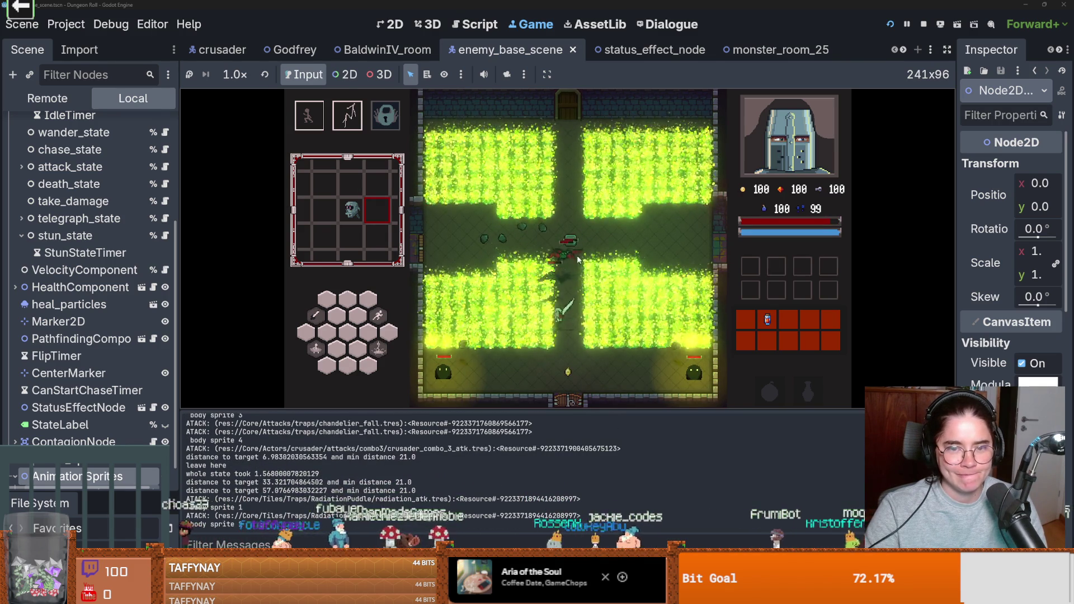
pyautogui.click(573, 251)
pyautogui.click(615, 354)
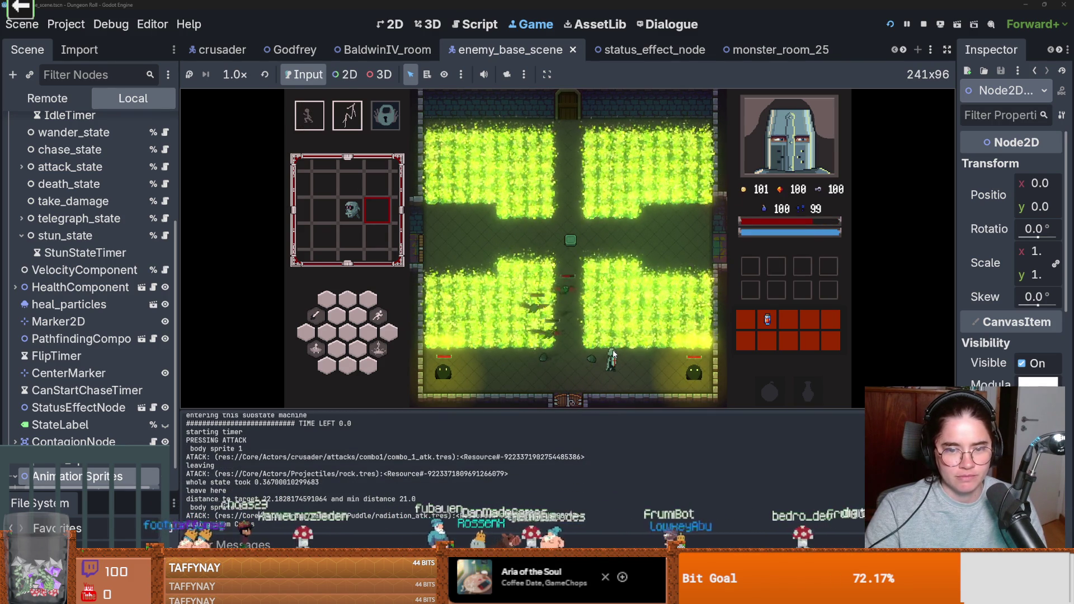
pyautogui.click(701, 379)
pyautogui.click(699, 381)
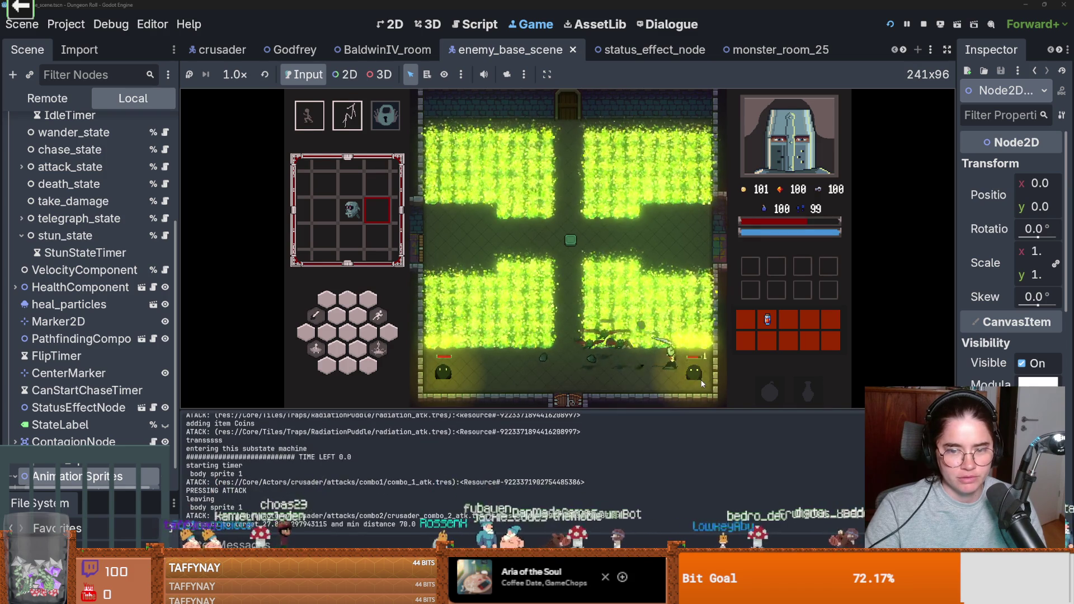
pyautogui.click(687, 373)
pyautogui.press('space')
pyautogui.press('q')
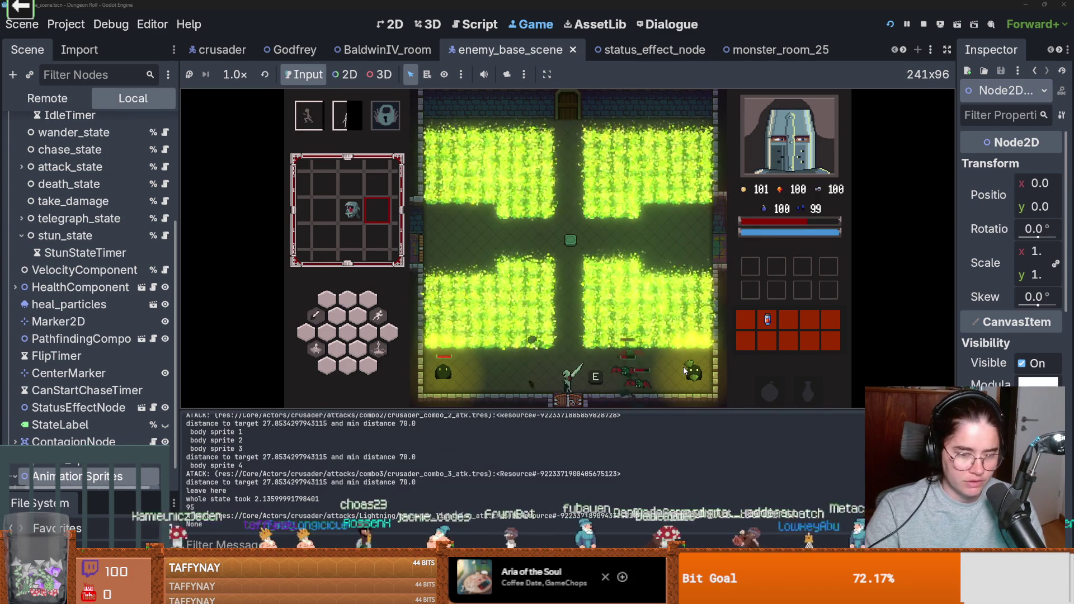
# Step: Stop the game, save, and bring up the crusader scene
pyautogui.click(924, 23)
pyautogui.hotkey('ctrl', 's')
pyautogui.hotkey('ctrl', 'shift', 'Tab')
pyautogui.hotkey('ctrl', 'shift', 'Tab')
pyautogui.hotkey('ctrl', 'shift', 'Tab')
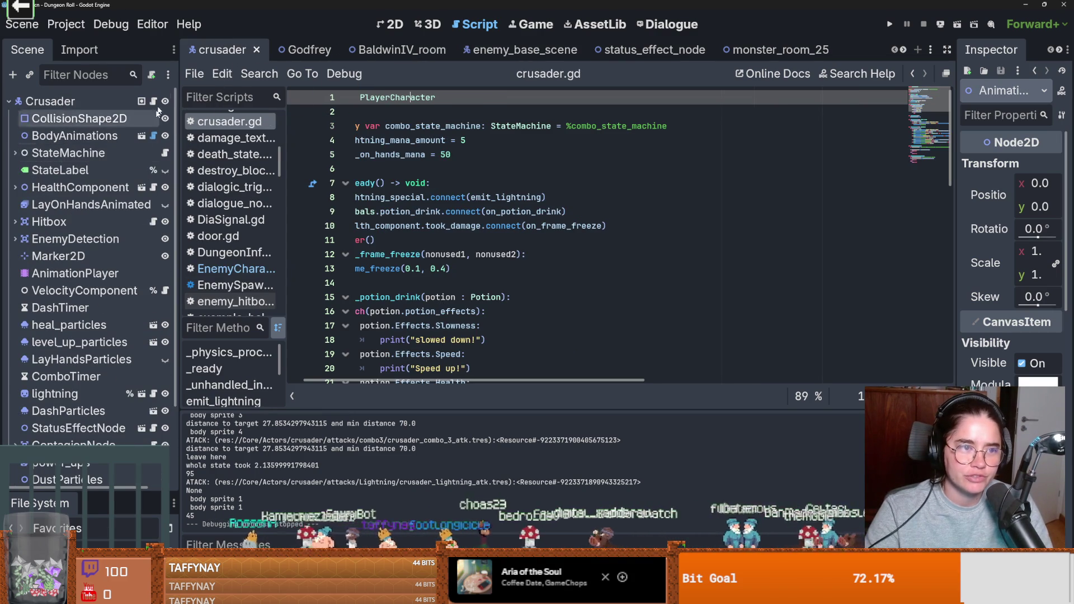
# Step: Set third_special_unlocked to false in Globals.gd, save, and run the game to test it
pyautogui.click(470, 156)
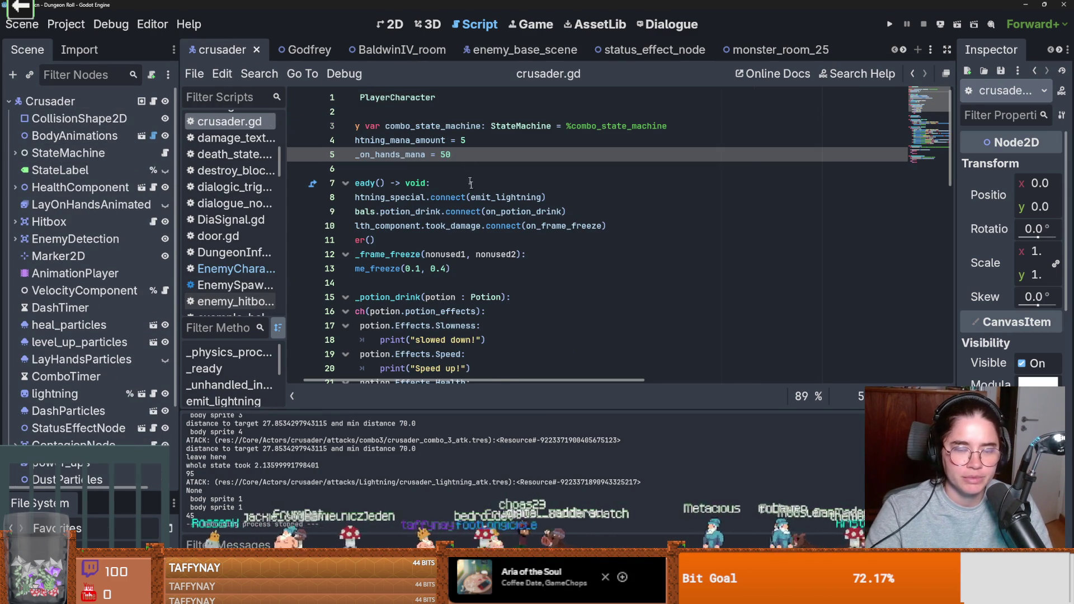
pyautogui.scroll(-3)
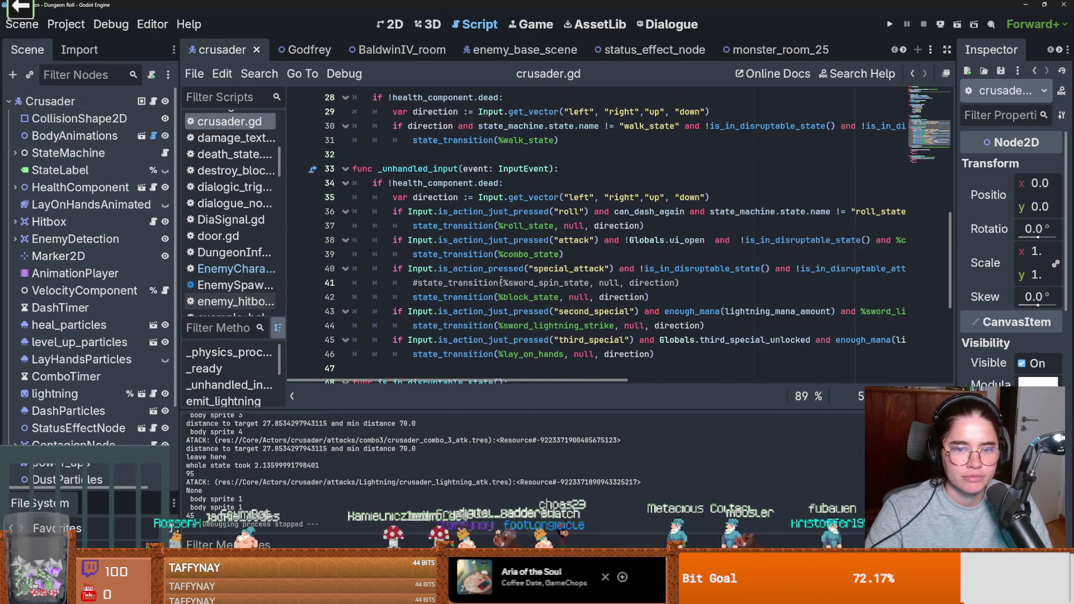
pyautogui.click(743, 340)
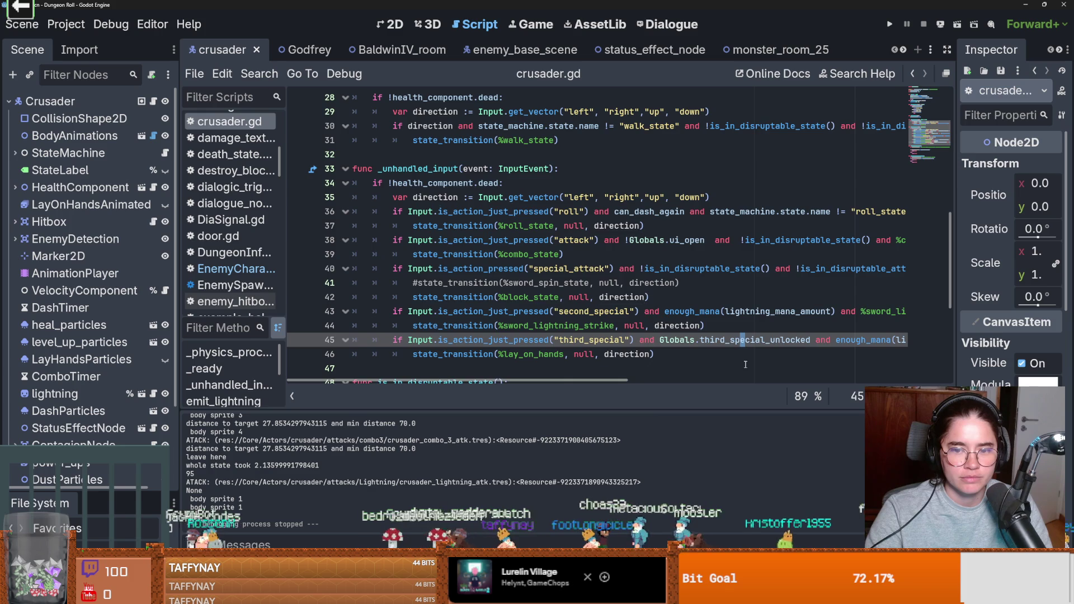
pyautogui.click(742, 342)
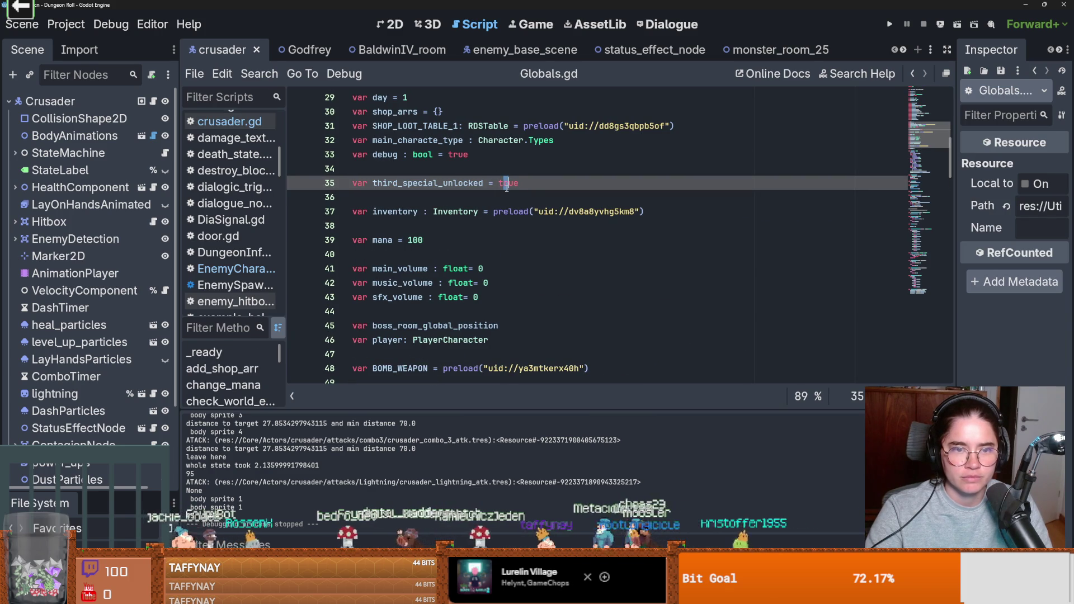
pyautogui.hotkey('ctrl', 's')
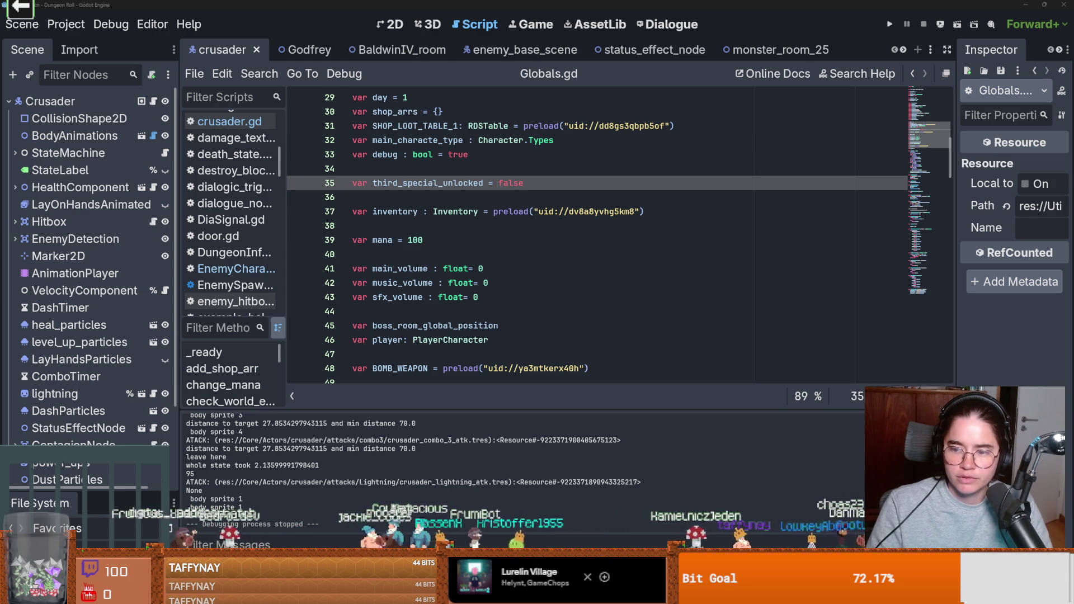
pyautogui.click(888, 25)
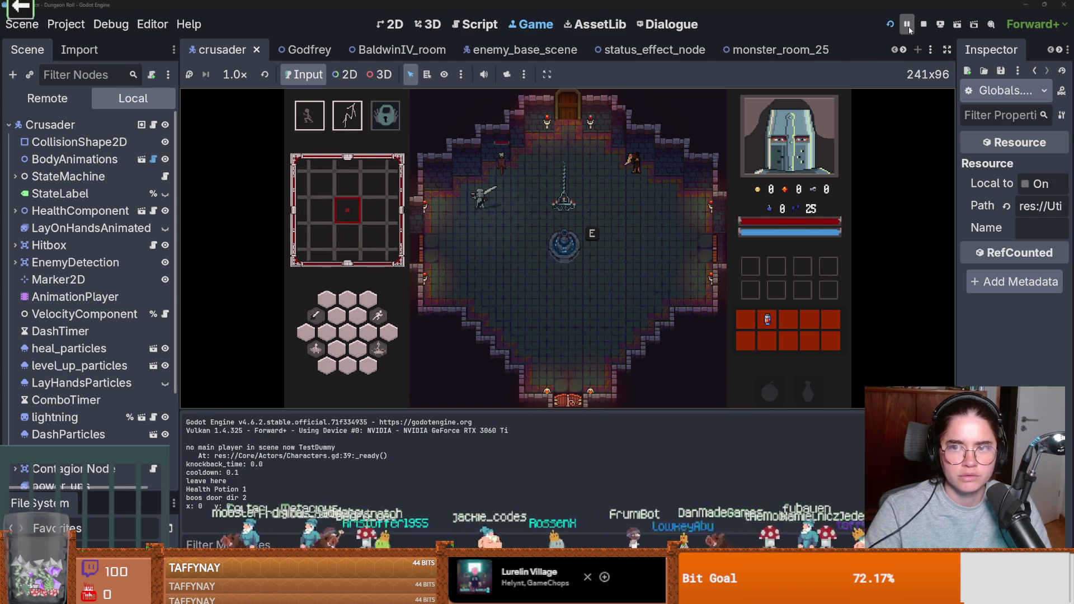
# Step: Stop the test run, review the two vanished-node instantiate errors, and go to the browser
pyautogui.click(907, 25)
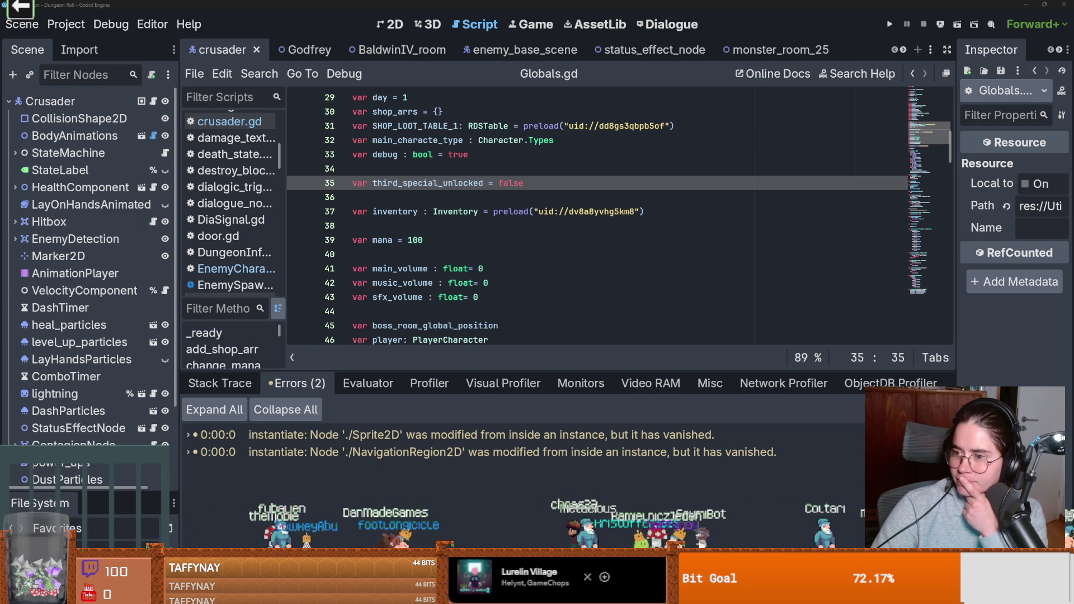
pyautogui.hotkey('alt', 'Tab')
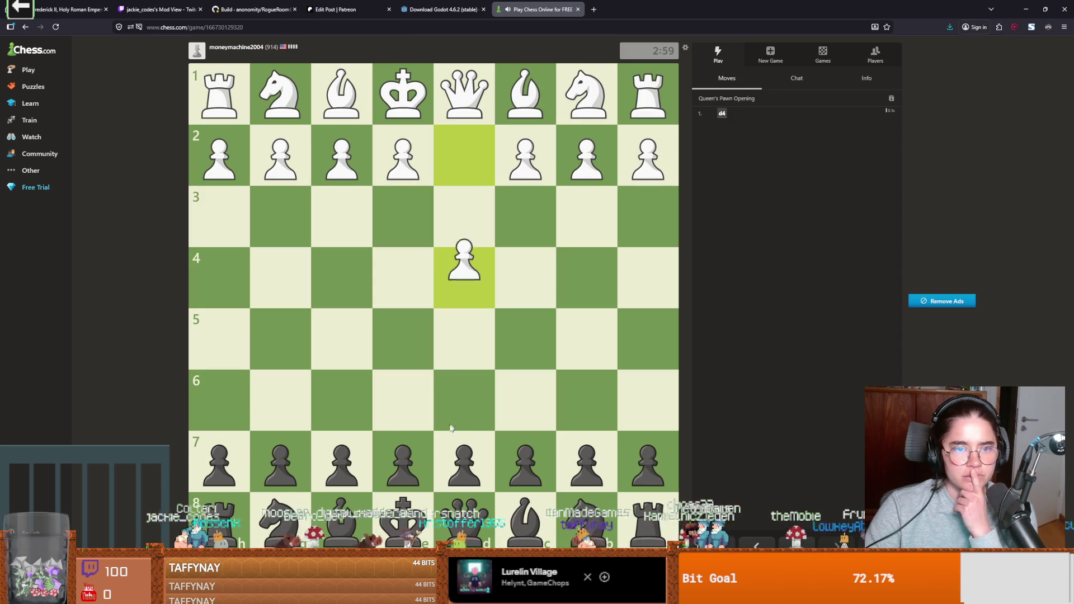
# Step: Play d6, Nf6, Bf5 and e6 as Black, then capture White's bishop on d3
pyautogui.moveTo(452, 468); pyautogui.dragTo(452, 396)
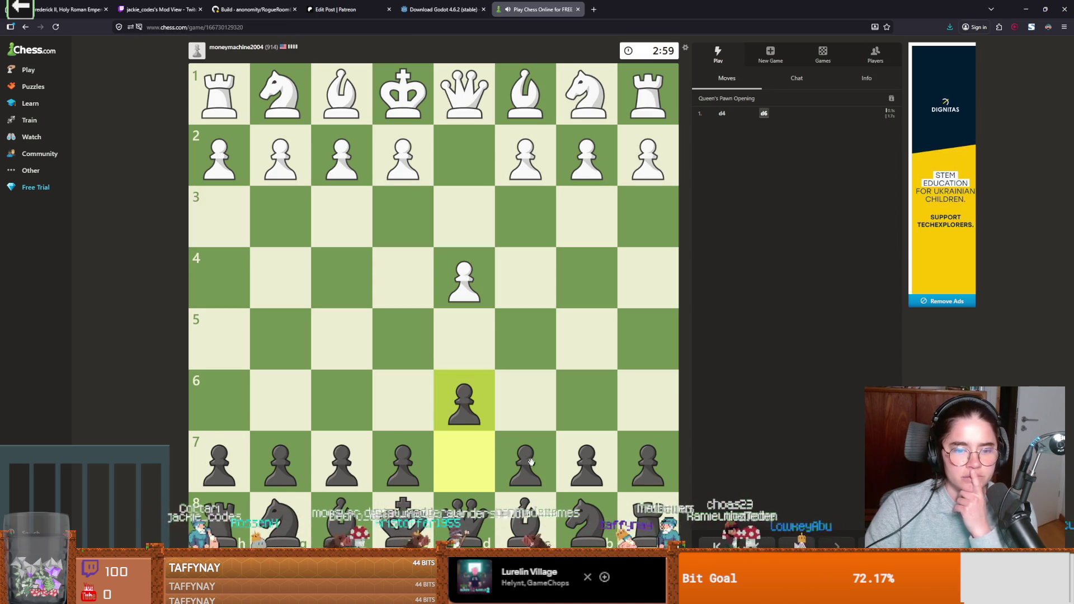
pyautogui.moveTo(304, 456); pyautogui.dragTo(341, 400)
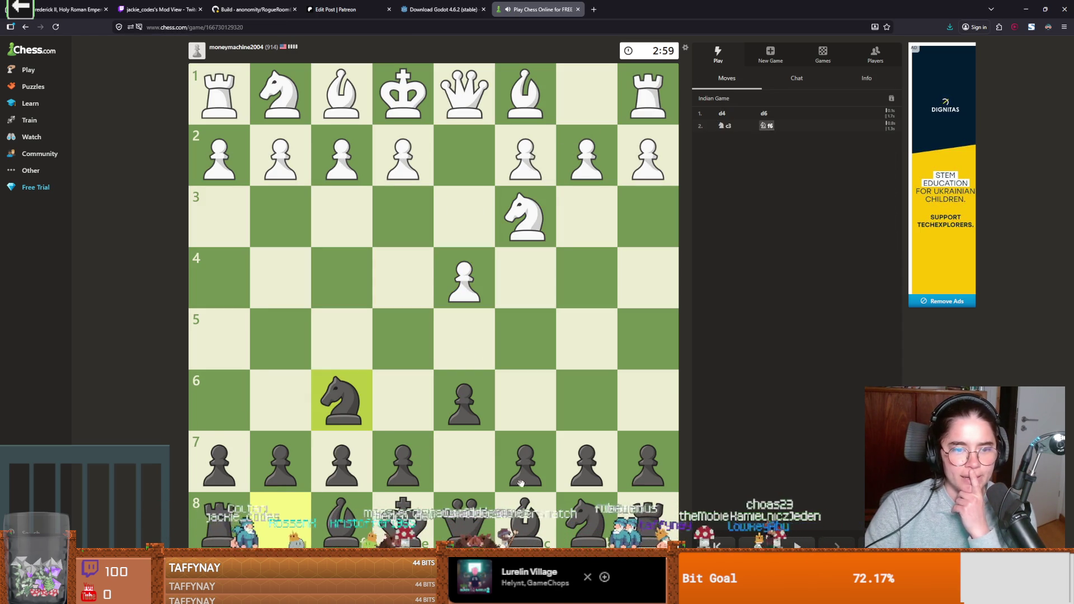
pyautogui.moveTo(529, 523); pyautogui.dragTo(353, 350)
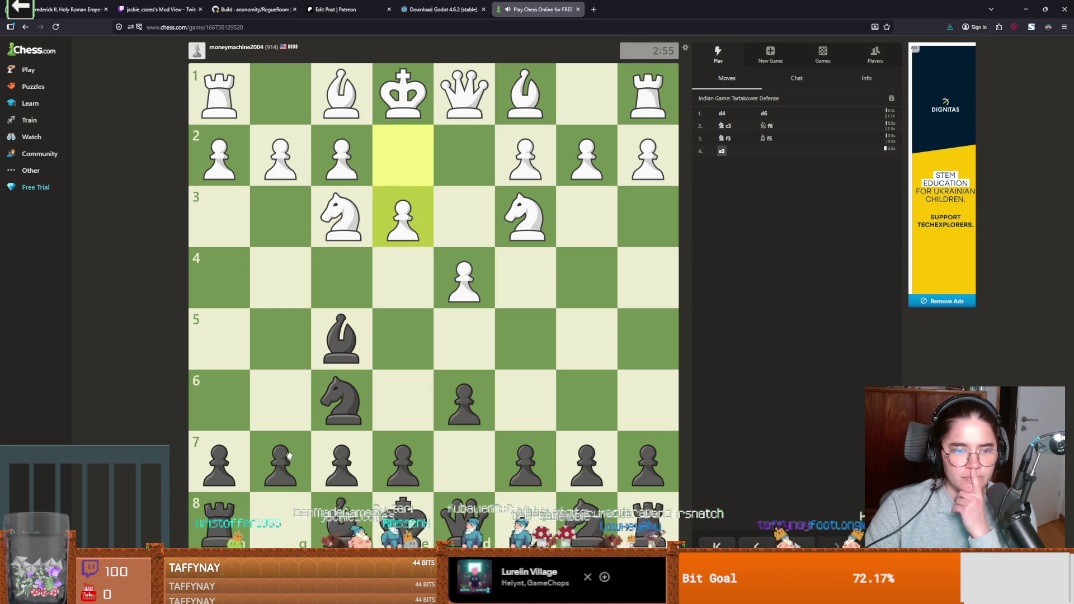
pyautogui.click(403, 461)
pyautogui.click(403, 400)
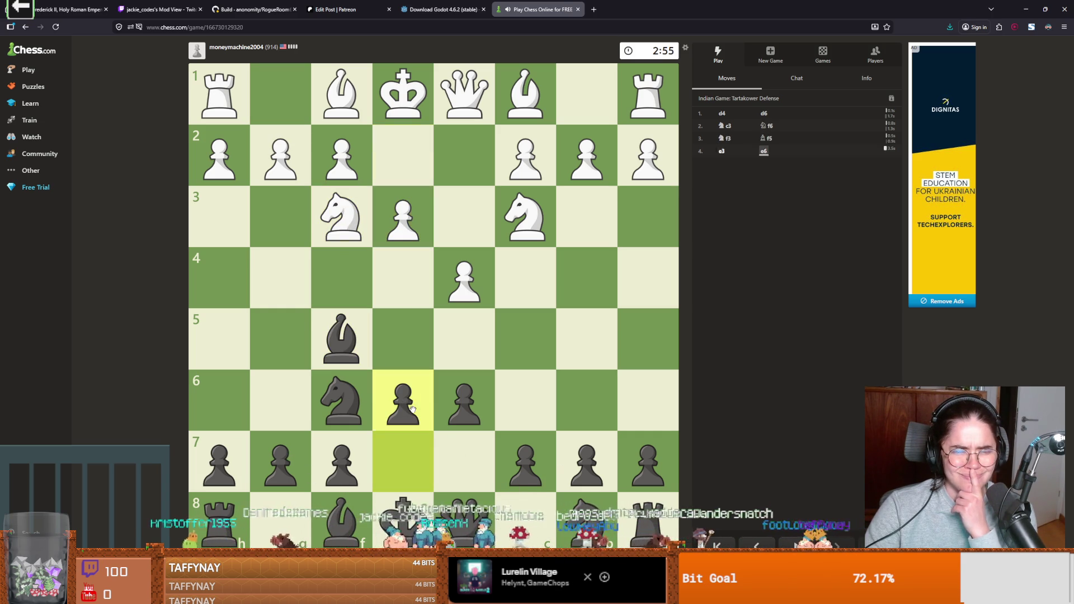
pyautogui.click(346, 341)
pyautogui.click(463, 217)
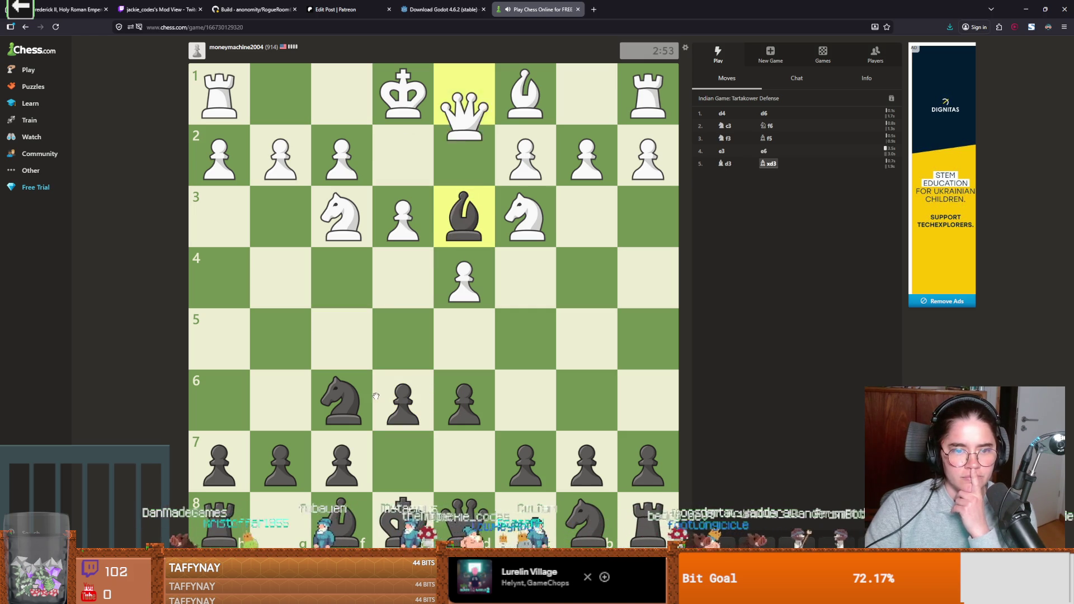
# Step: Continue with d5, Bd6, kingside castling, Qe7, Nc6 and a6
pyautogui.moveTo(463, 408); pyautogui.dragTo(464, 338)
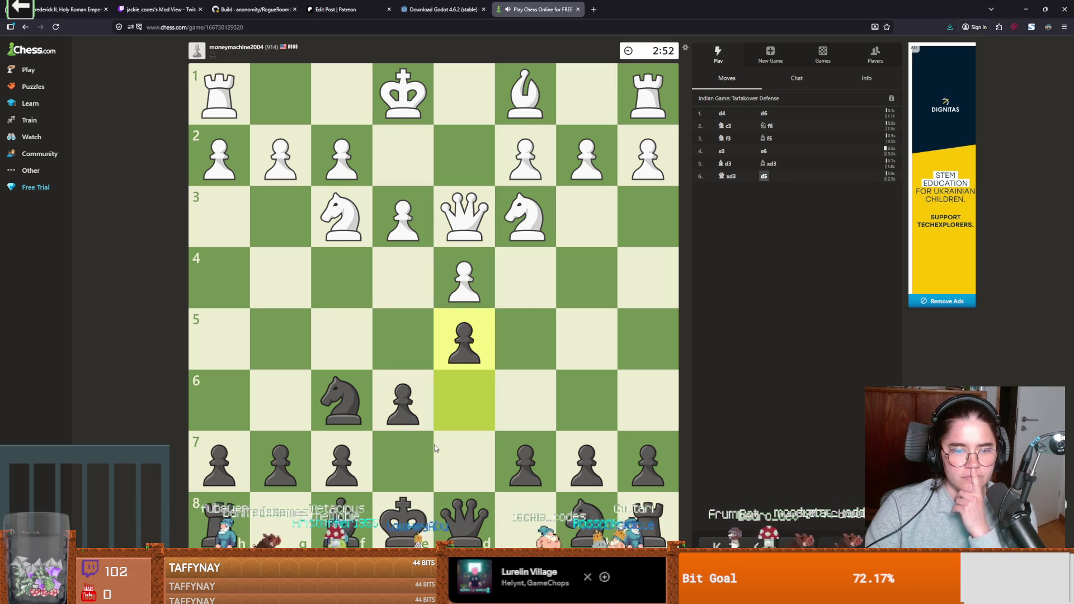
pyautogui.moveTo(384, 466); pyautogui.dragTo(445, 410)
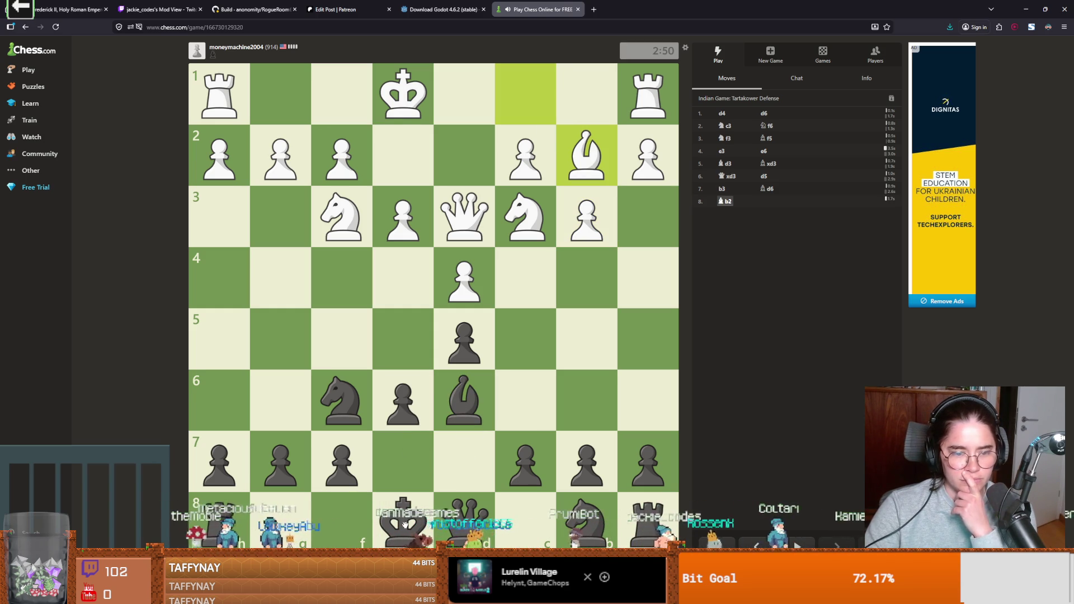
pyautogui.moveTo(404, 523); pyautogui.dragTo(279, 521)
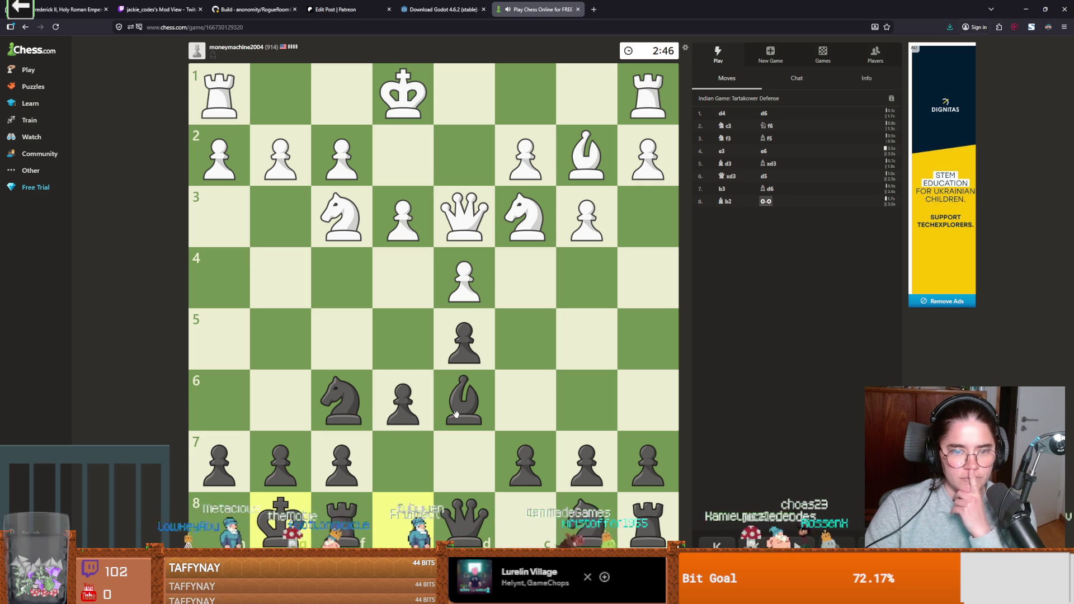
pyautogui.moveTo(481, 517); pyautogui.dragTo(422, 452)
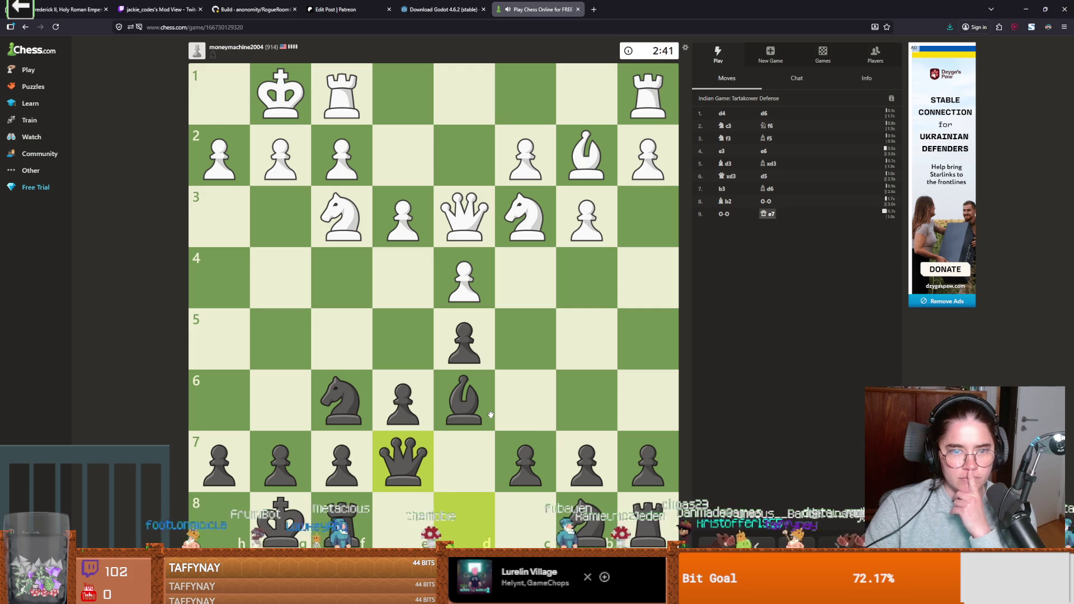
pyautogui.moveTo(587, 521); pyautogui.dragTo(514, 407)
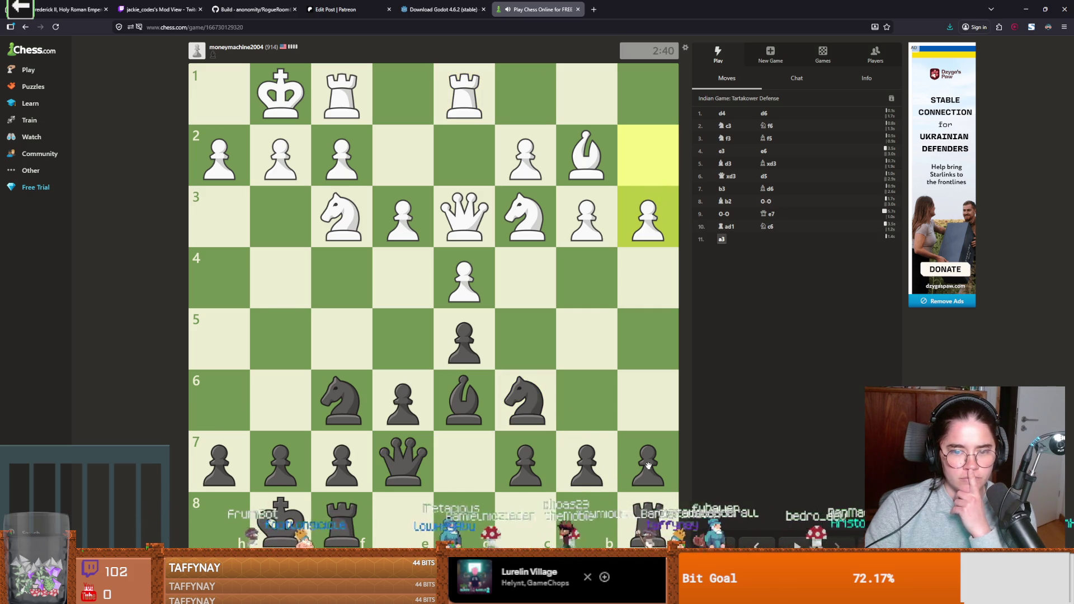
pyautogui.moveTo(648, 466); pyautogui.dragTo(648, 400)
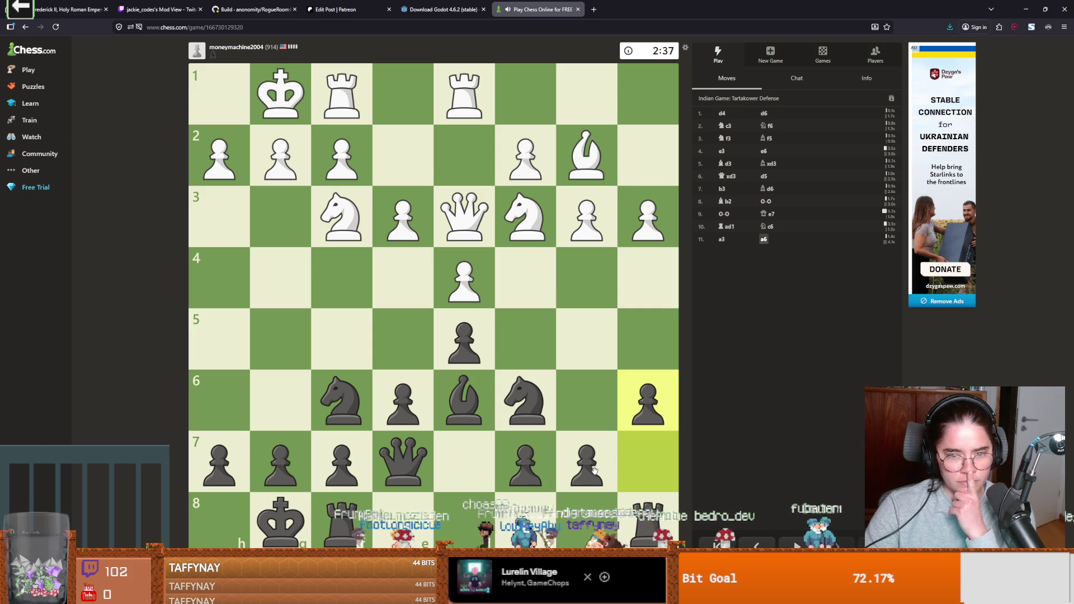
pyautogui.moveTo(596, 470); pyautogui.dragTo(600, 469)
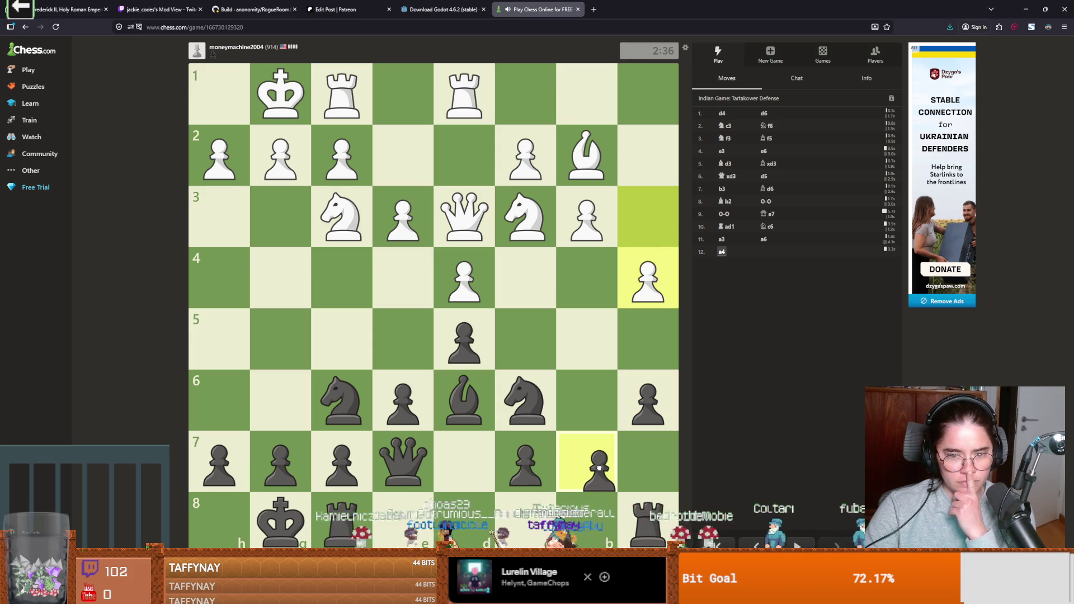
pyautogui.click(599, 469)
# Step: Play Bb4, Bxc3, Ne4, b6, Nf6, Nb4, c6 and Qd6 as Black
pyautogui.moveTo(481, 413); pyautogui.dragTo(586, 287)
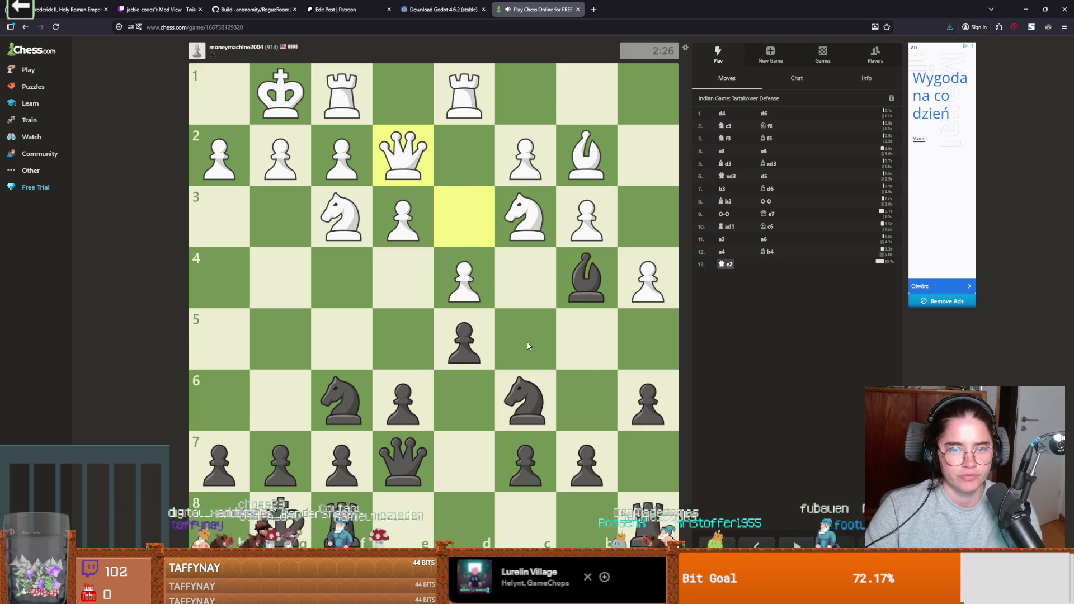
pyautogui.moveTo(592, 290); pyautogui.dragTo(521, 211)
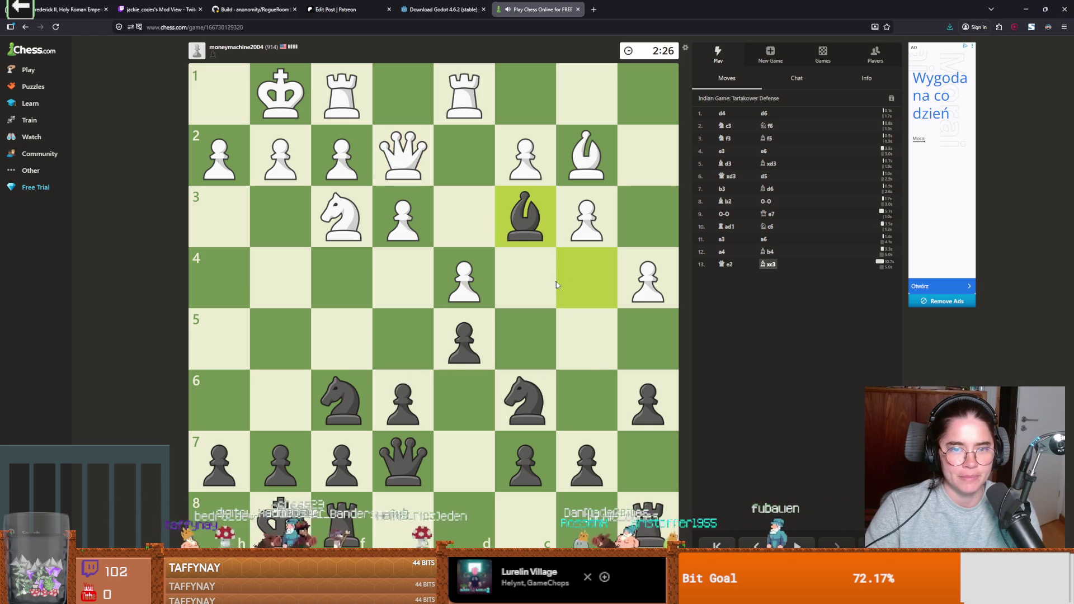
pyautogui.moveTo(341, 400); pyautogui.dragTo(407, 270)
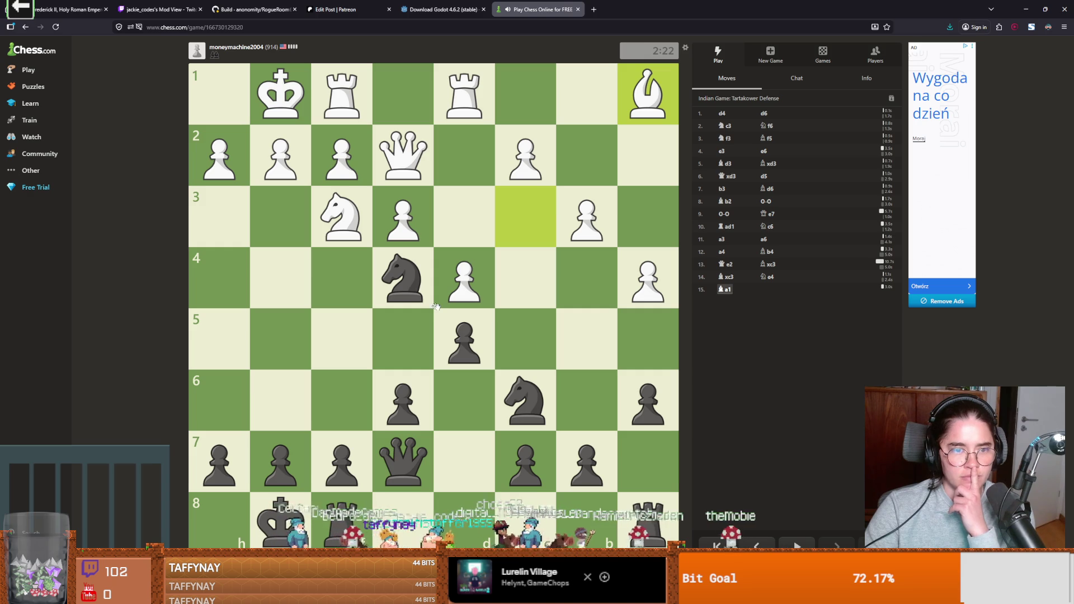
pyautogui.moveTo(410, 461); pyautogui.dragTo(332, 396)
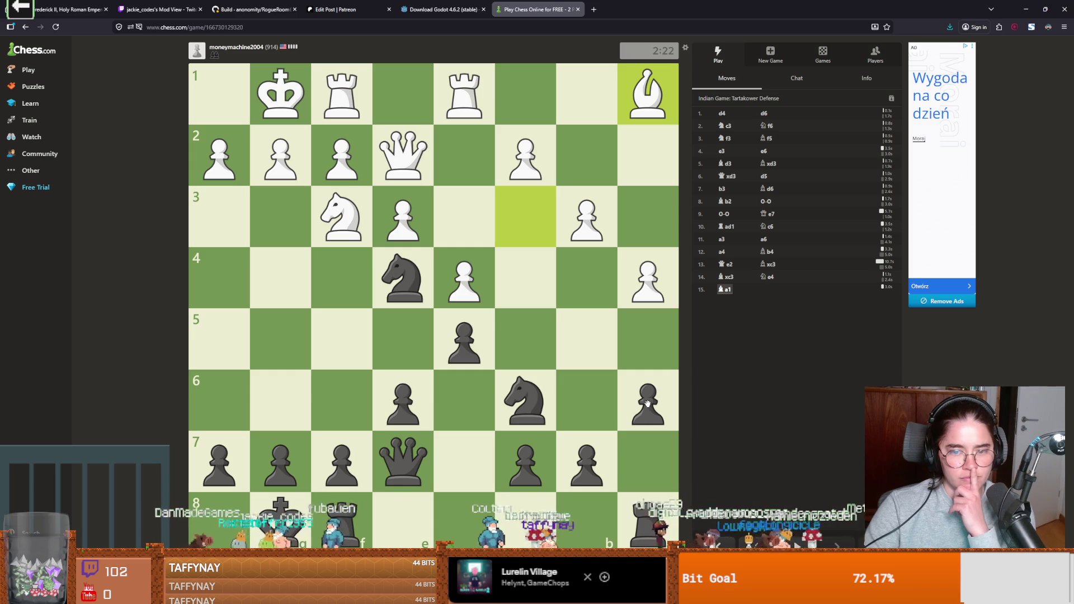
pyautogui.moveTo(606, 442); pyautogui.dragTo(587, 400)
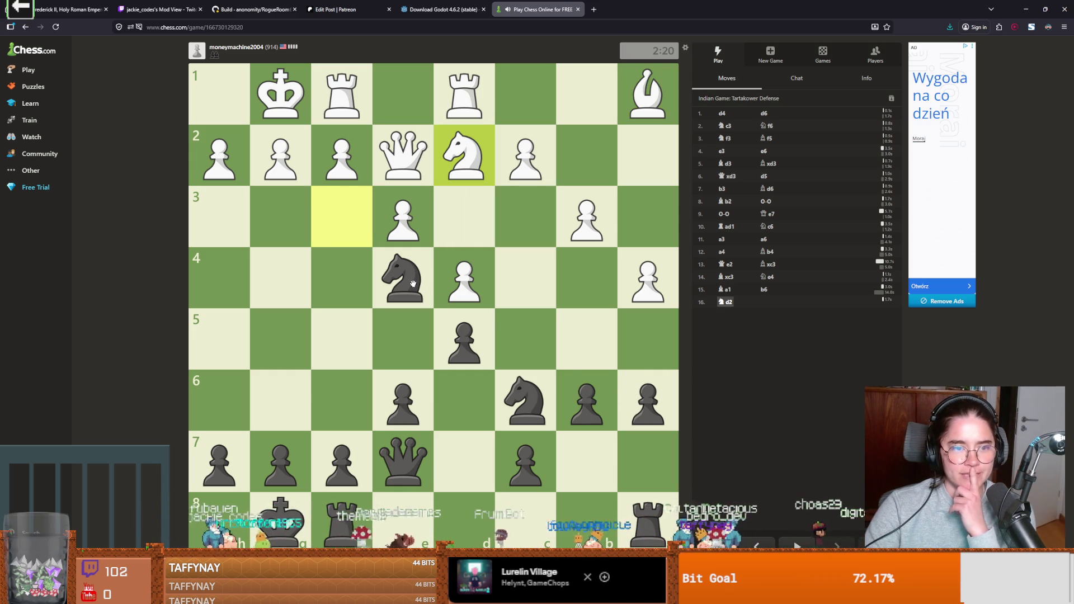
pyautogui.moveTo(413, 284); pyautogui.dragTo(350, 403)
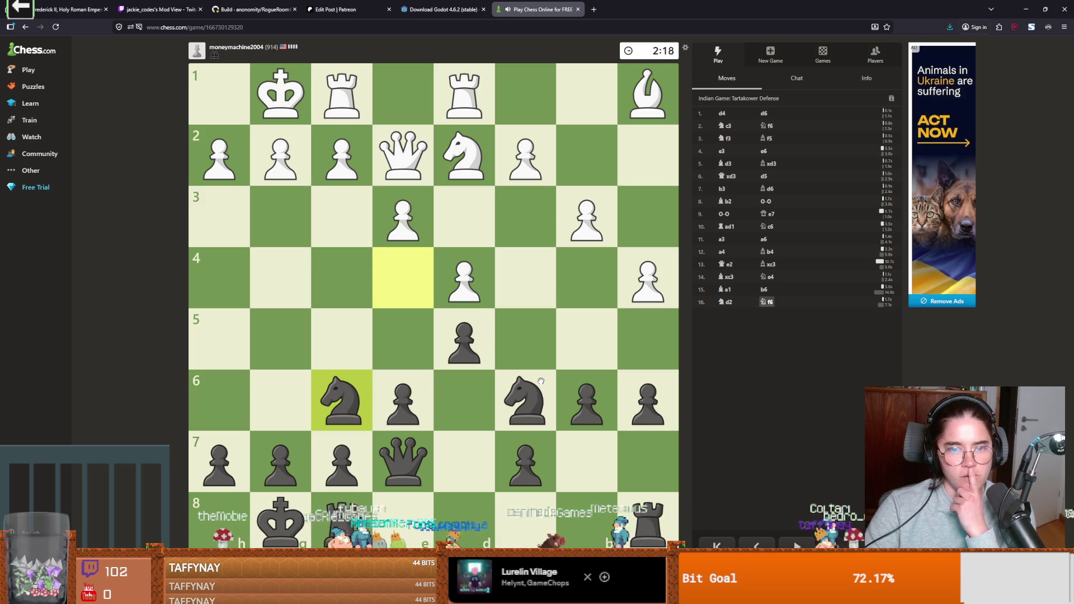
pyautogui.moveTo(538, 386); pyautogui.dragTo(588, 275)
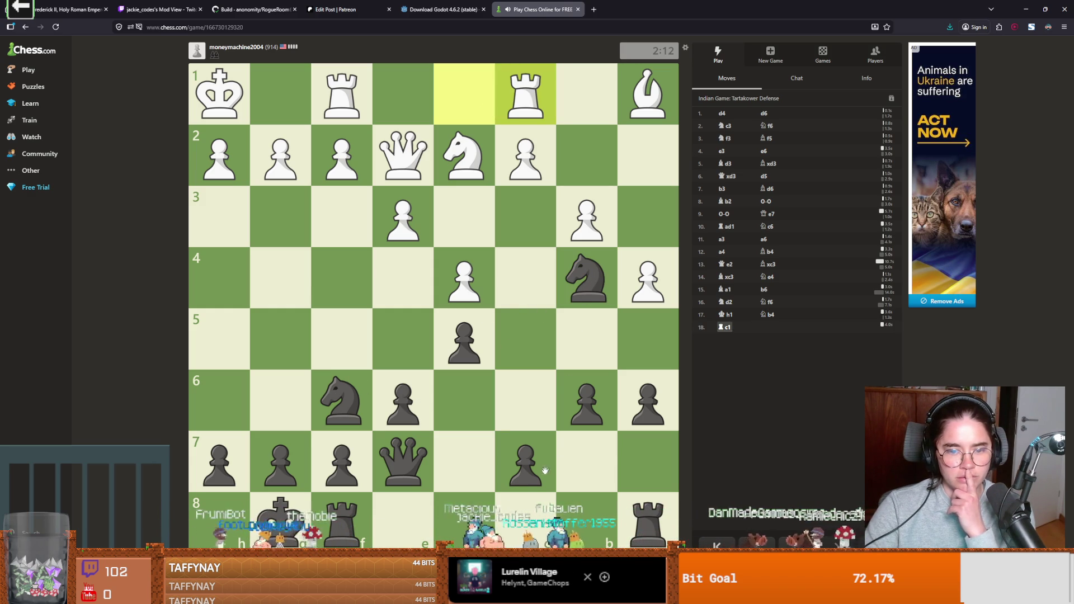
pyautogui.moveTo(533, 468); pyautogui.dragTo(539, 396)
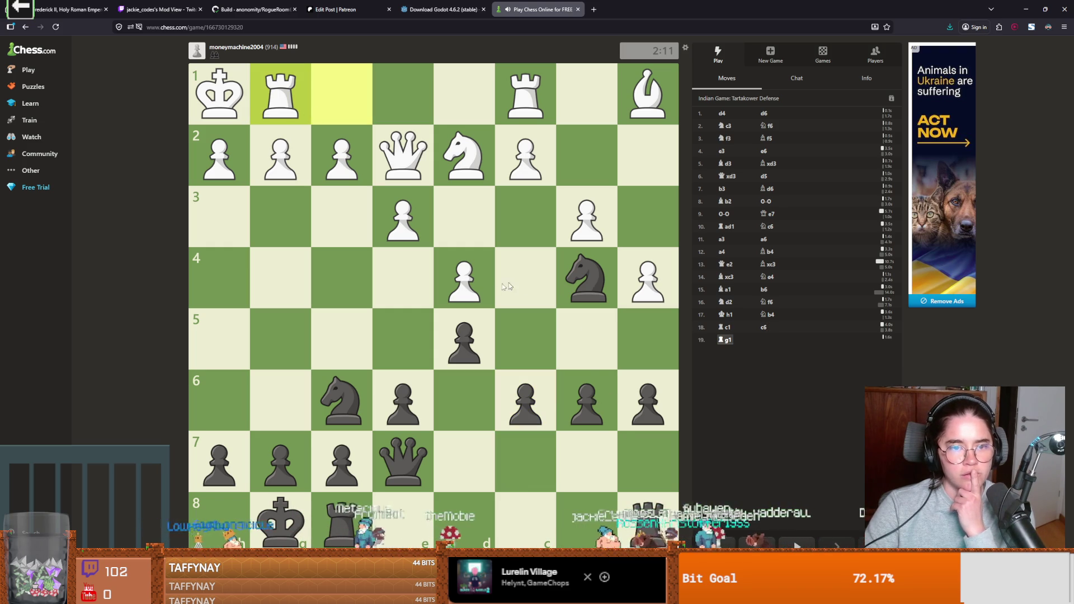
pyautogui.moveTo(417, 443); pyautogui.dragTo(463, 398)
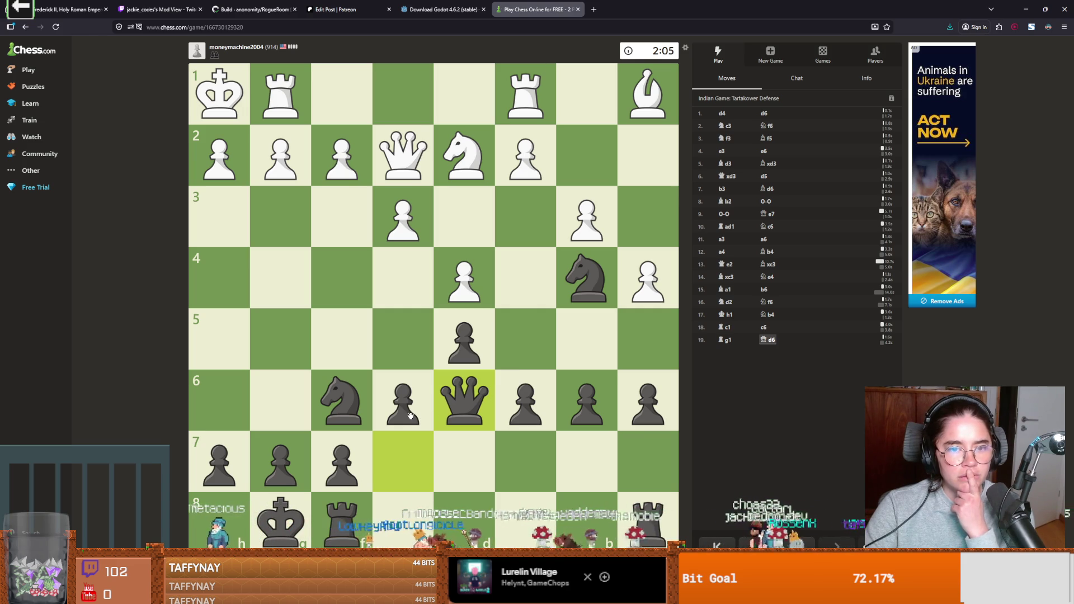
# Step: Push e5, take exd4, win the b4 pawn with the queen, and play Nh5
pyautogui.moveTo(410, 416); pyautogui.dragTo(402, 339)
pyautogui.click(462, 389)
pyautogui.click(403, 339)
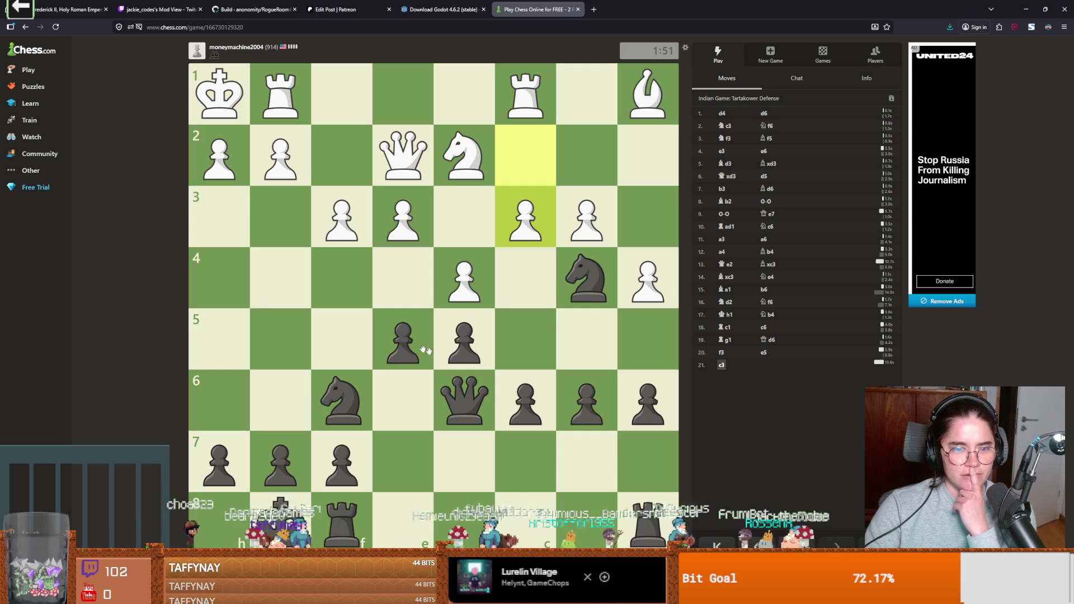
pyautogui.moveTo(404, 337); pyautogui.dragTo(481, 273)
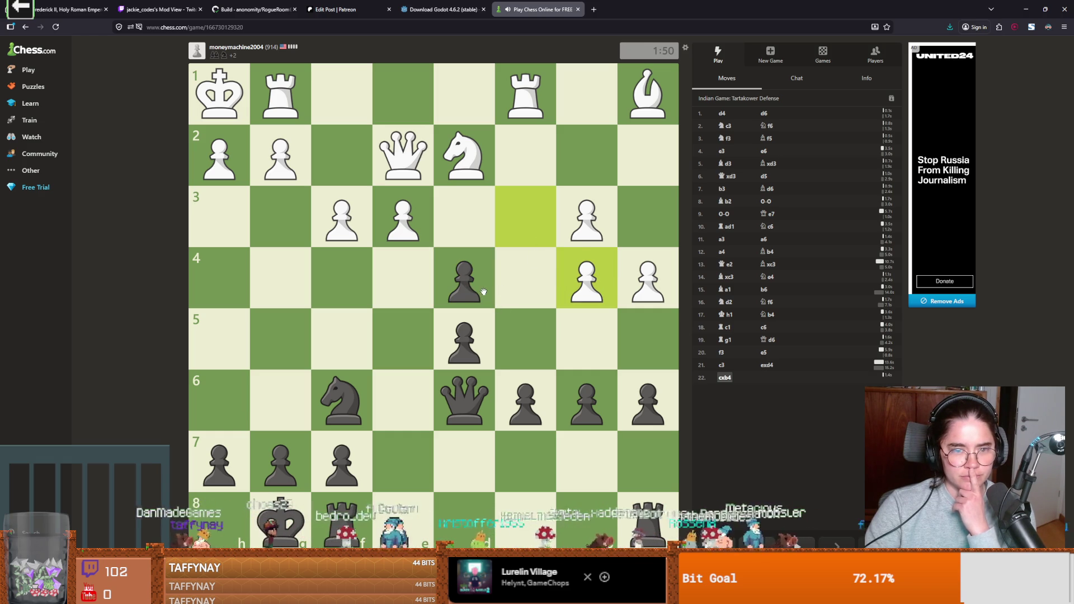
pyautogui.moveTo(460, 421); pyautogui.dragTo(590, 282)
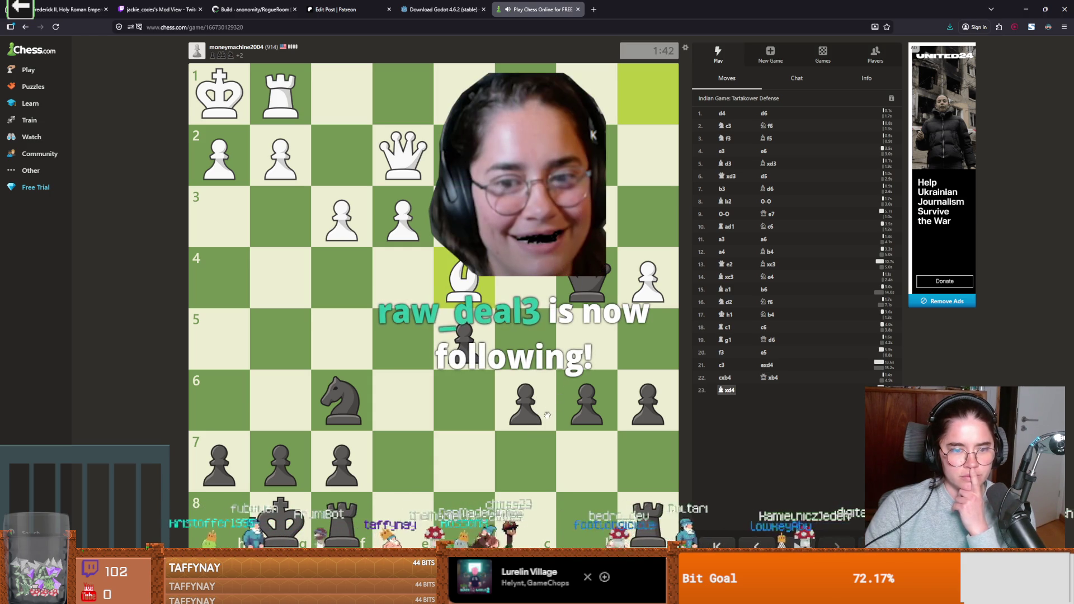
pyautogui.moveTo(547, 383); pyautogui.dragTo(531, 333)
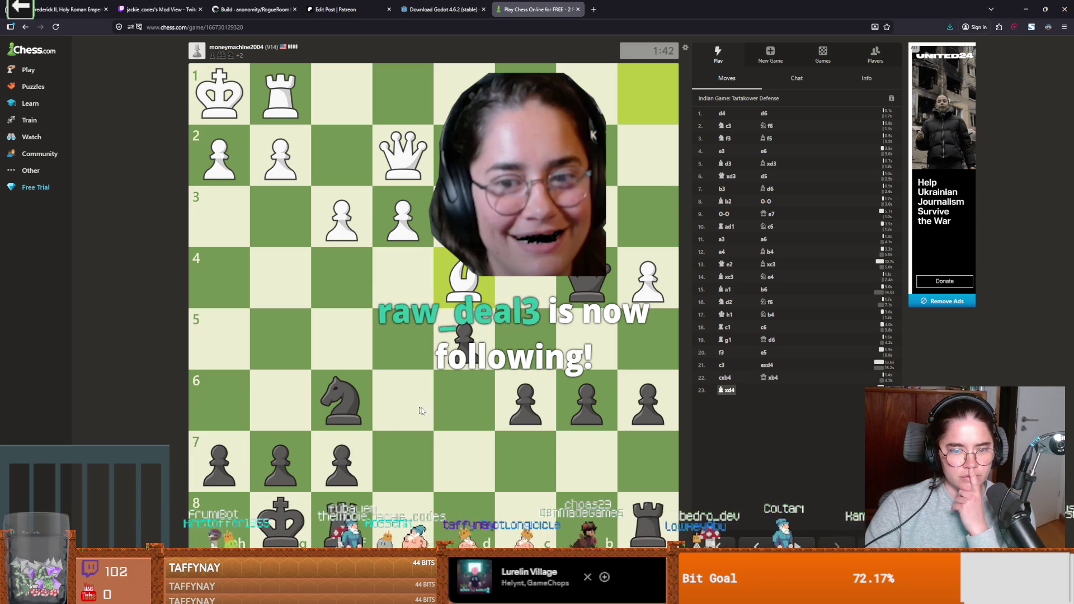
pyautogui.moveTo(344, 421); pyautogui.dragTo(216, 333)
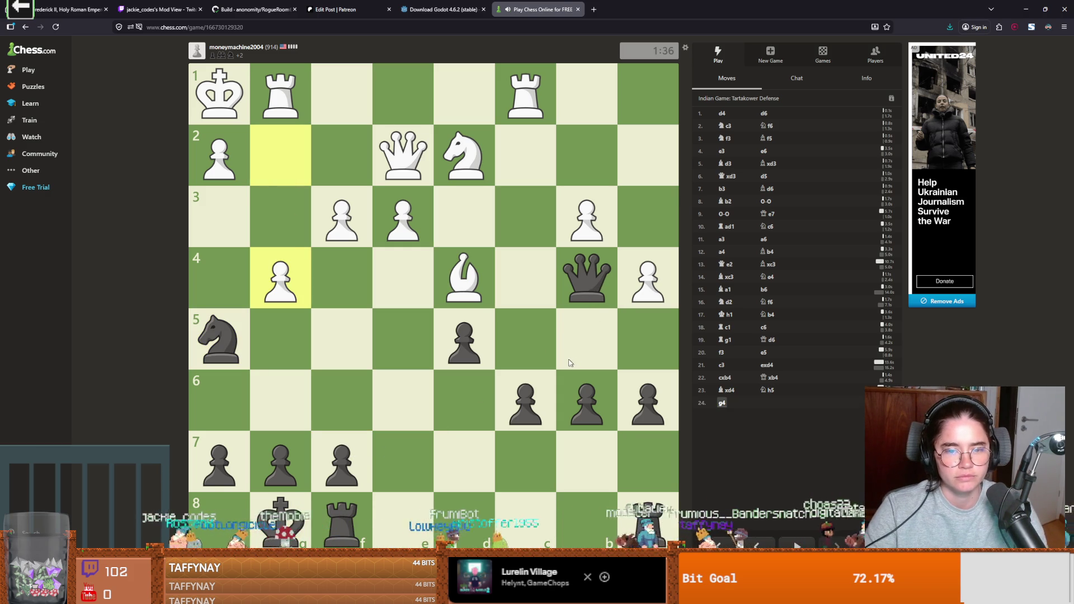
pyautogui.moveTo(231, 338); pyautogui.dragTo(322, 380)
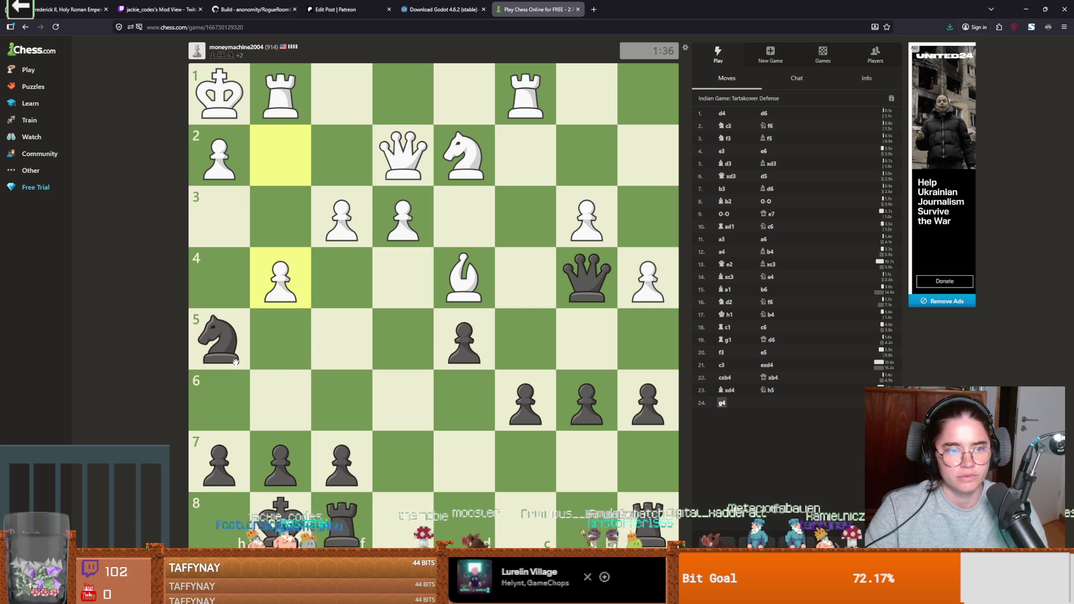
# Step: Play Nf6, recapture gxf6, then Qe7, Re8 and dxe4
pyautogui.click(235, 361)
pyautogui.click(357, 427)
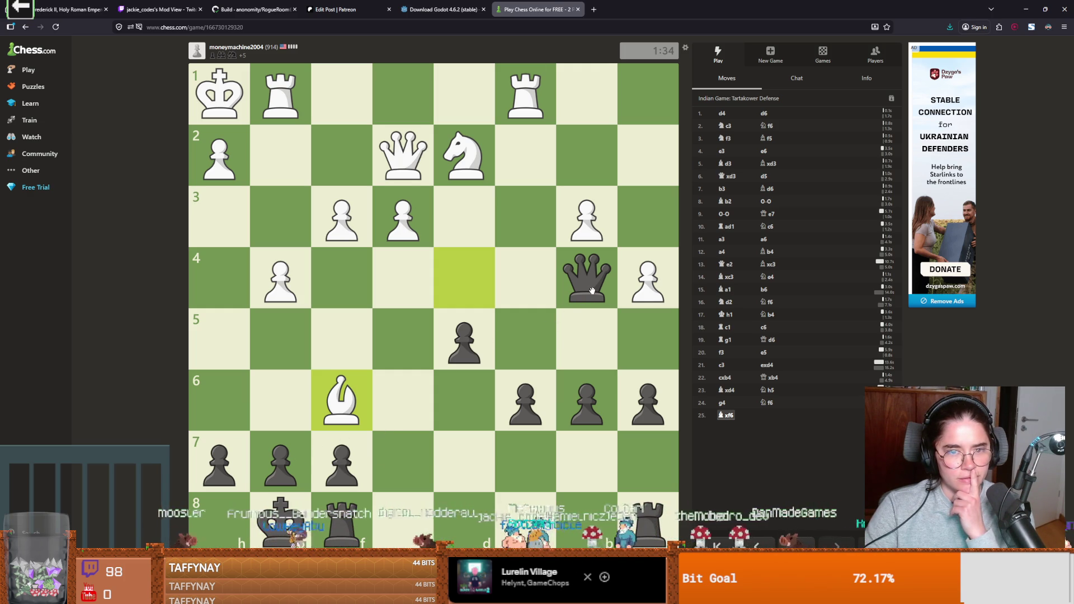
pyautogui.moveTo(280, 461); pyautogui.dragTo(368, 381)
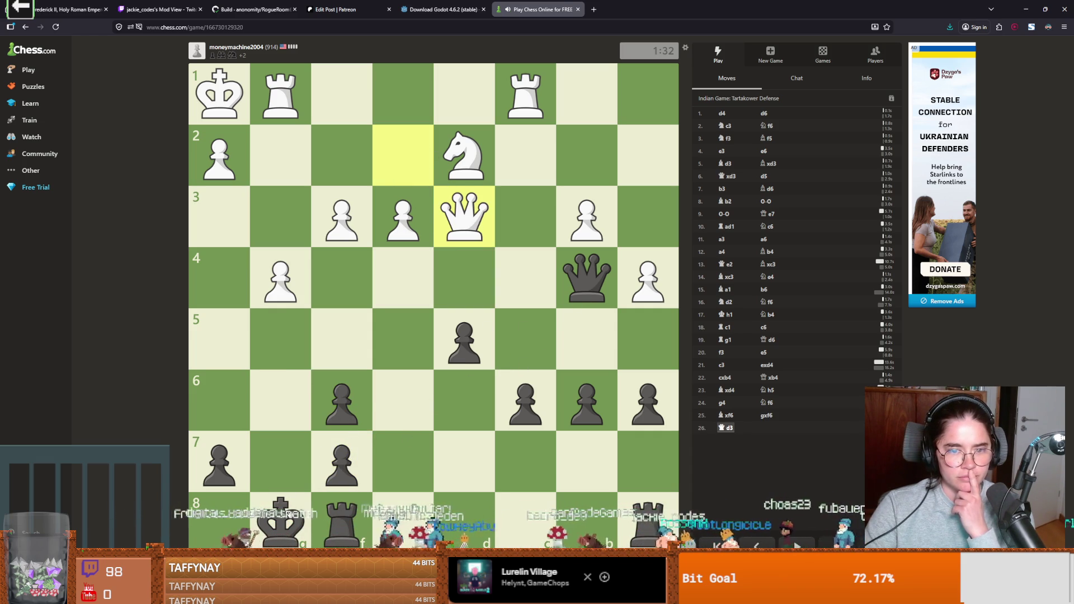
pyautogui.moveTo(586, 277); pyautogui.dragTo(393, 462)
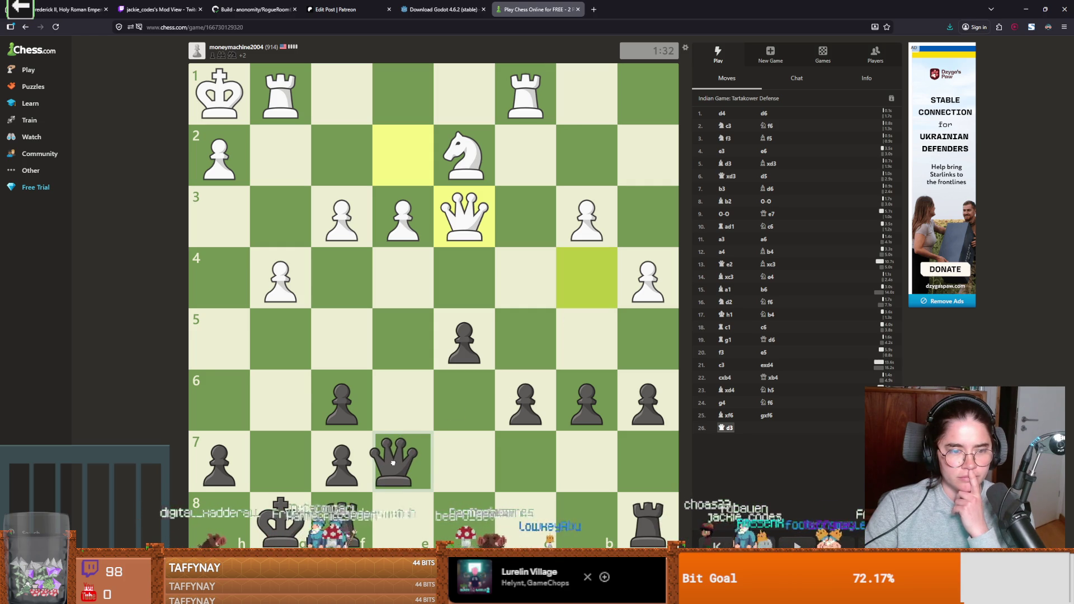
pyautogui.moveTo(394, 463); pyautogui.dragTo(392, 461)
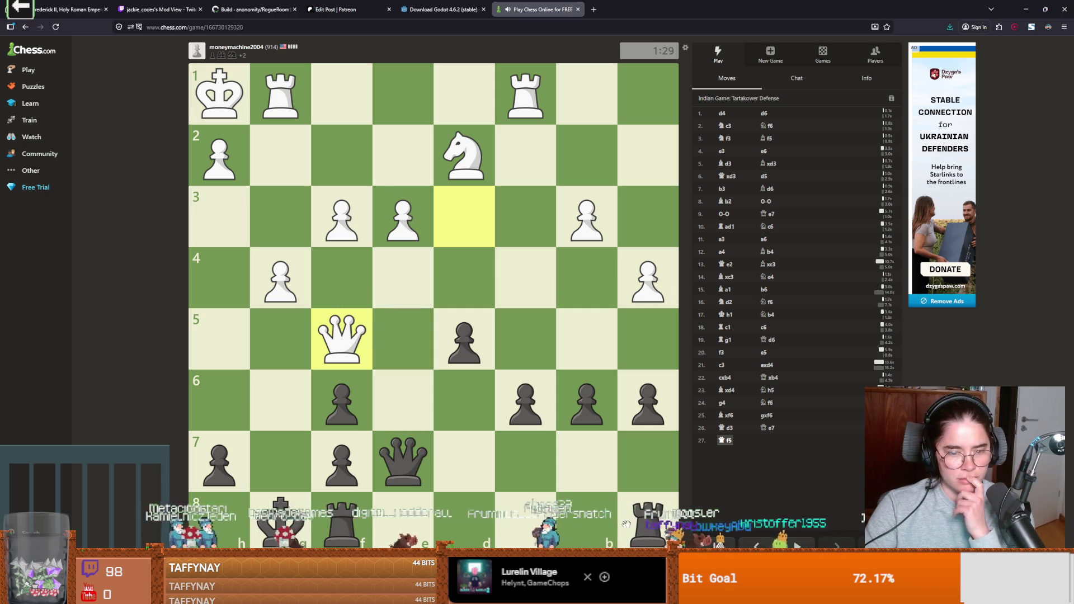
pyautogui.moveTo(339, 529); pyautogui.dragTo(397, 517)
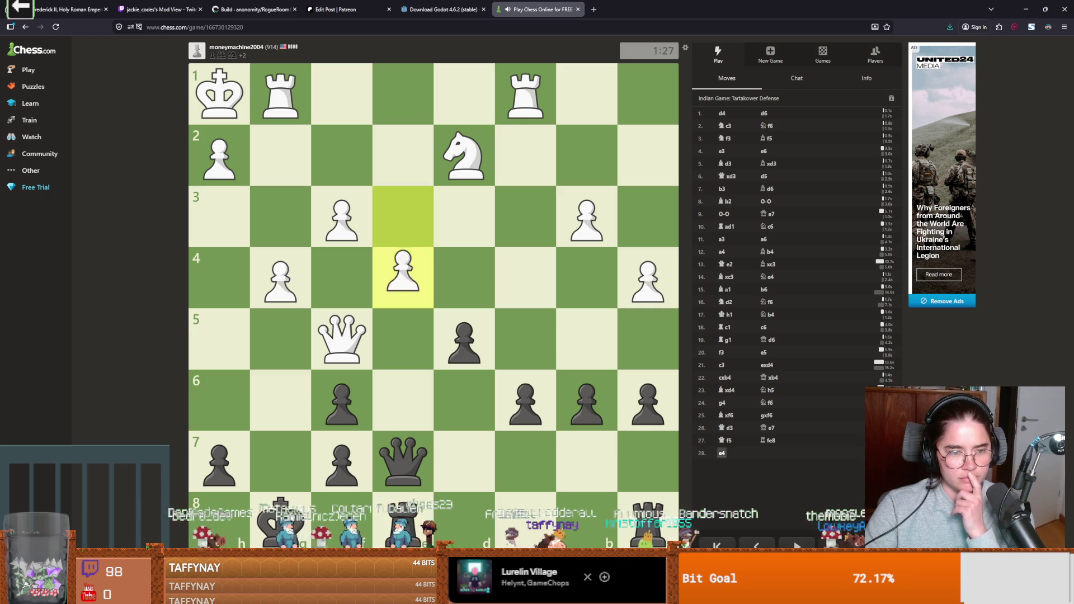
pyautogui.moveTo(464, 339); pyautogui.dragTo(403, 277)
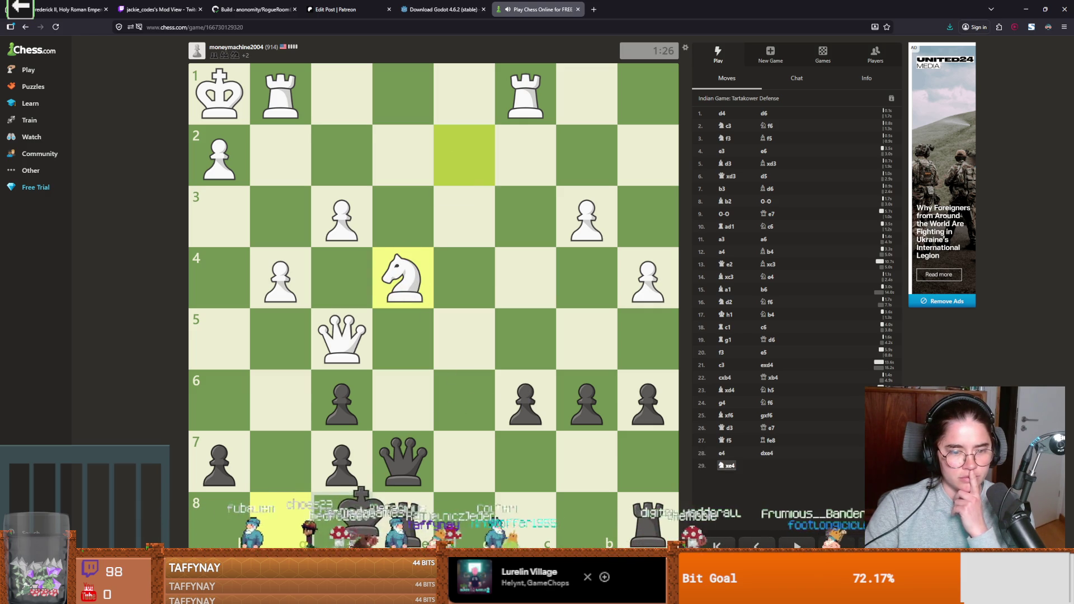
# Step: Play Kf8, Qxf6, Re6, Rc8 and f5, then swing the rook to h6
pyautogui.moveTo(280, 520); pyautogui.dragTo(341, 520)
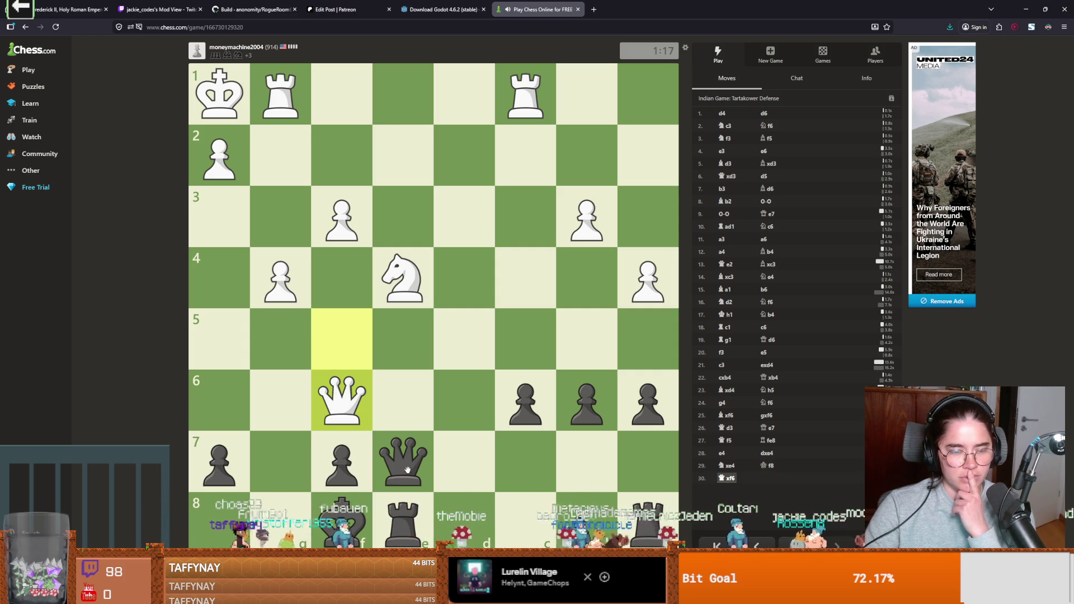
pyautogui.moveTo(403, 461); pyautogui.dragTo(348, 402)
pyautogui.moveTo(403, 523); pyautogui.dragTo(398, 407)
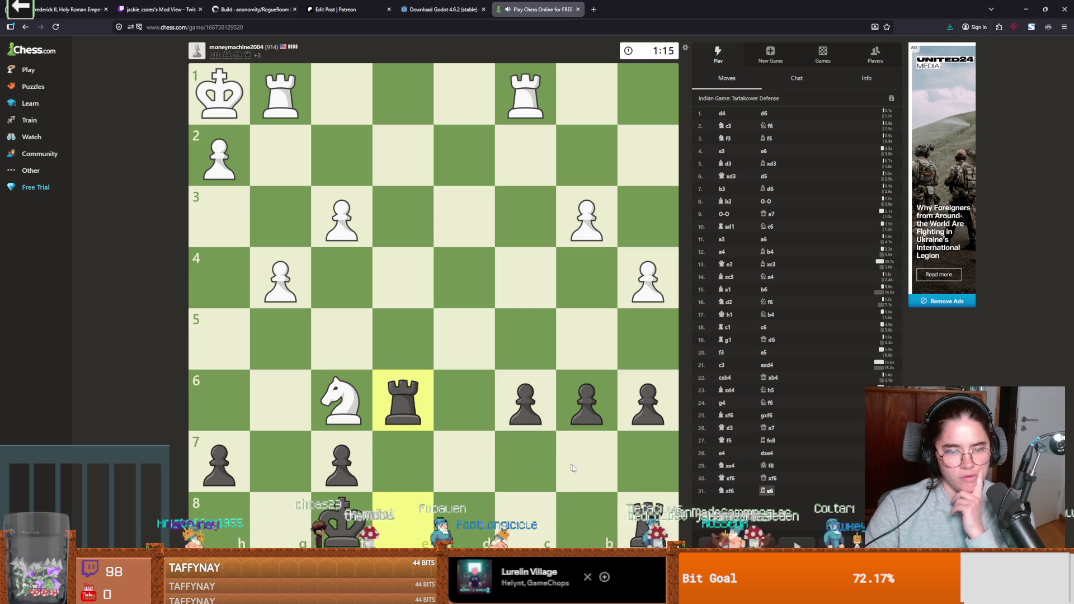
pyautogui.moveTo(641, 506); pyautogui.dragTo(529, 506)
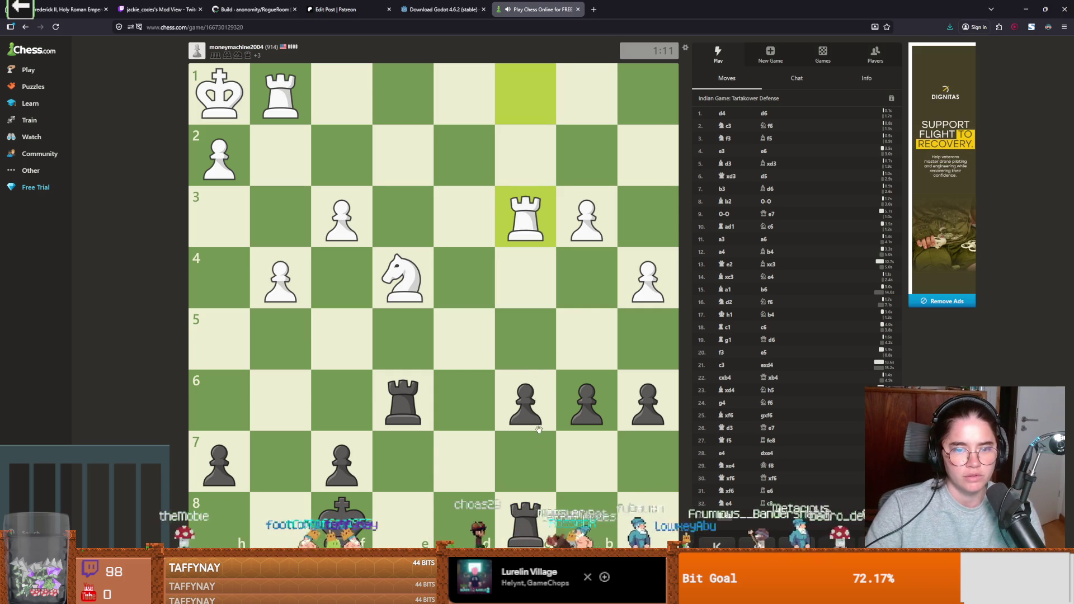
pyautogui.moveTo(539, 425); pyautogui.dragTo(536, 346)
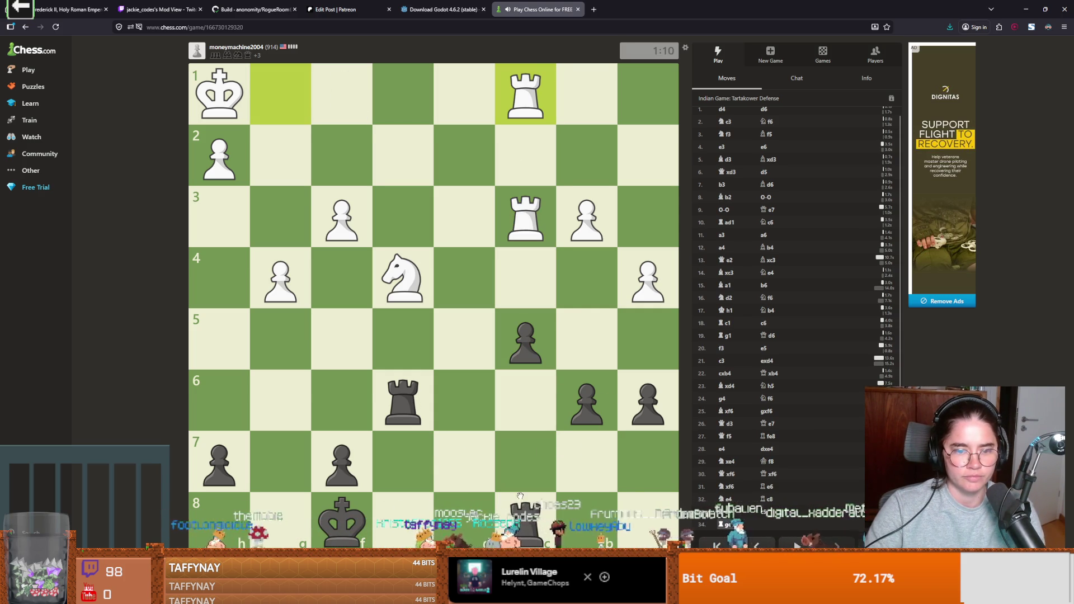
pyautogui.moveTo(407, 420); pyautogui.dragTo(232, 385)
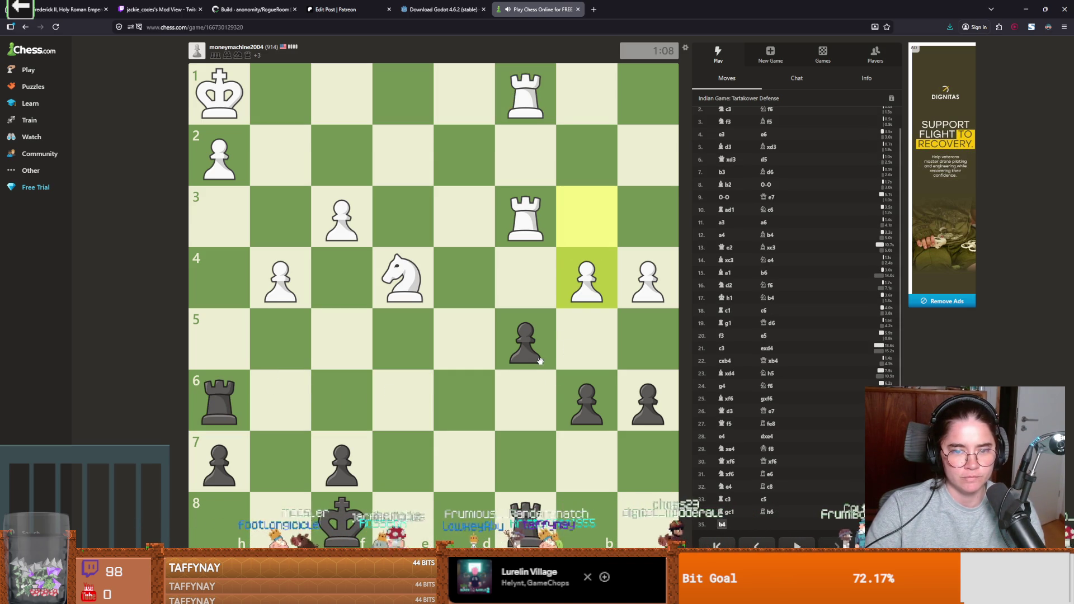
# Step: Play Rh3, recapture on row 5, take White's rook, and check from row 2
pyautogui.moveTo(218, 400); pyautogui.dragTo(240, 235)
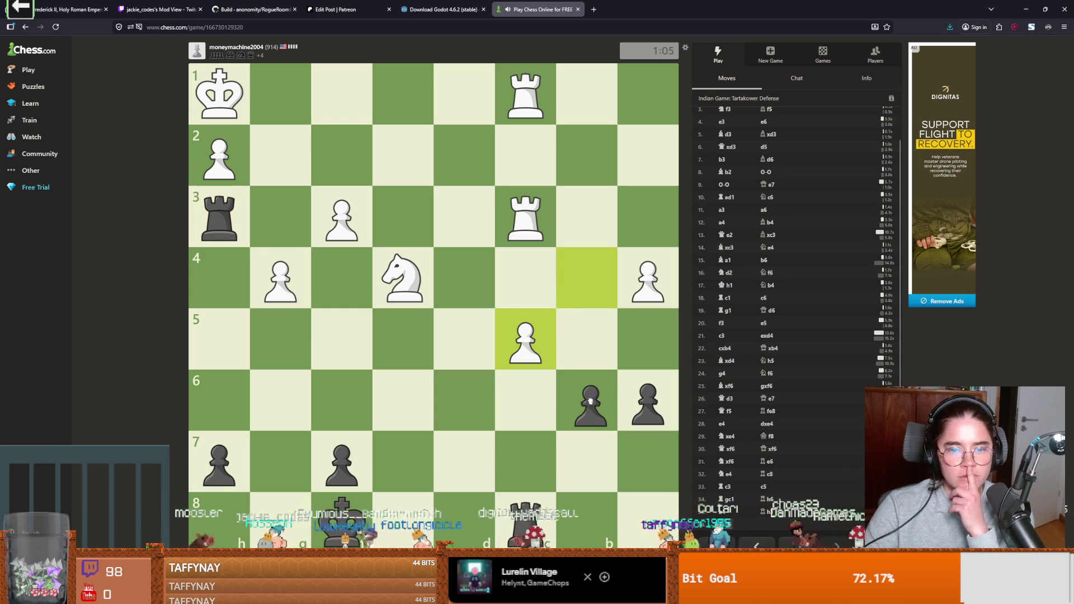
pyautogui.moveTo(587, 400); pyautogui.dragTo(505, 337)
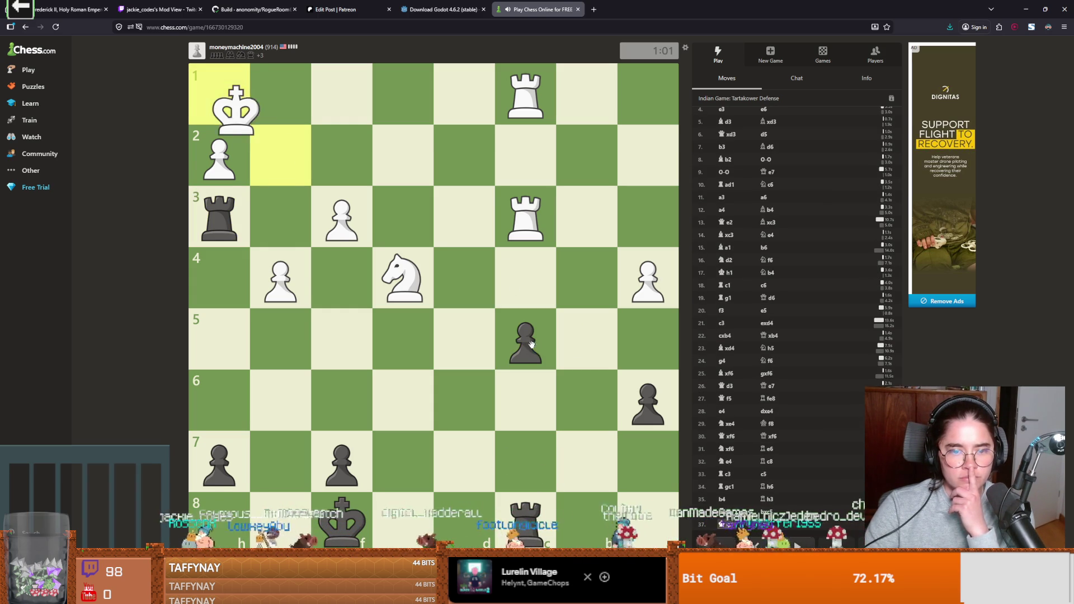
pyautogui.moveTo(219, 235); pyautogui.dragTo(218, 392)
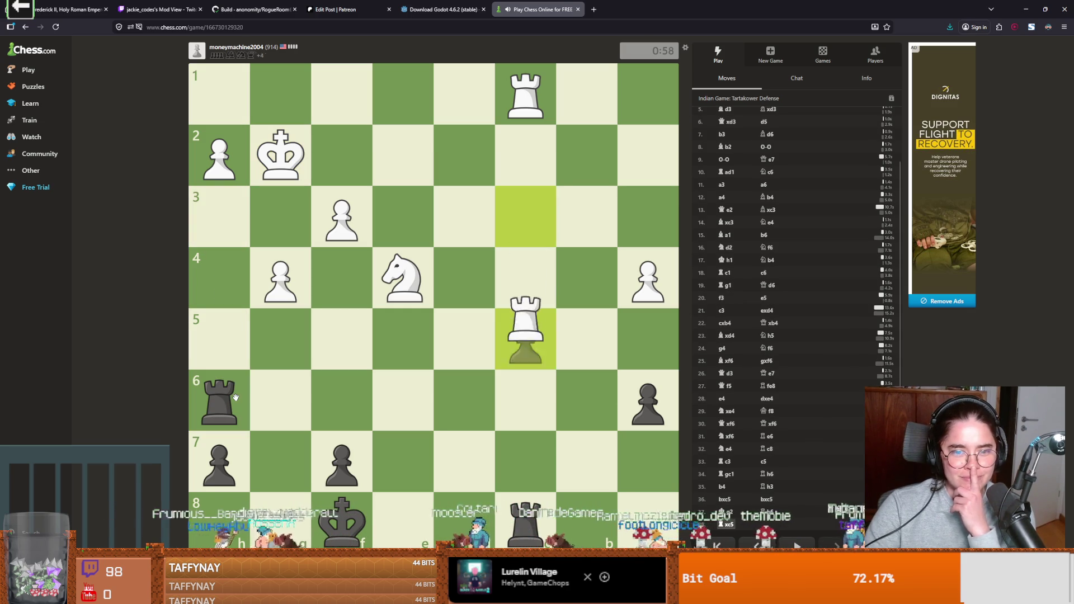
pyautogui.moveTo(526, 520); pyautogui.dragTo(526, 338)
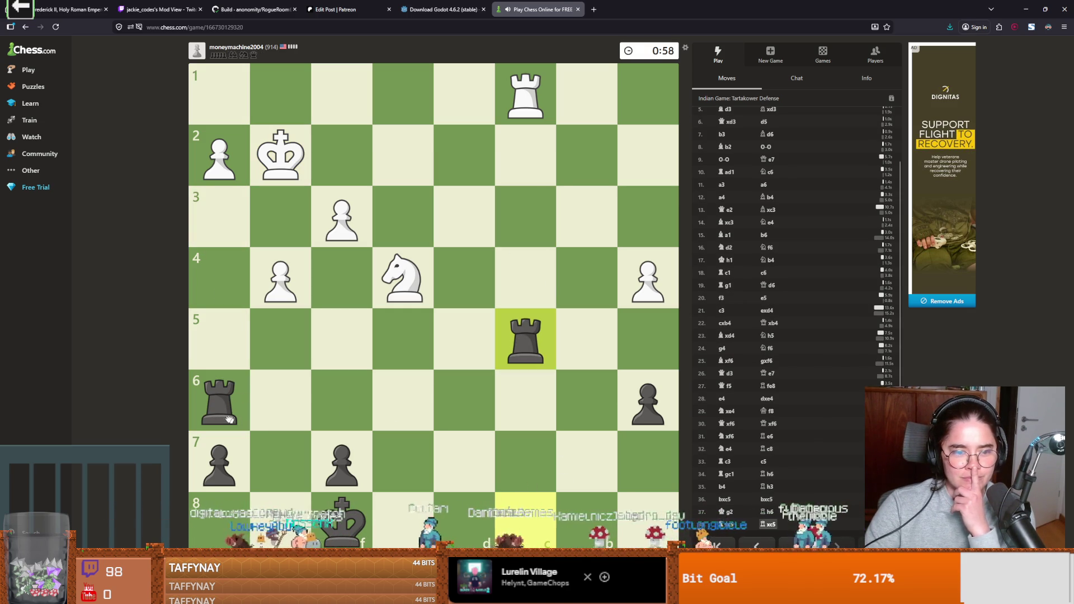
pyautogui.moveTo(223, 399); pyautogui.dragTo(582, 395)
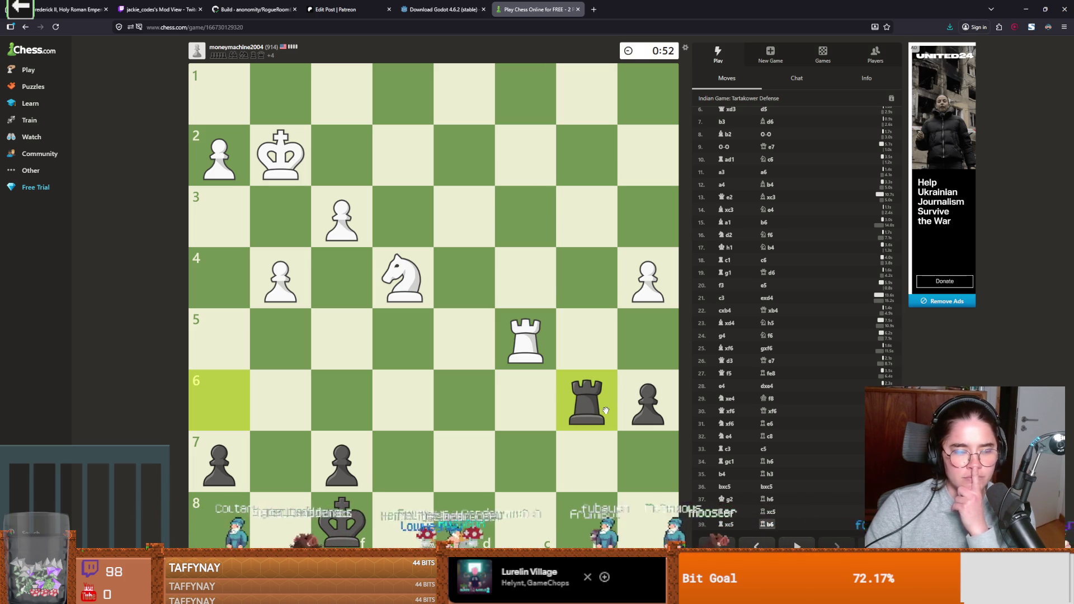
pyautogui.moveTo(606, 405); pyautogui.dragTo(589, 96)
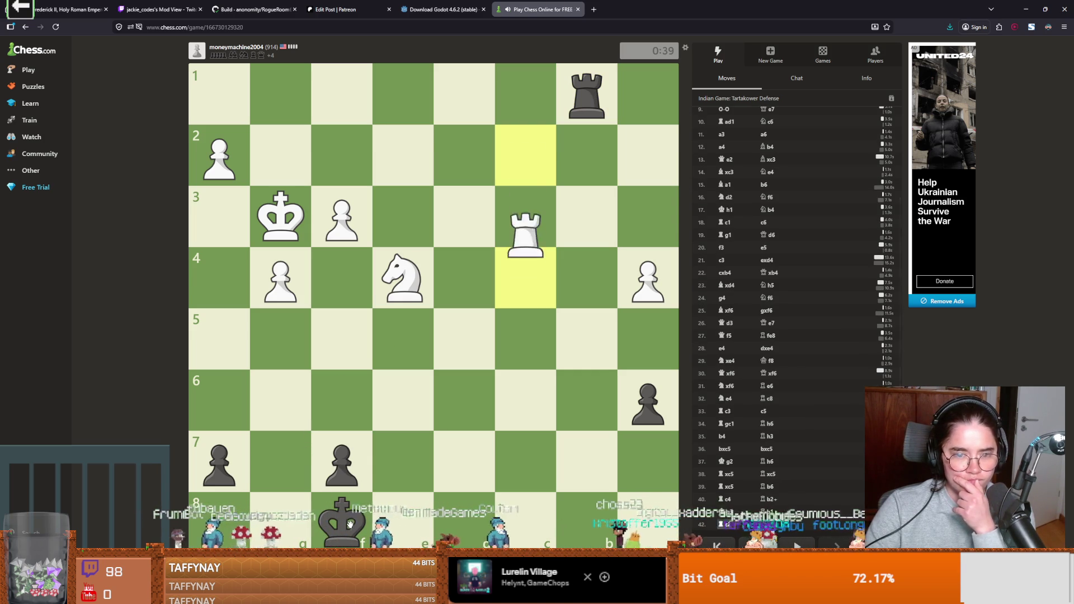
# Step: Bring the king up, reposition the rook to c1, f5 and b4 with check, and play Kb6
pyautogui.moveTo(298, 480); pyautogui.dragTo(291, 471)
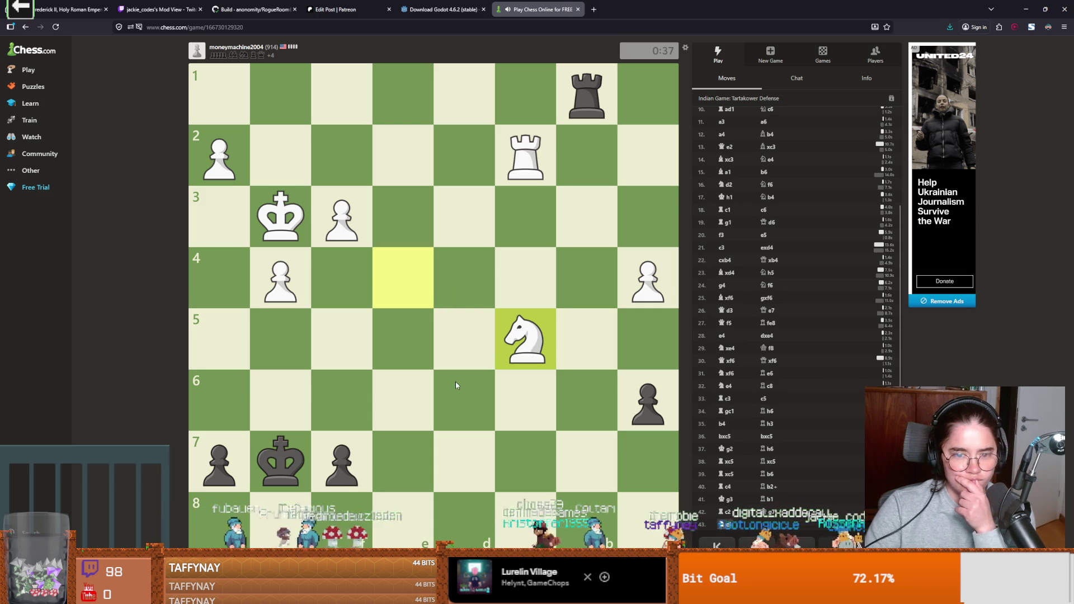
pyautogui.moveTo(592, 104); pyautogui.dragTo(284, 89)
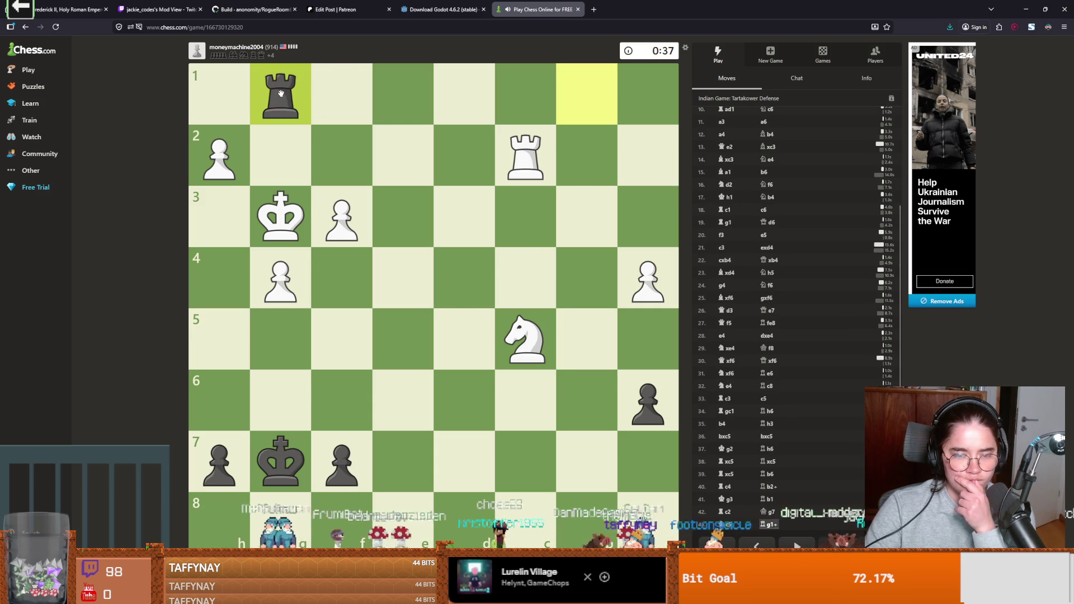
pyautogui.click(526, 89)
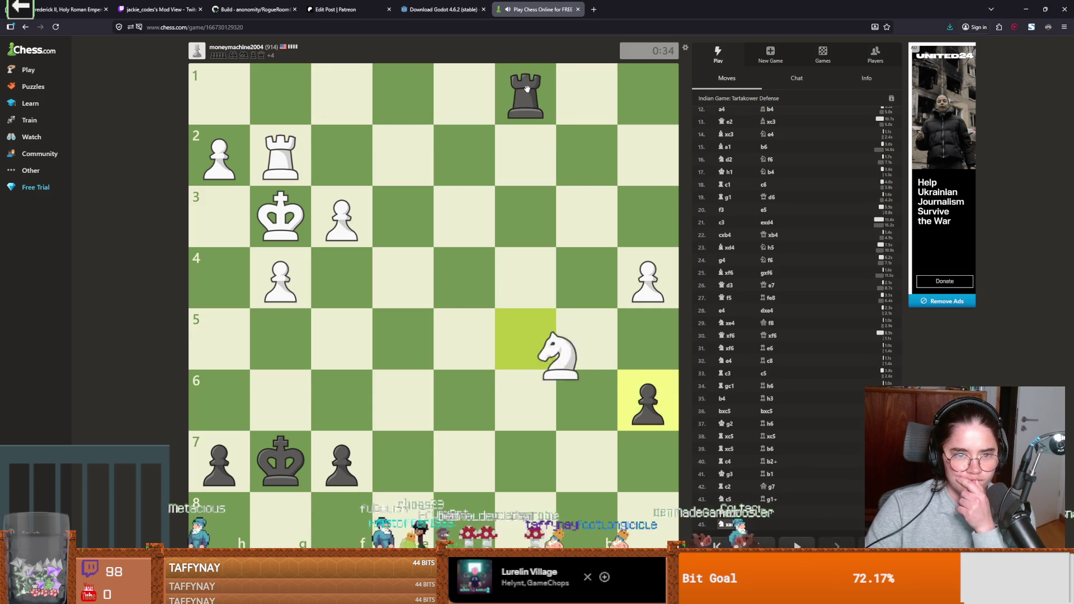
pyautogui.moveTo(329, 456); pyautogui.dragTo(342, 400)
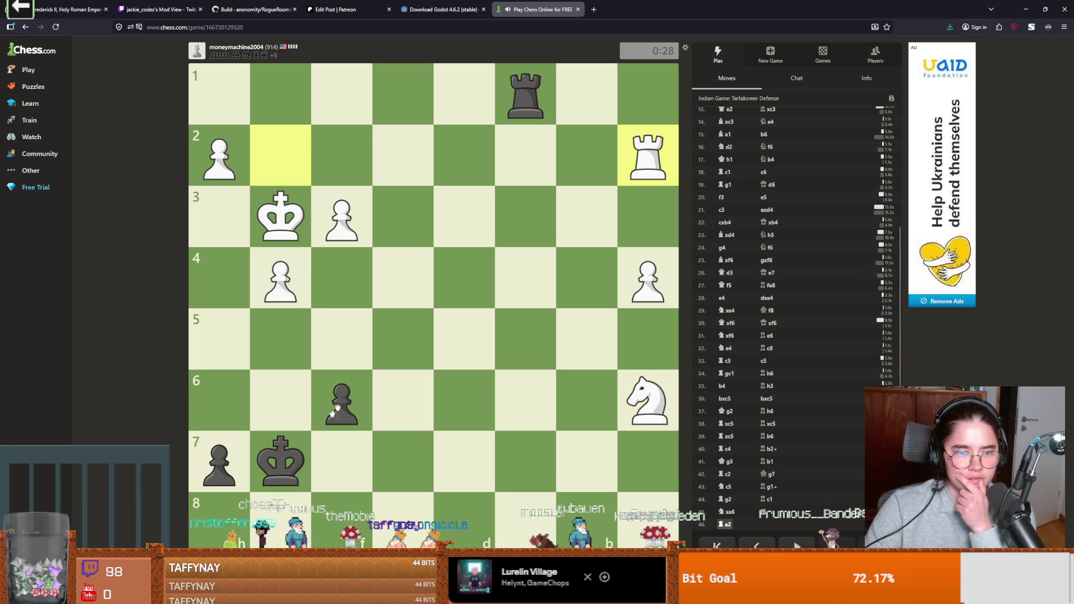
pyautogui.moveTo(547, 109); pyautogui.dragTo(588, 95)
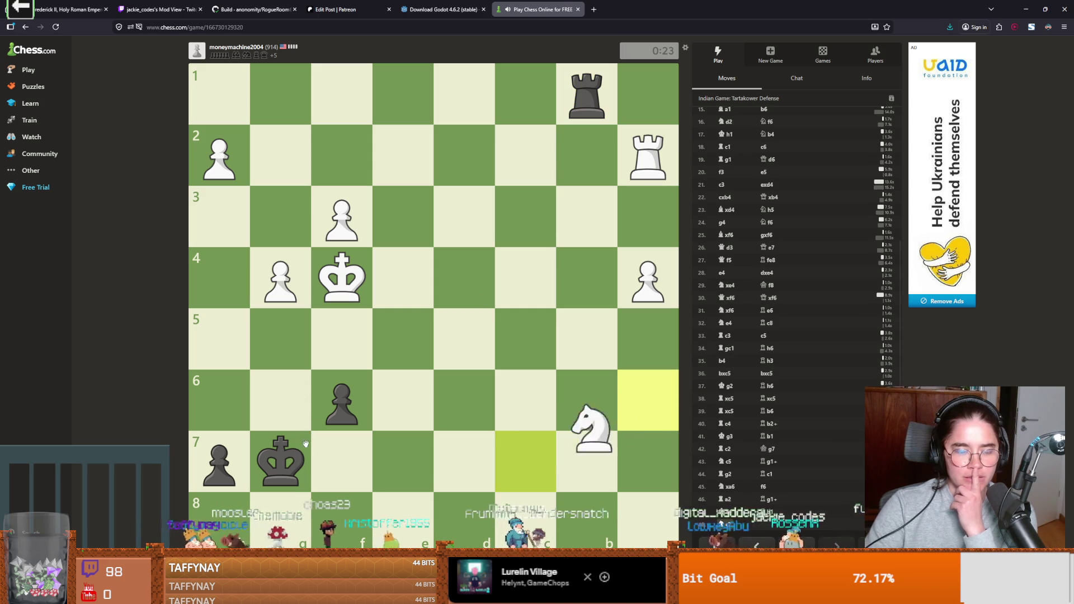
pyautogui.moveTo(586, 98); pyautogui.dragTo(586, 278)
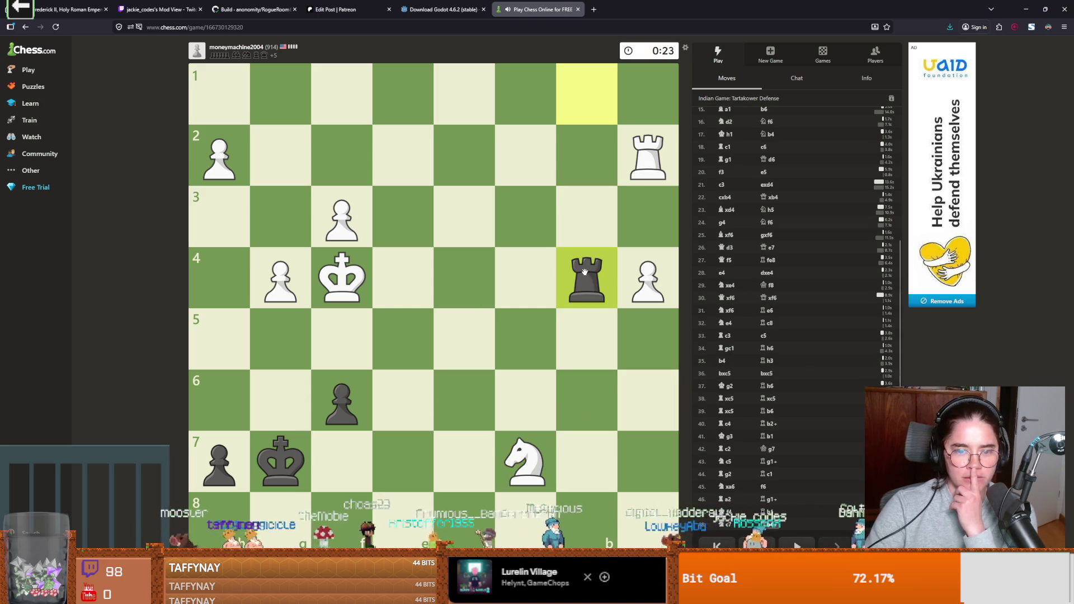
pyautogui.moveTo(303, 440); pyautogui.dragTo(281, 400)
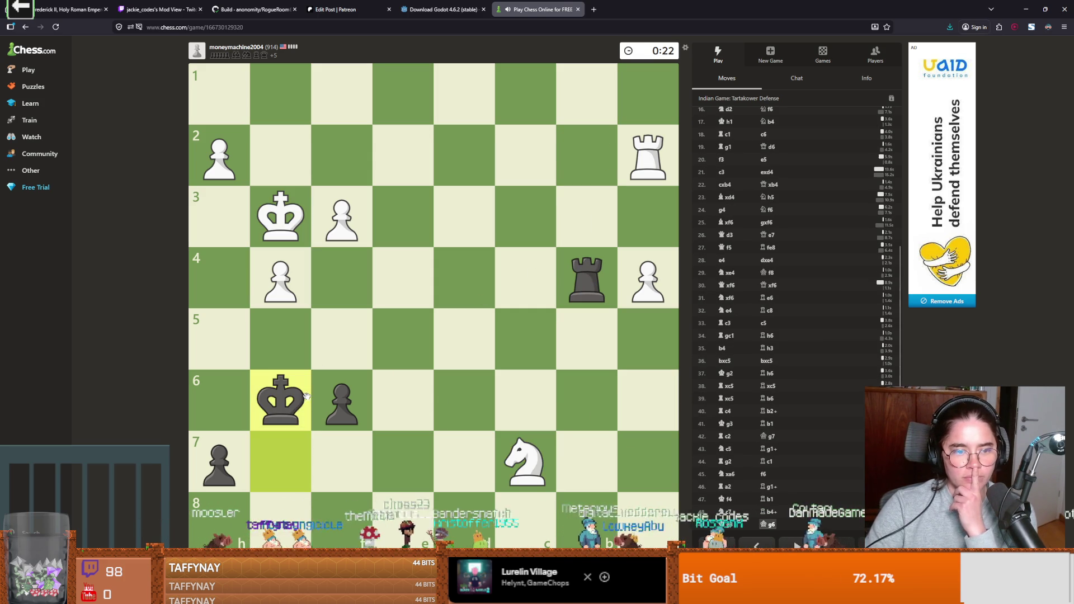
pyautogui.click(221, 460)
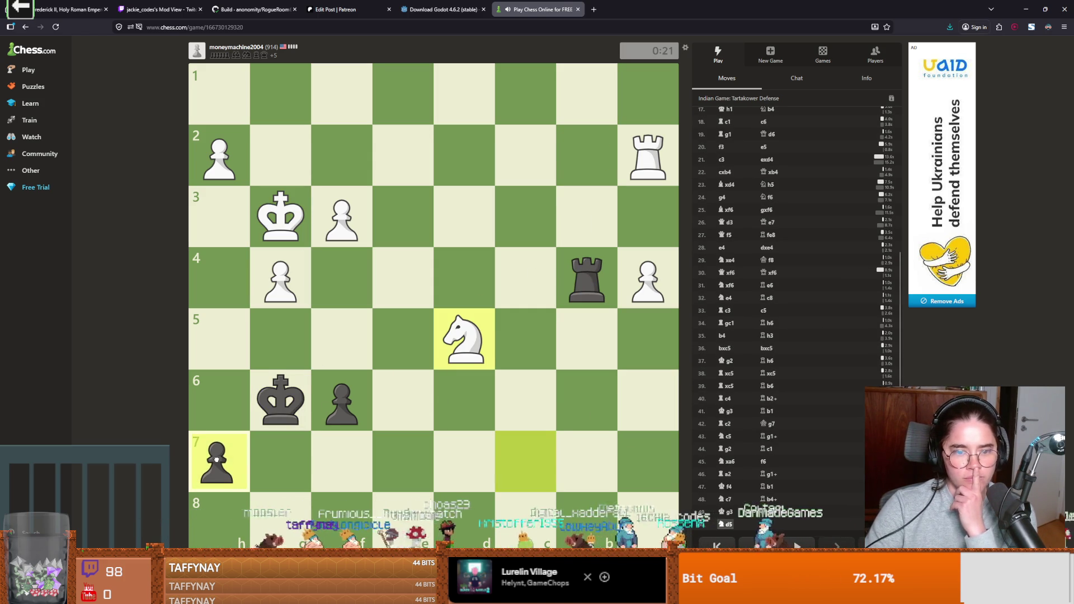
pyautogui.moveTo(587, 278); pyautogui.dragTo(487, 279)
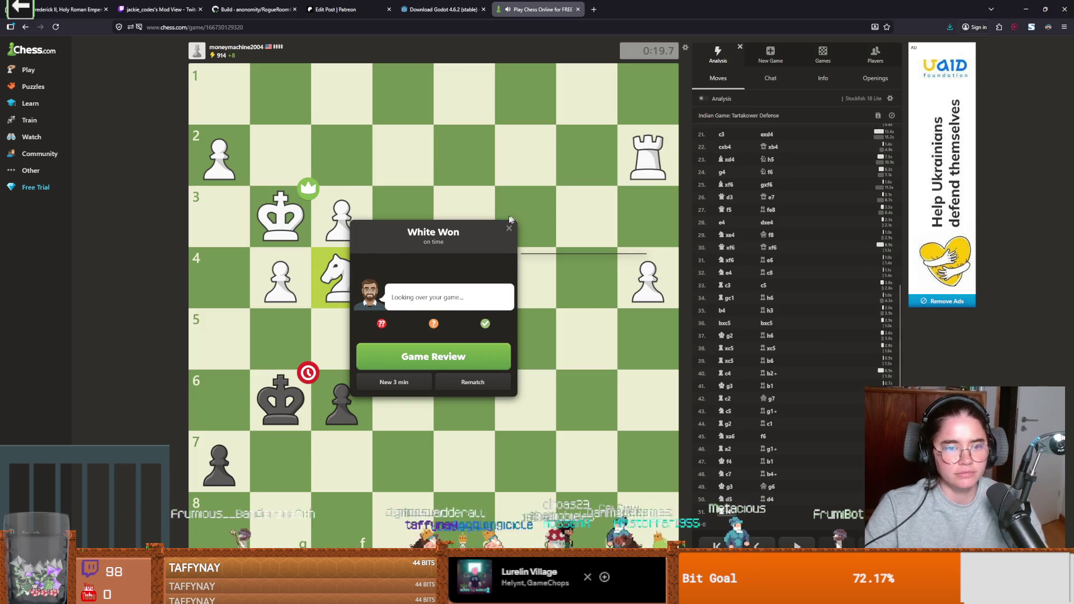
# Step: After White wins on time, move through Godot to the GitHub Build #281 run page
pyautogui.hotkey('alt', 'Tab')
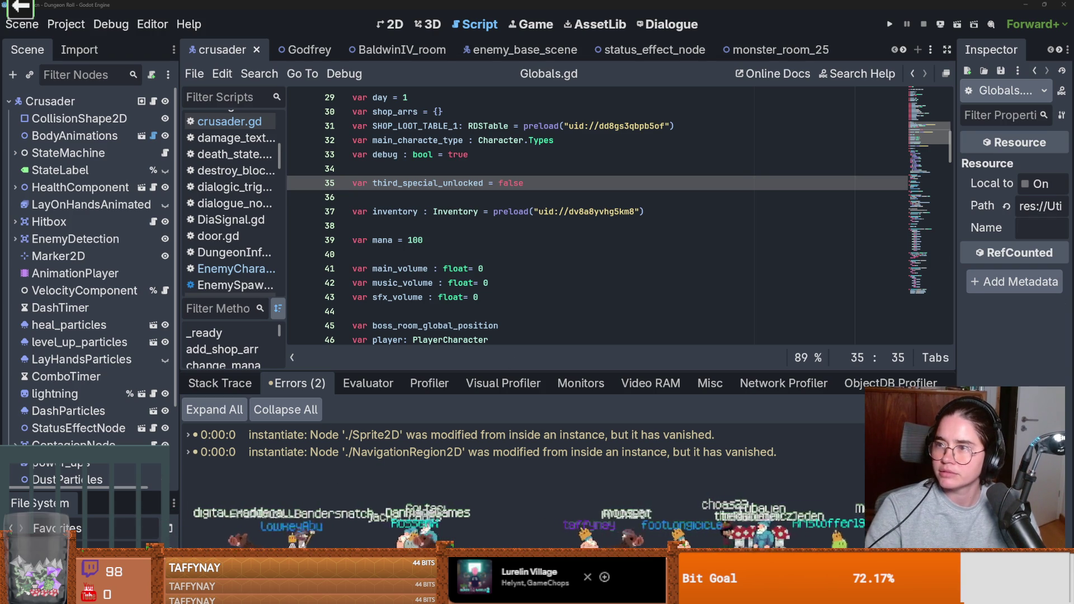
pyautogui.hotkey('alt', 'Tab')
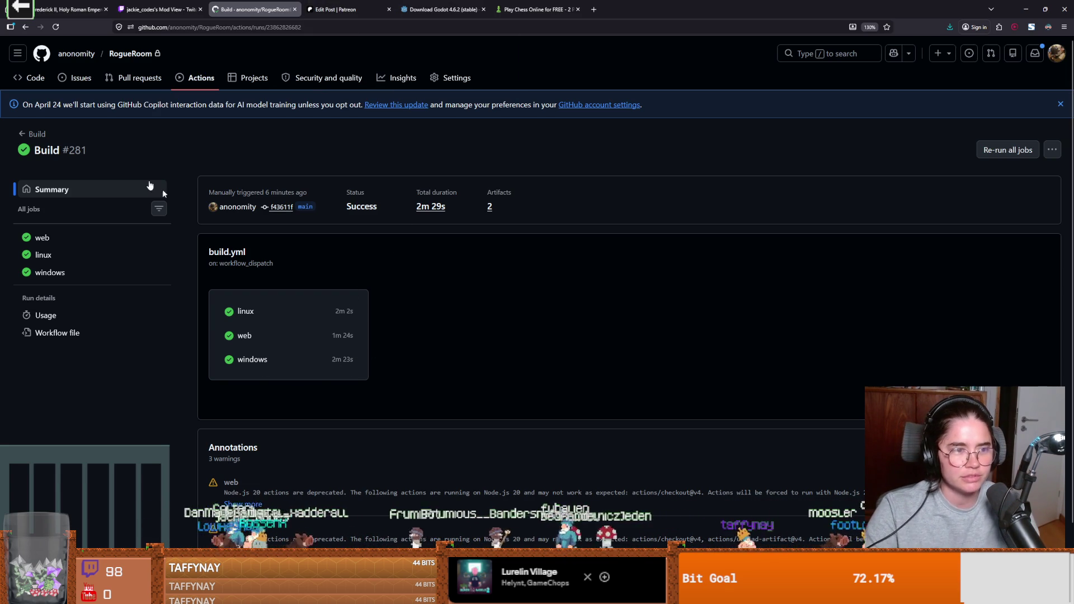
# Step: Reopen the Build #281 run summary and view its artifacts, including DungeonRoll_v0_2_1_Linux (50.7 MB)
pyautogui.click(35, 134)
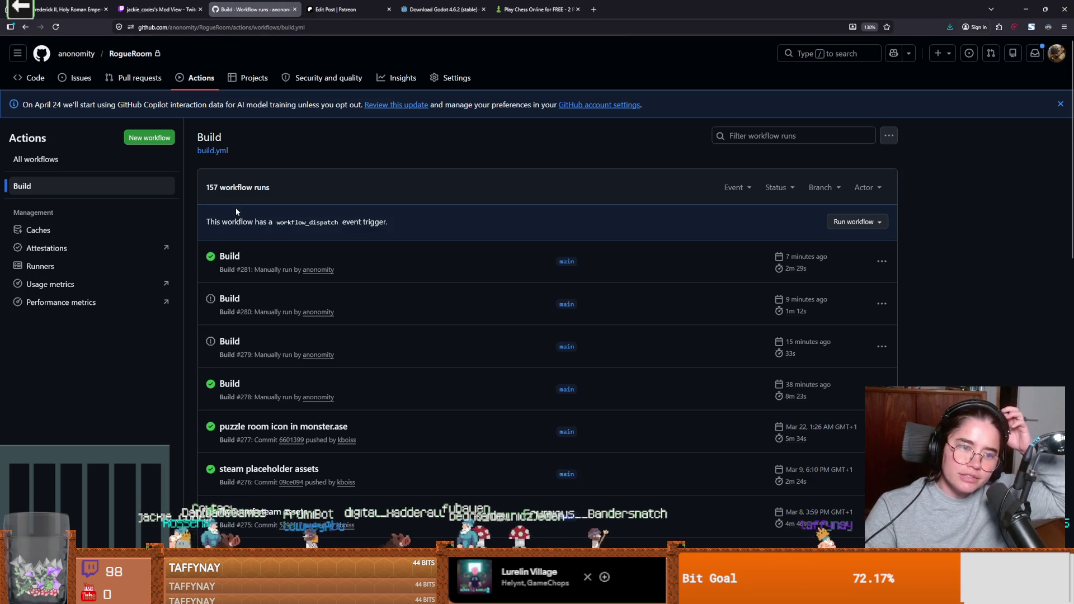
pyautogui.click(231, 256)
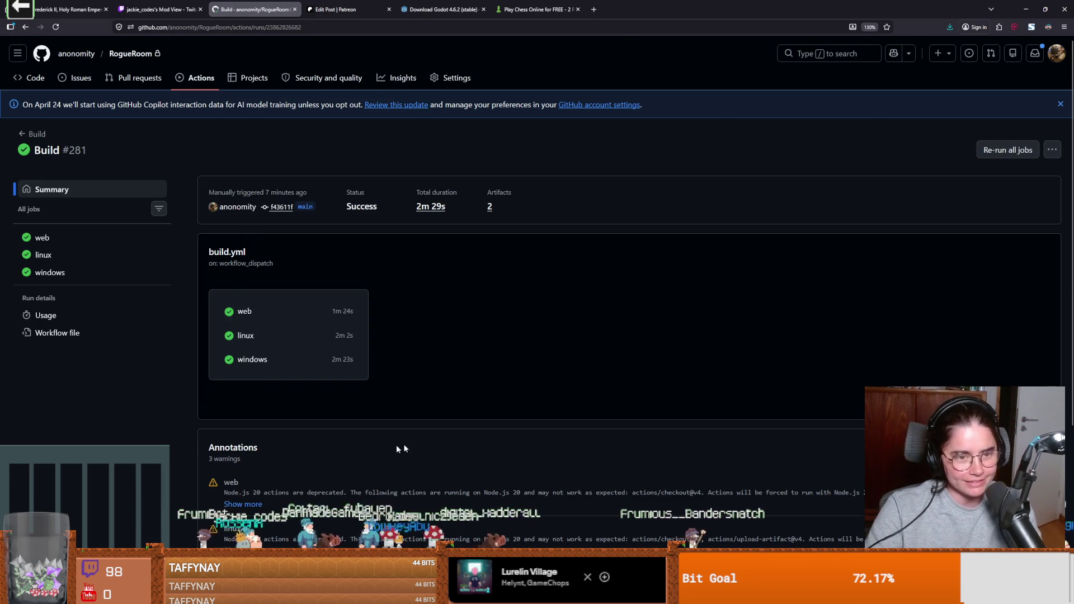
pyautogui.scroll(-3)
pyautogui.hotkey('ctrl', 't')
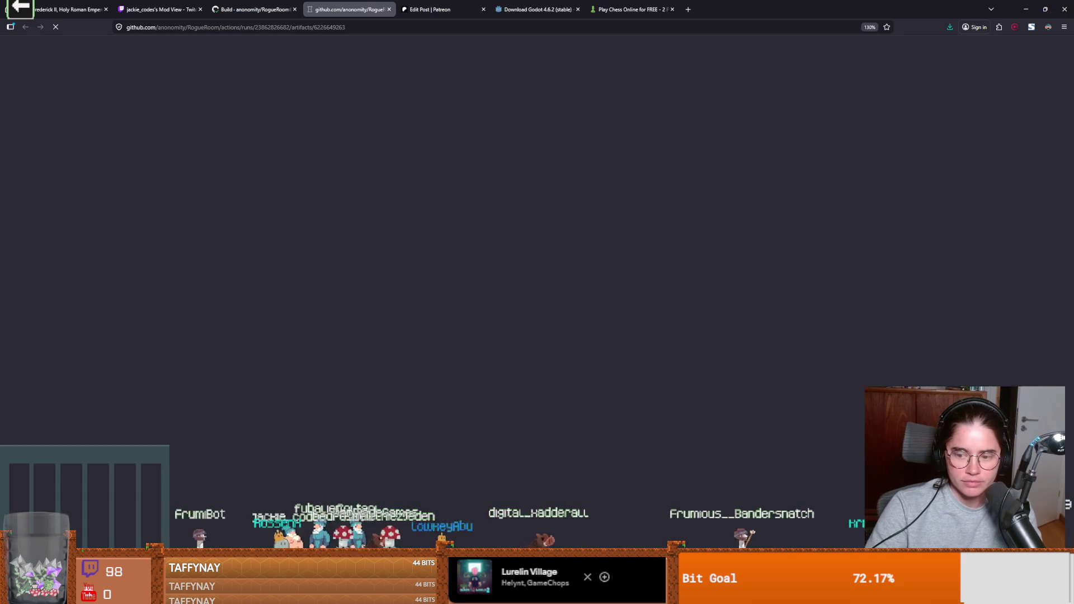
pyautogui.hotkey('ctrl', 'w')
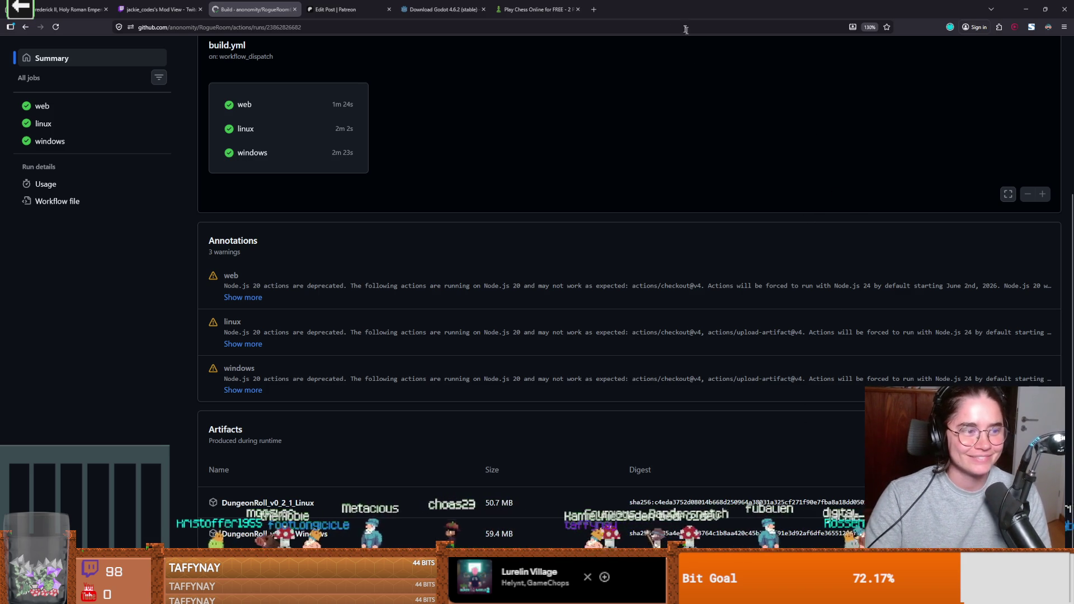
pyautogui.hotkey('alt', 'Tab')
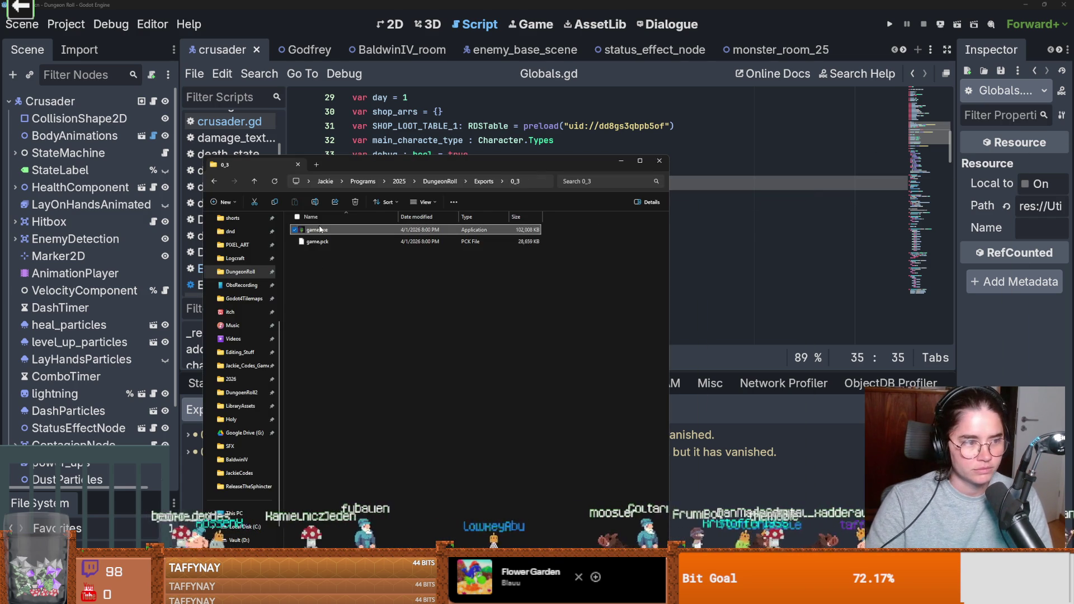
# Step: Launch game.exe from the Exports\0_3 folder, bringing up the SmartScreen warning
pyautogui.doubleClick(342, 229)
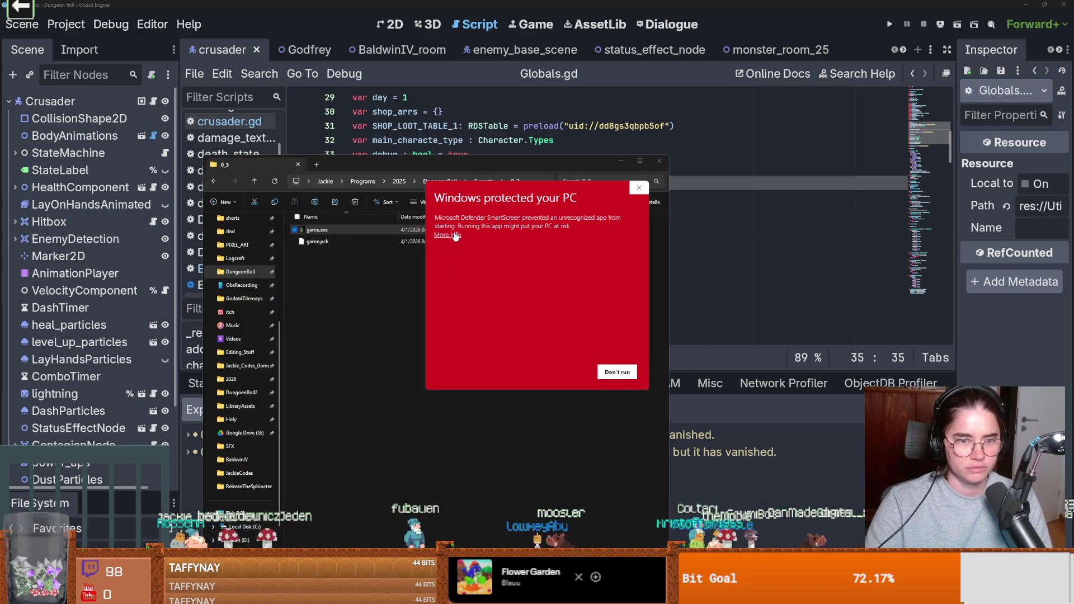